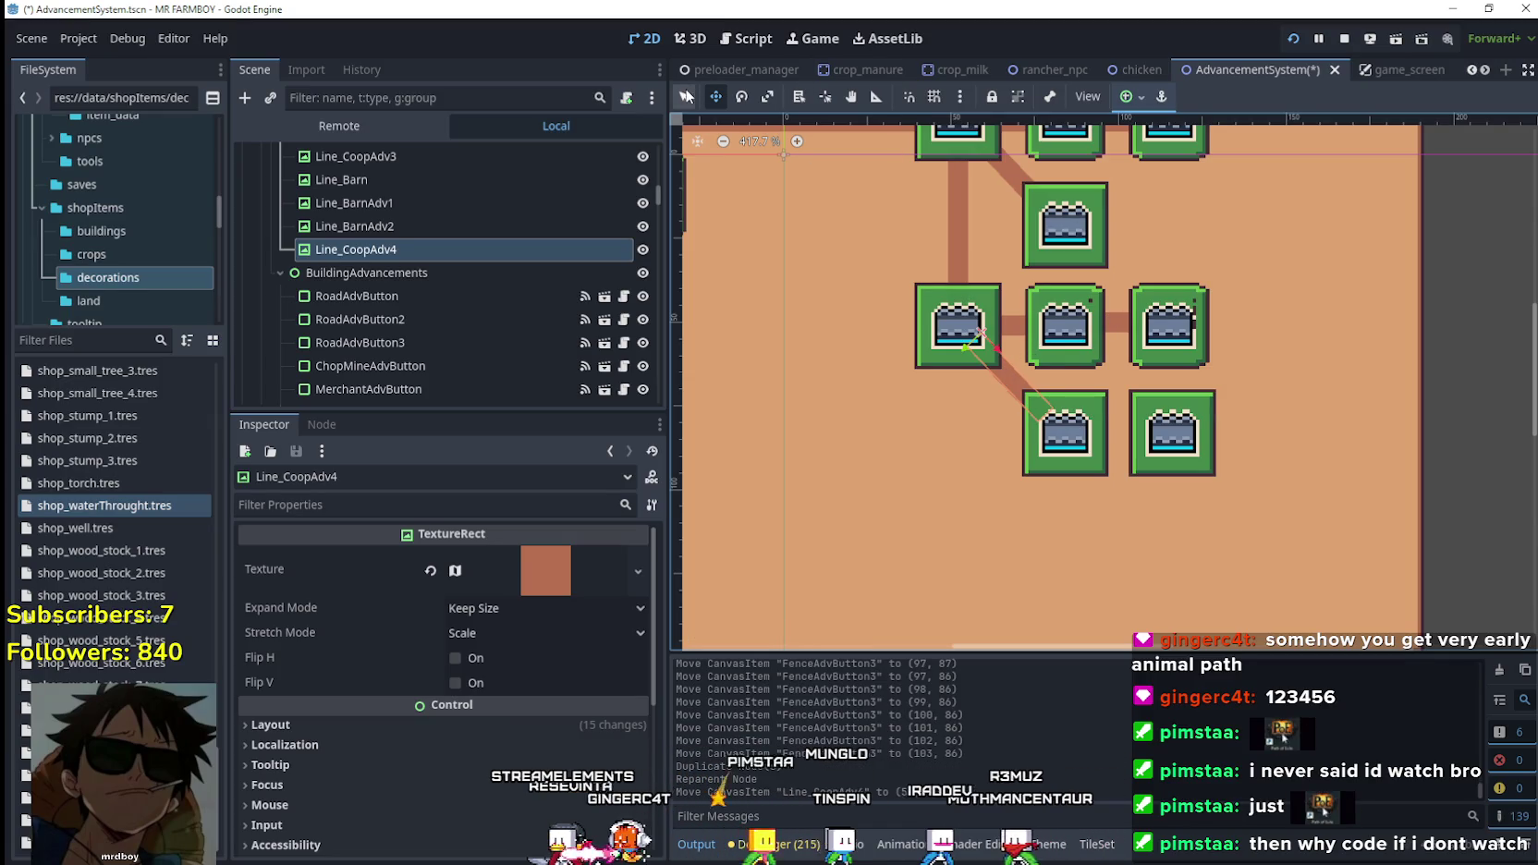
Duplicate Line_BarnAdv2 as Line_BarnAdv3 and place it right after Line_CoopAdv4 in the Scene dock.
click(393, 226)
key(ctrl+d)
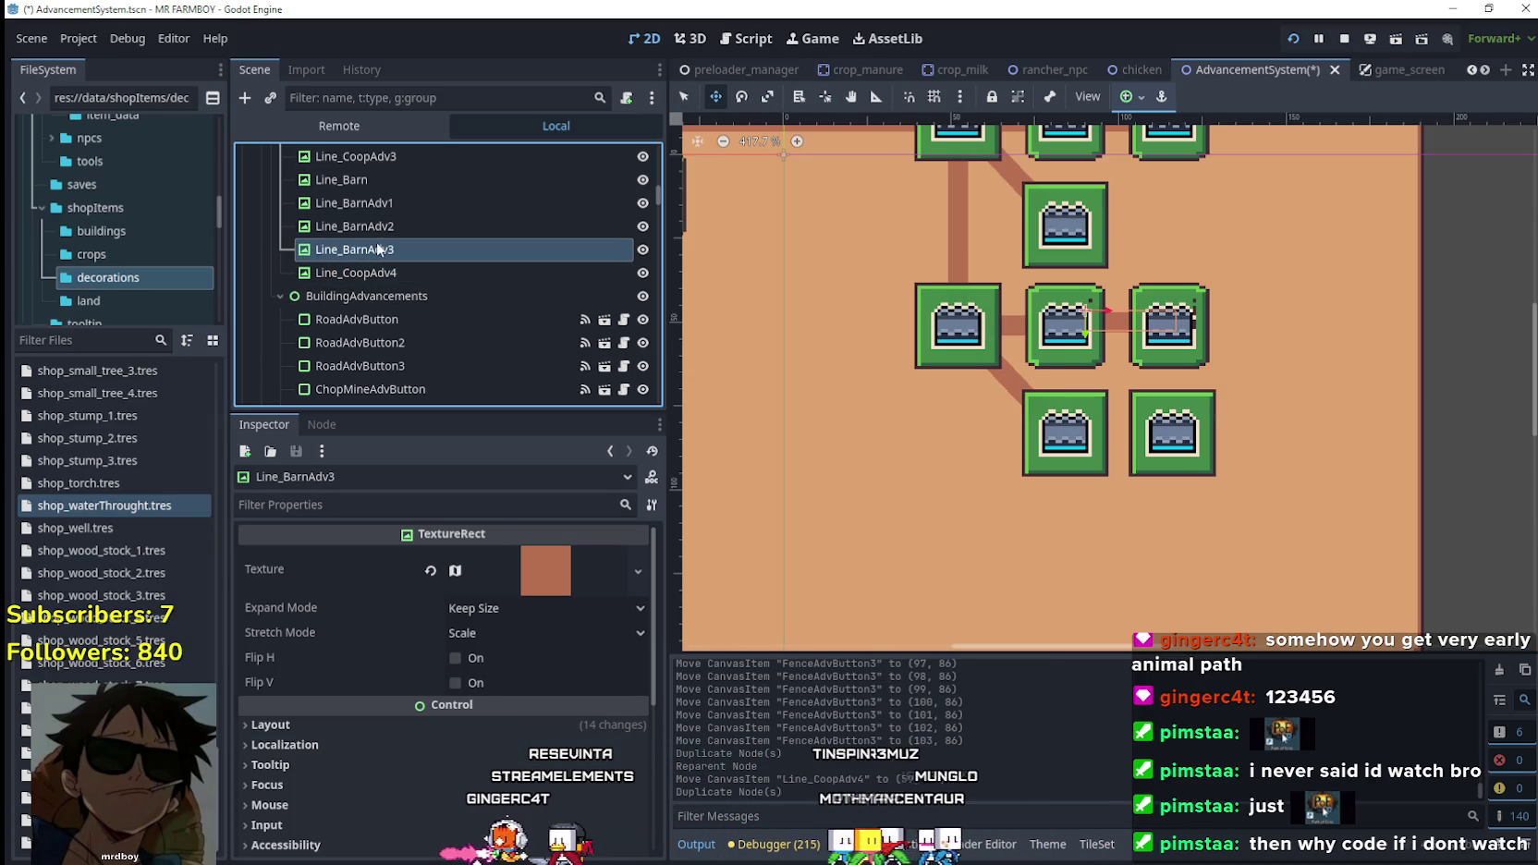
drag(388, 287, 355, 243)
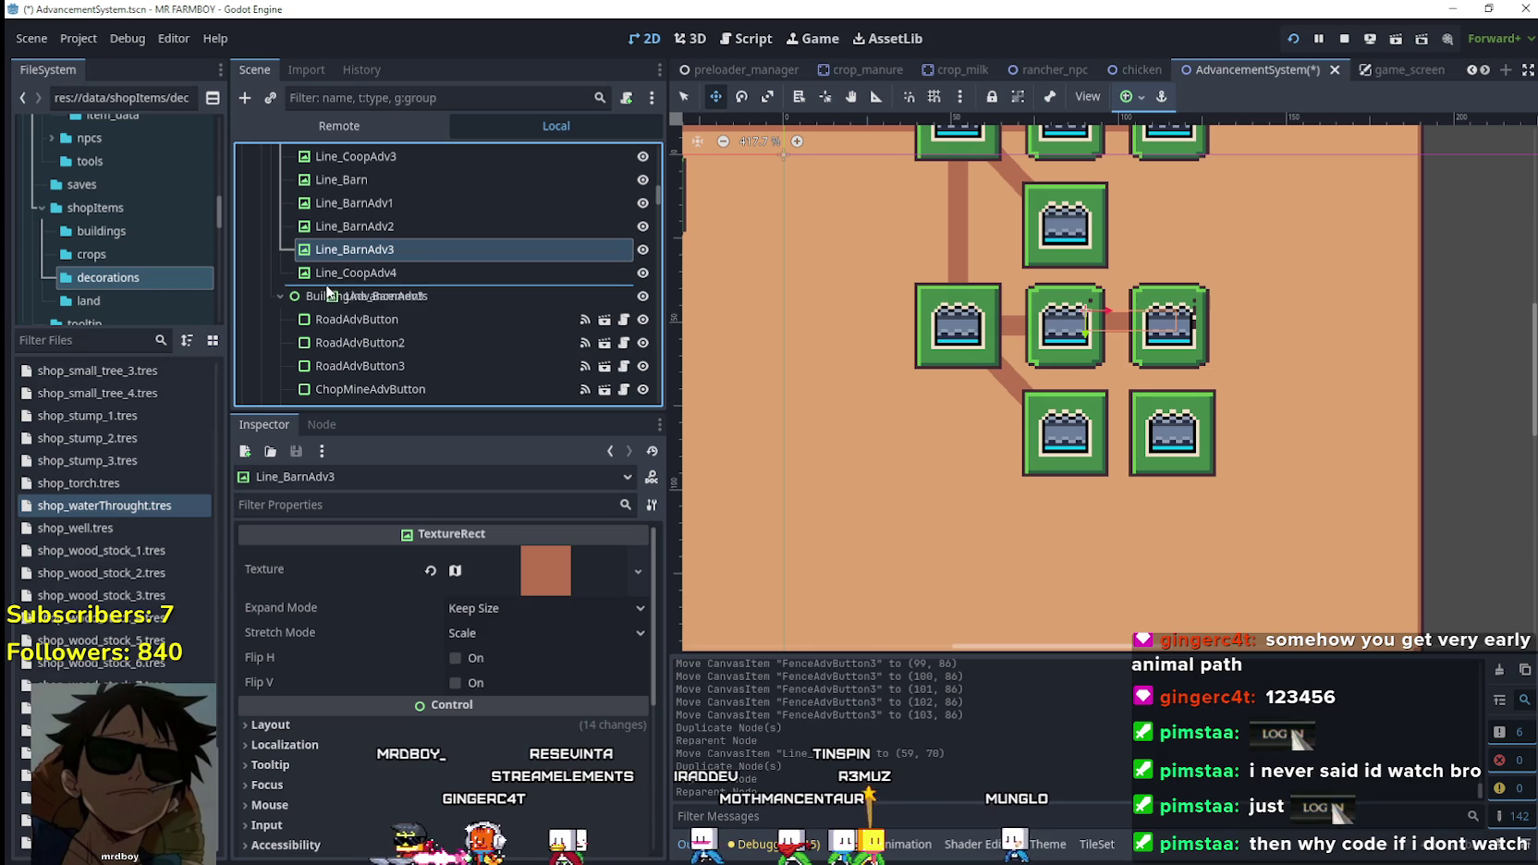
drag(326, 292, 334, 283)
scroll(1126, 315, up, 2)
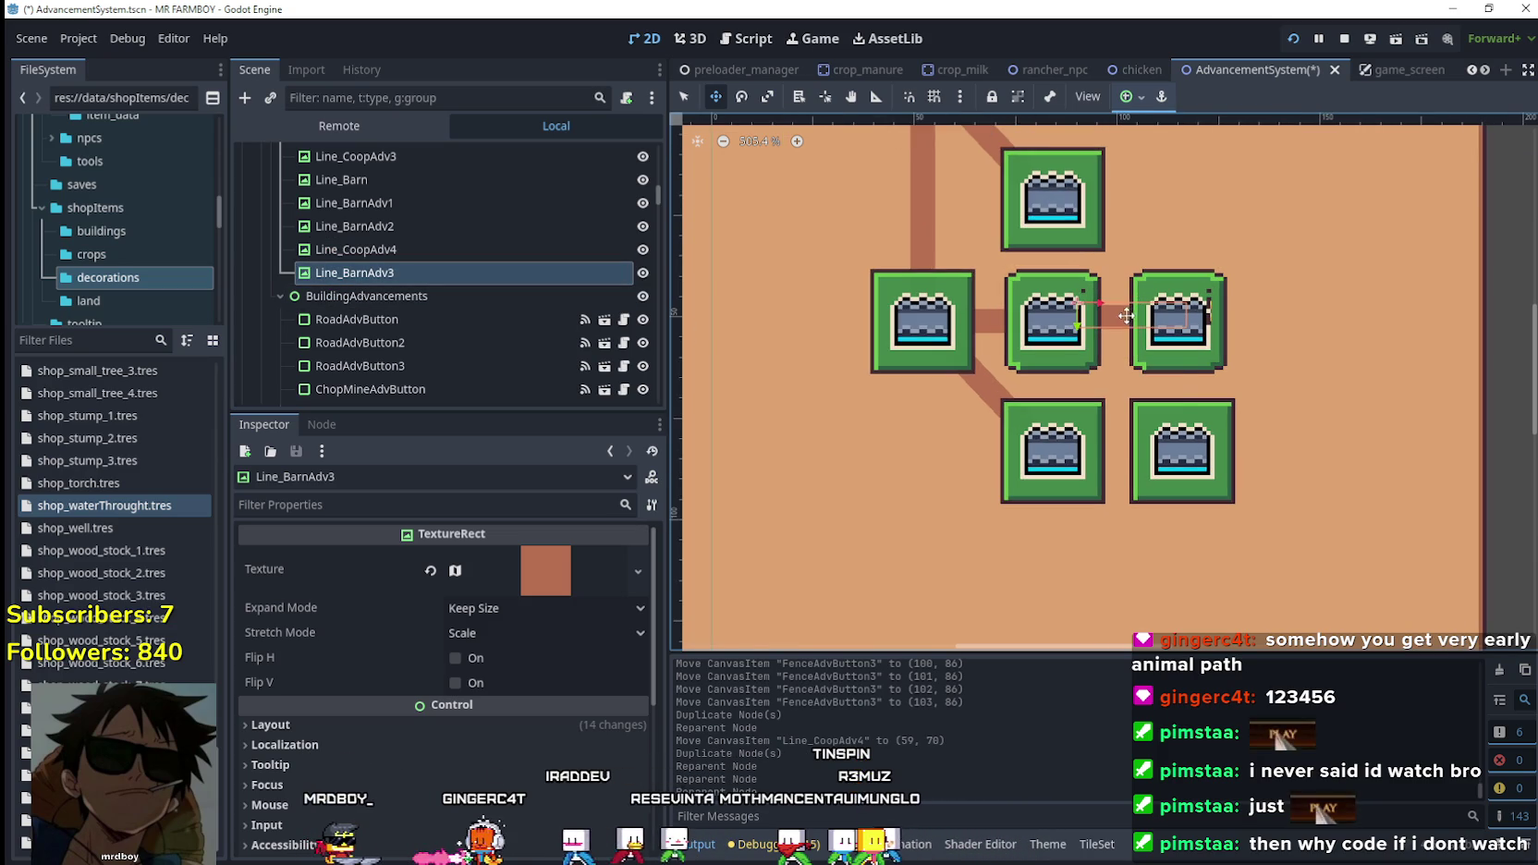
Move Line_BarnAdv3 between the two bottom boxes on the canvas and save the scene.
drag(1126, 315, 1120, 446)
scroll(1120, 446, up, 3)
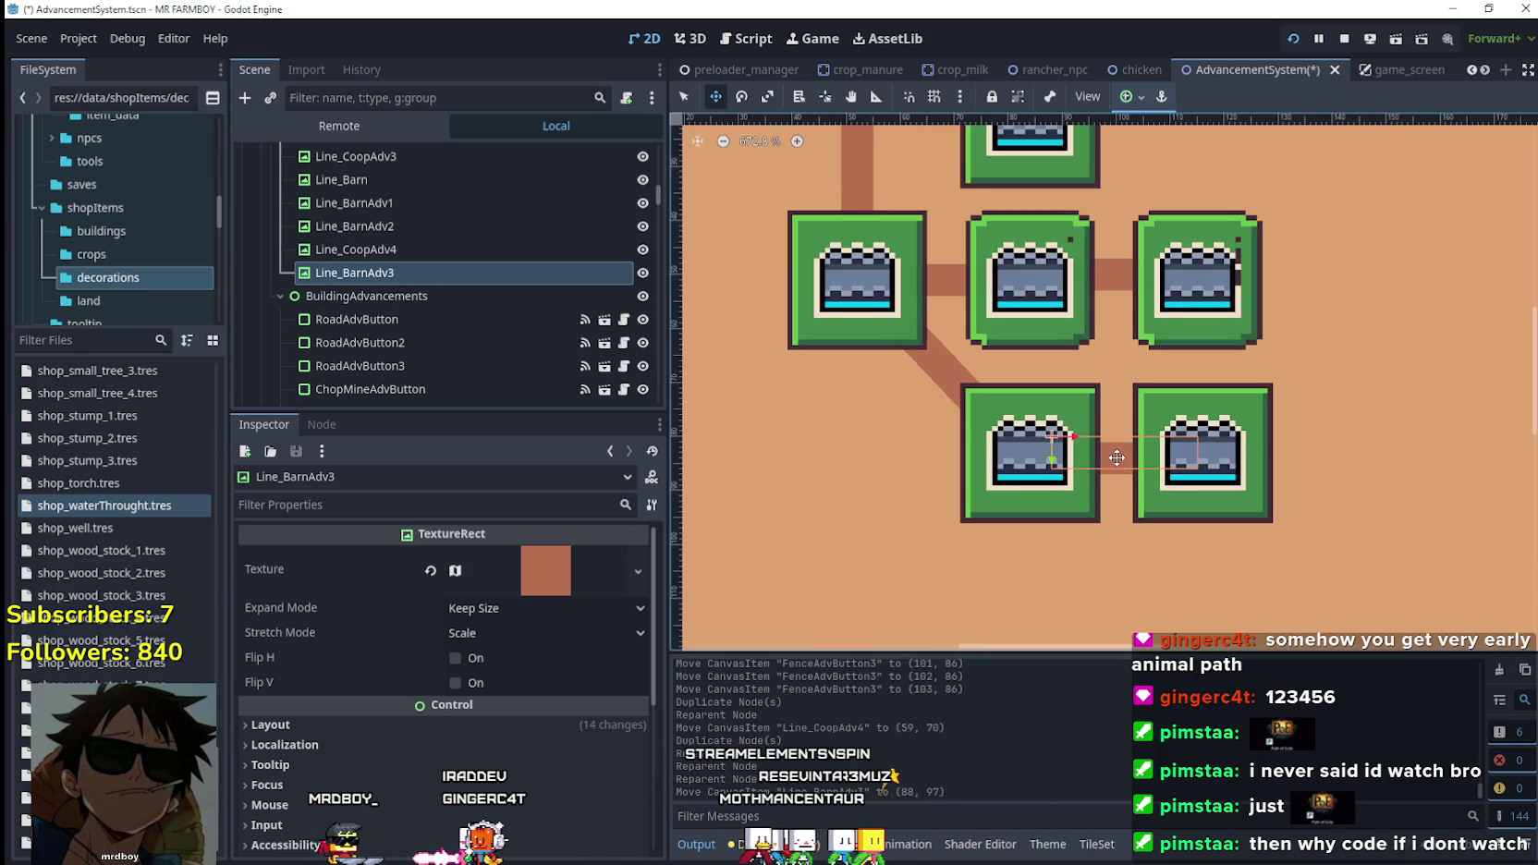
scroll(1116, 458, up, 1)
key(ctrl+s)
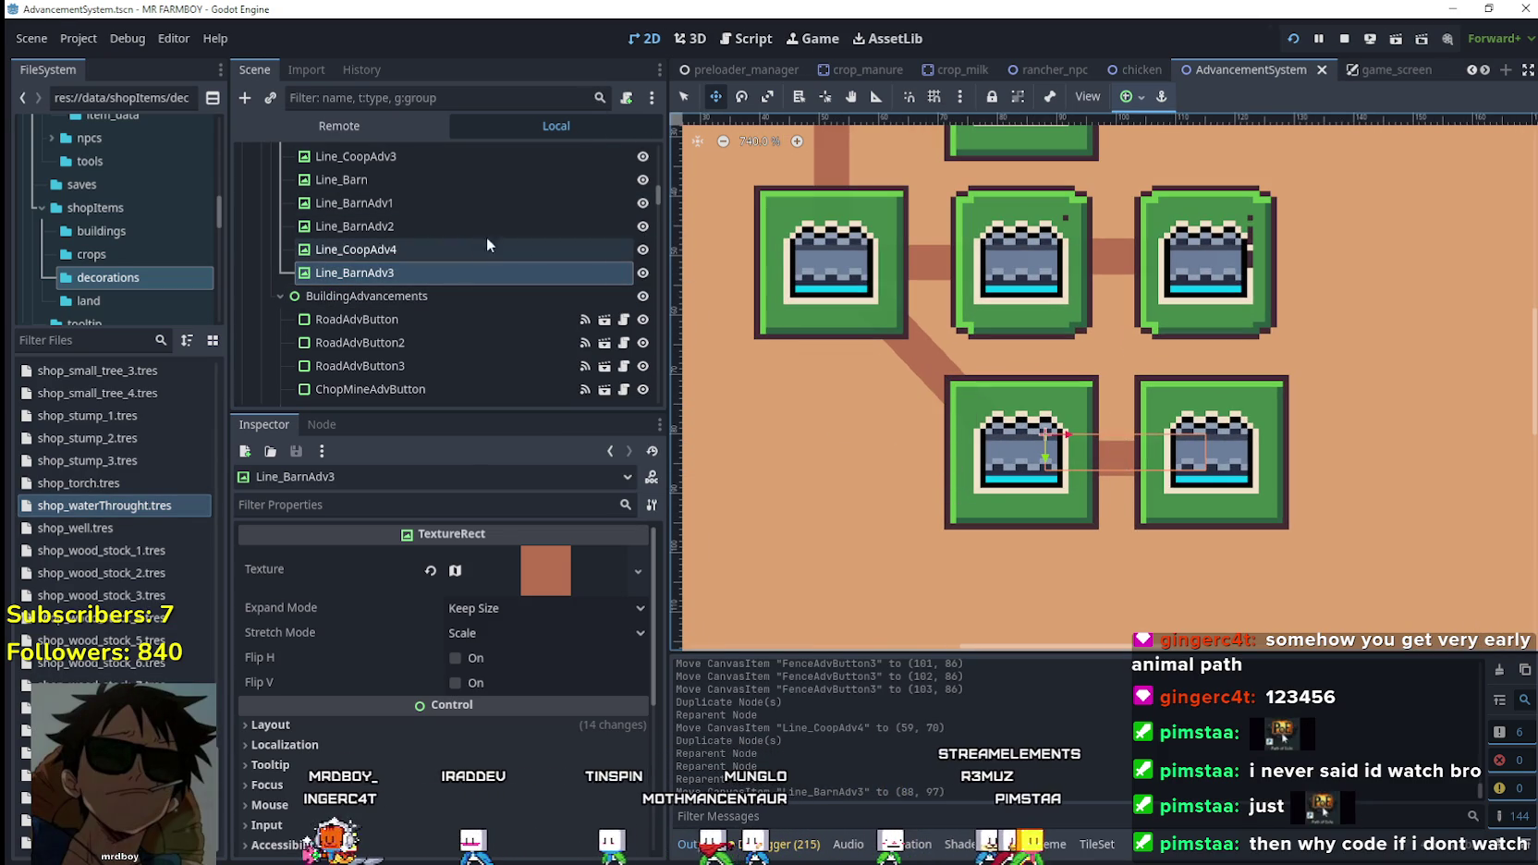
click(684, 96)
Set FenceAdvButton2's Asigned Line to Line_CoopAdv4.
click(1016, 425)
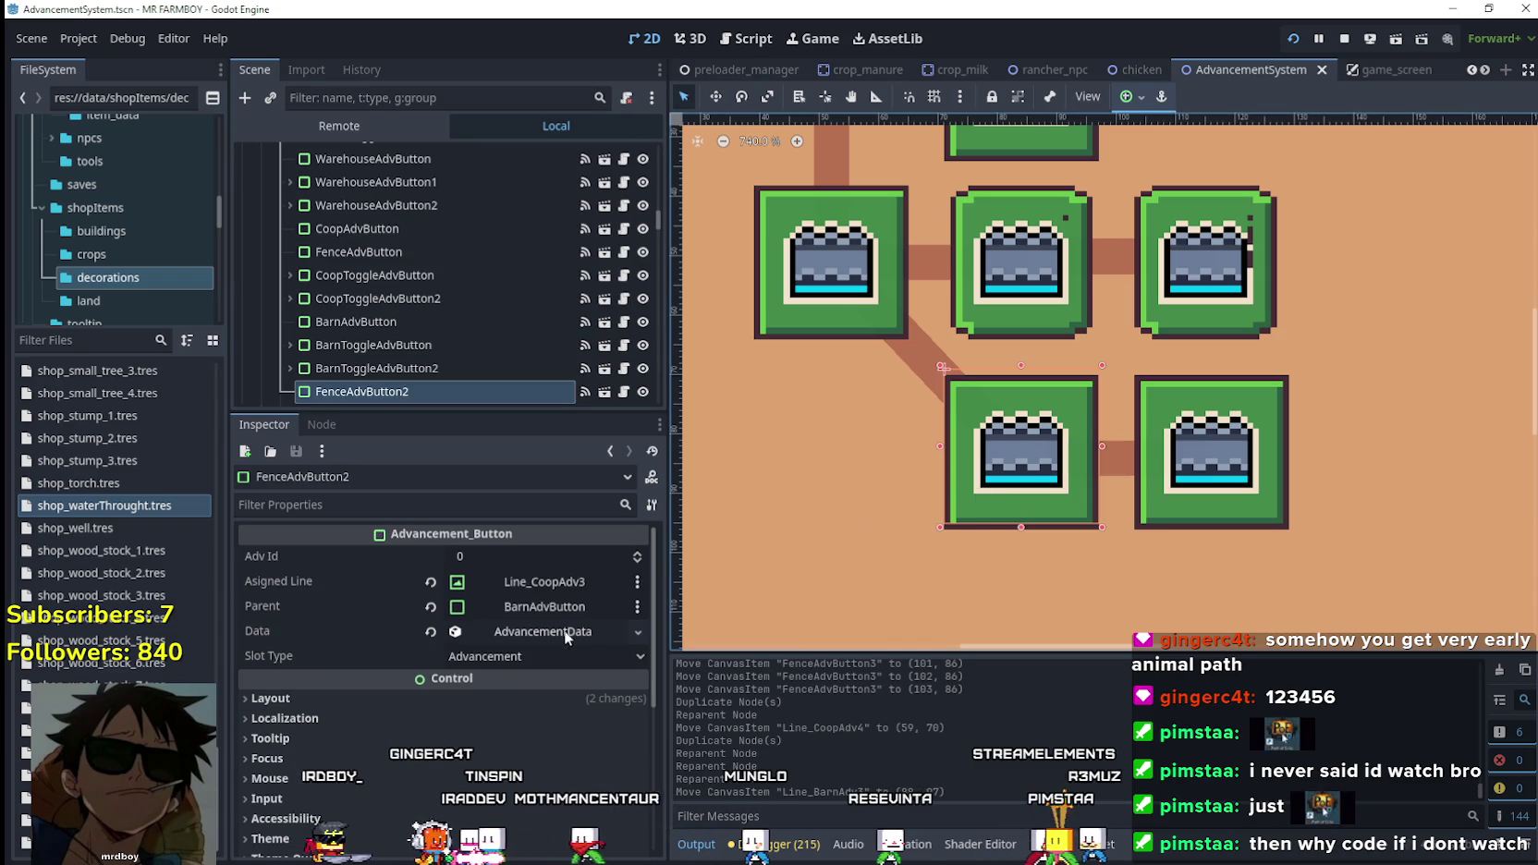
click(586, 588)
click(585, 586)
mouse_move(905, 243)
mouse_down()
mouse_move(933, 523)
mouse_move(918, 274)
mouse_move(918, 290)
mouse_up()
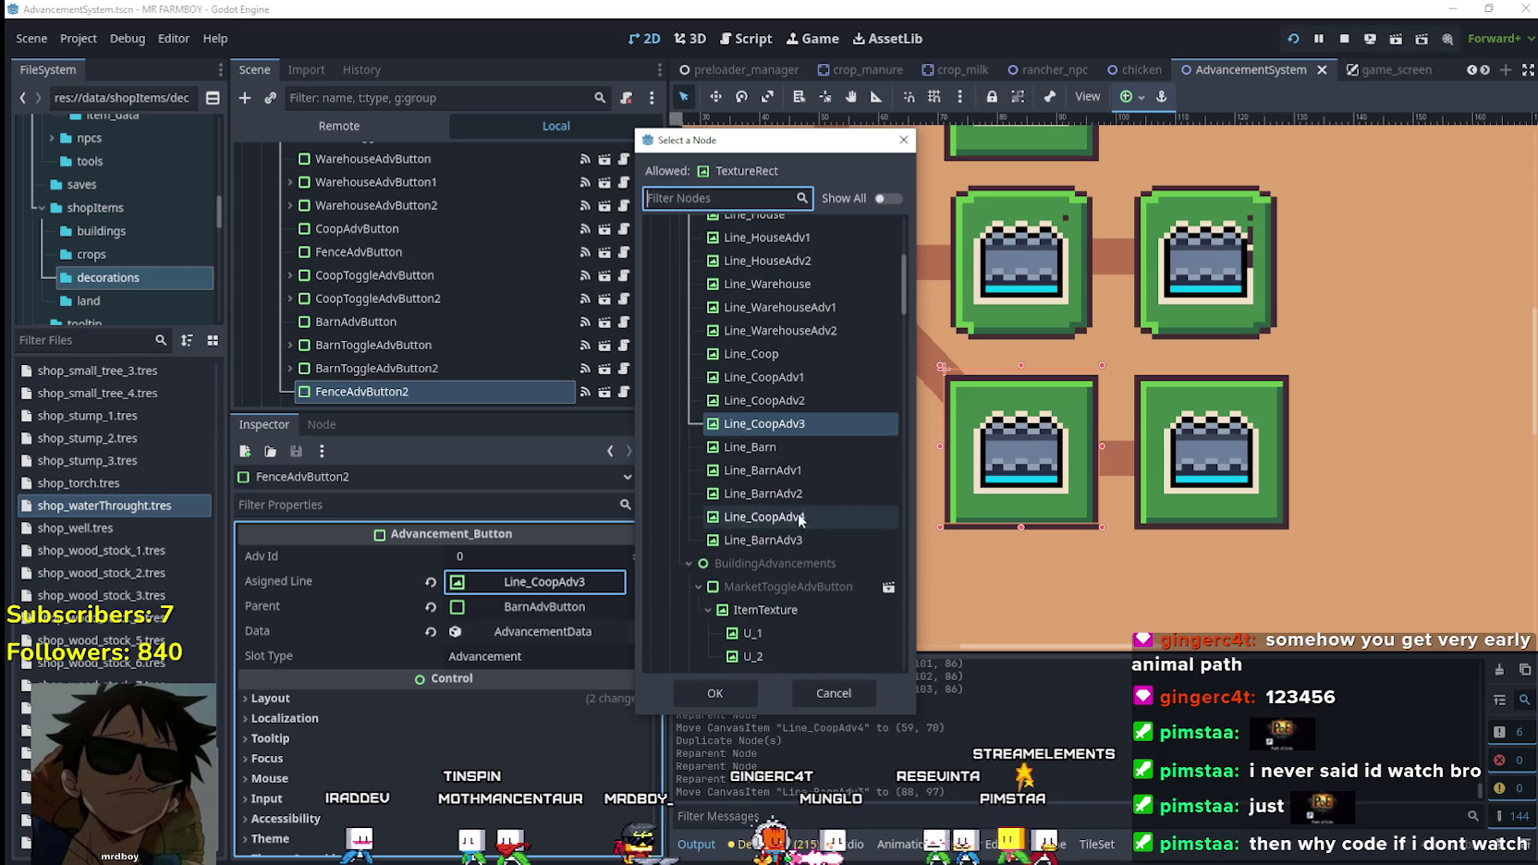
click(760, 517)
click(715, 693)
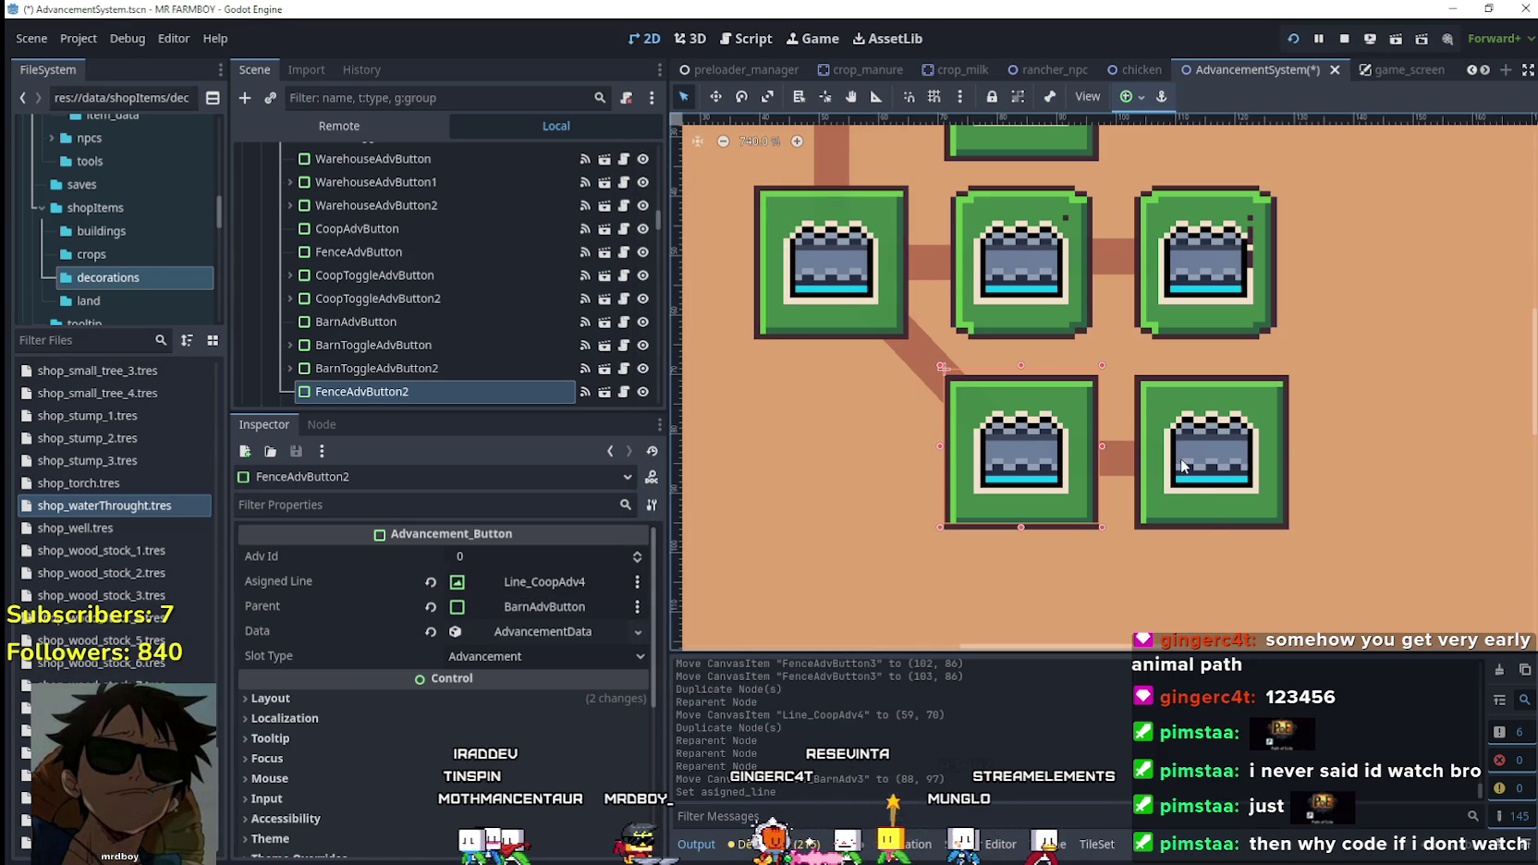
Set FenceAdvButton3's Asigned Line to Line_BarnAdv3 and save the scene.
click(1184, 490)
click(558, 585)
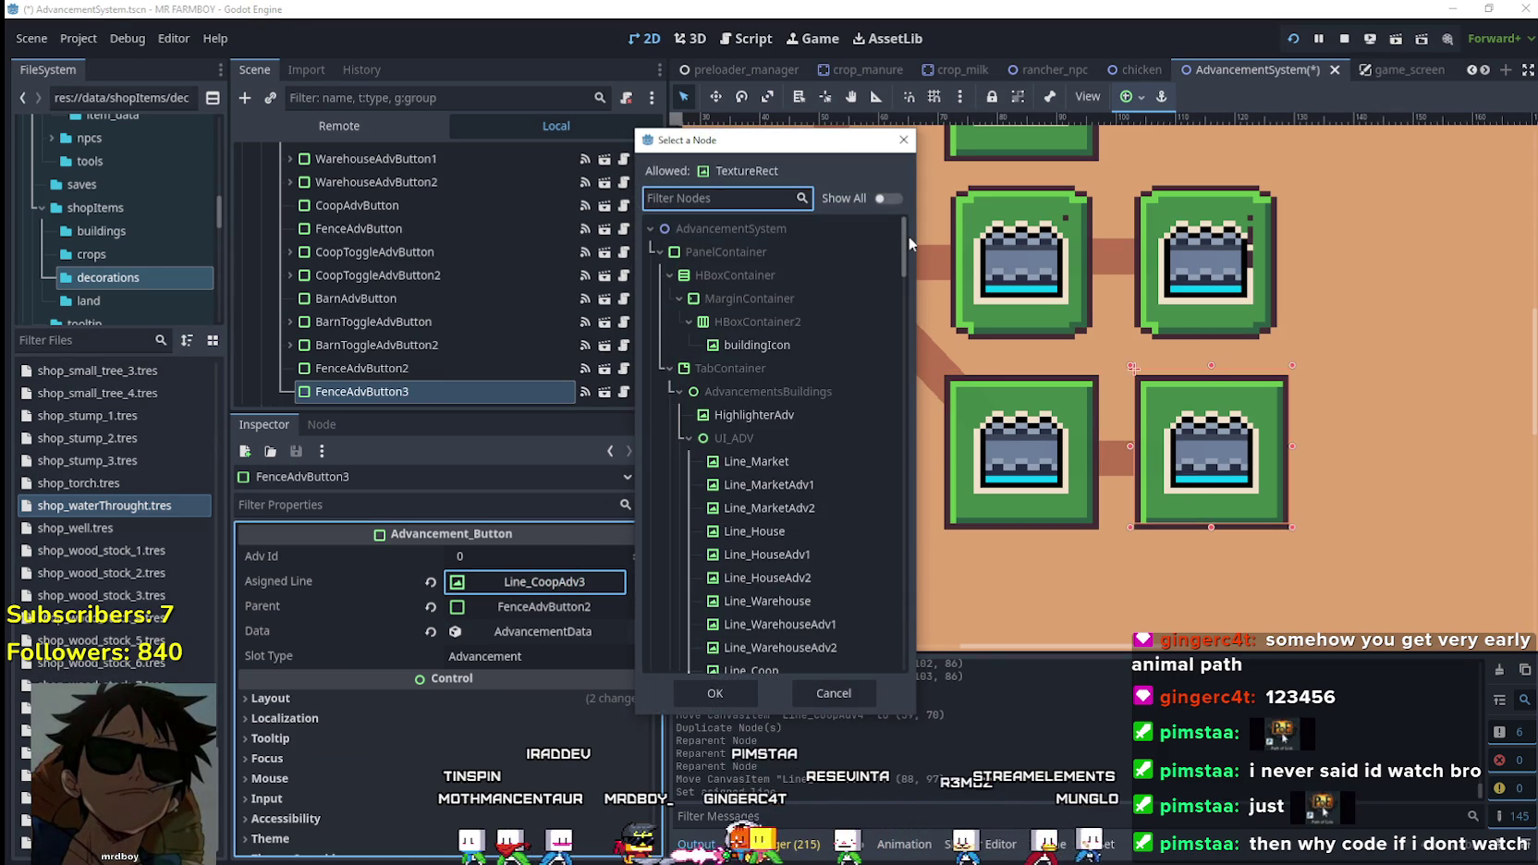
scroll(906, 244, down, 5)
click(790, 593)
click(716, 693)
scroll(1016, 502, down, 3)
key(ctrl+s)
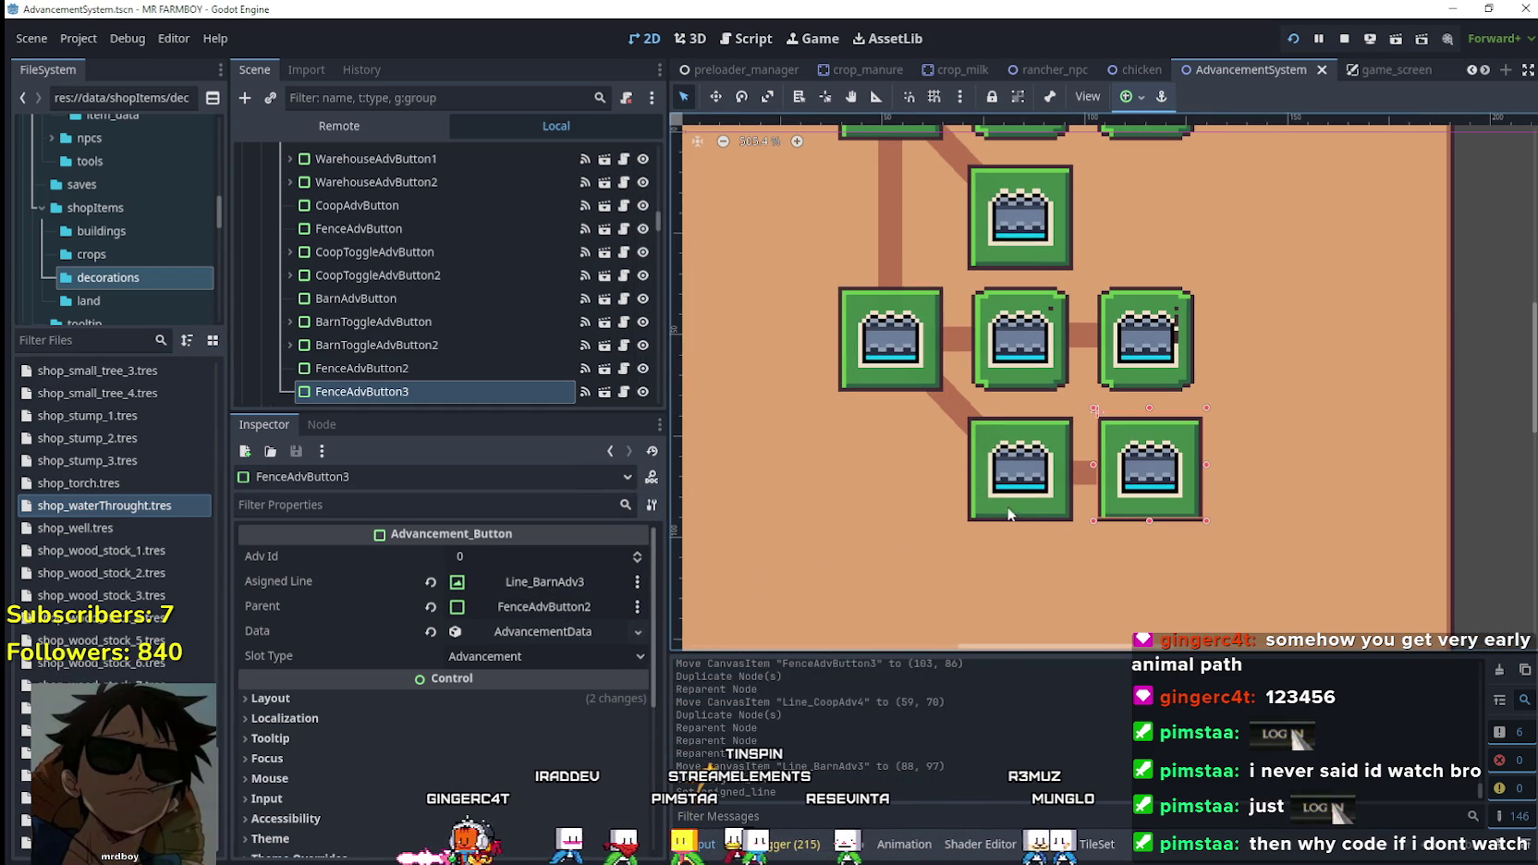
Select BarnAdvButton and show its Buildings / Barn data named tr_buildings_barn in the Inspector.
click(938, 395)
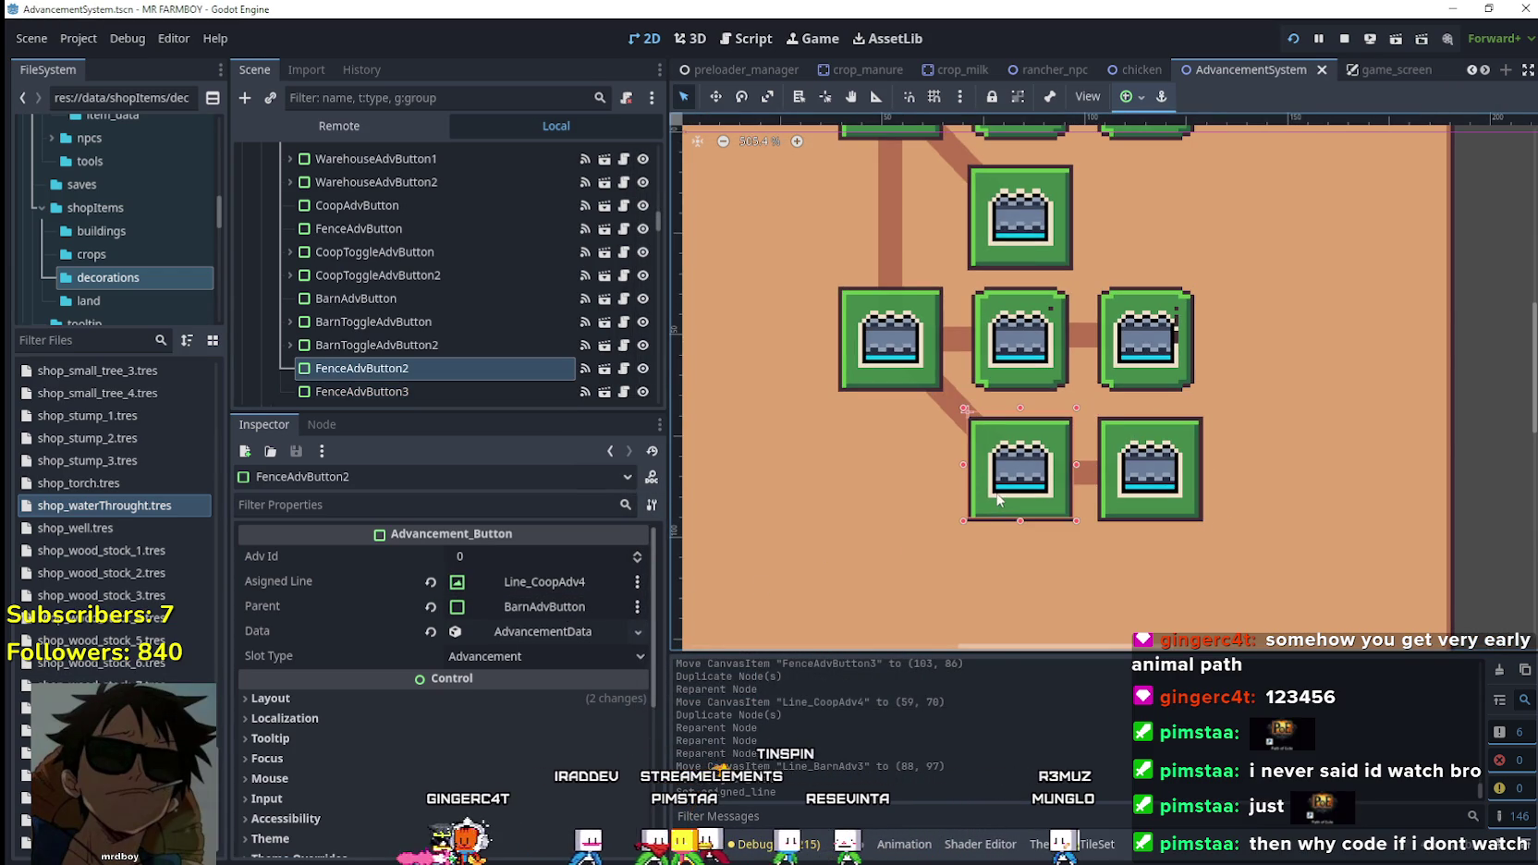
click(893, 364)
scroll(544, 651, up, 5)
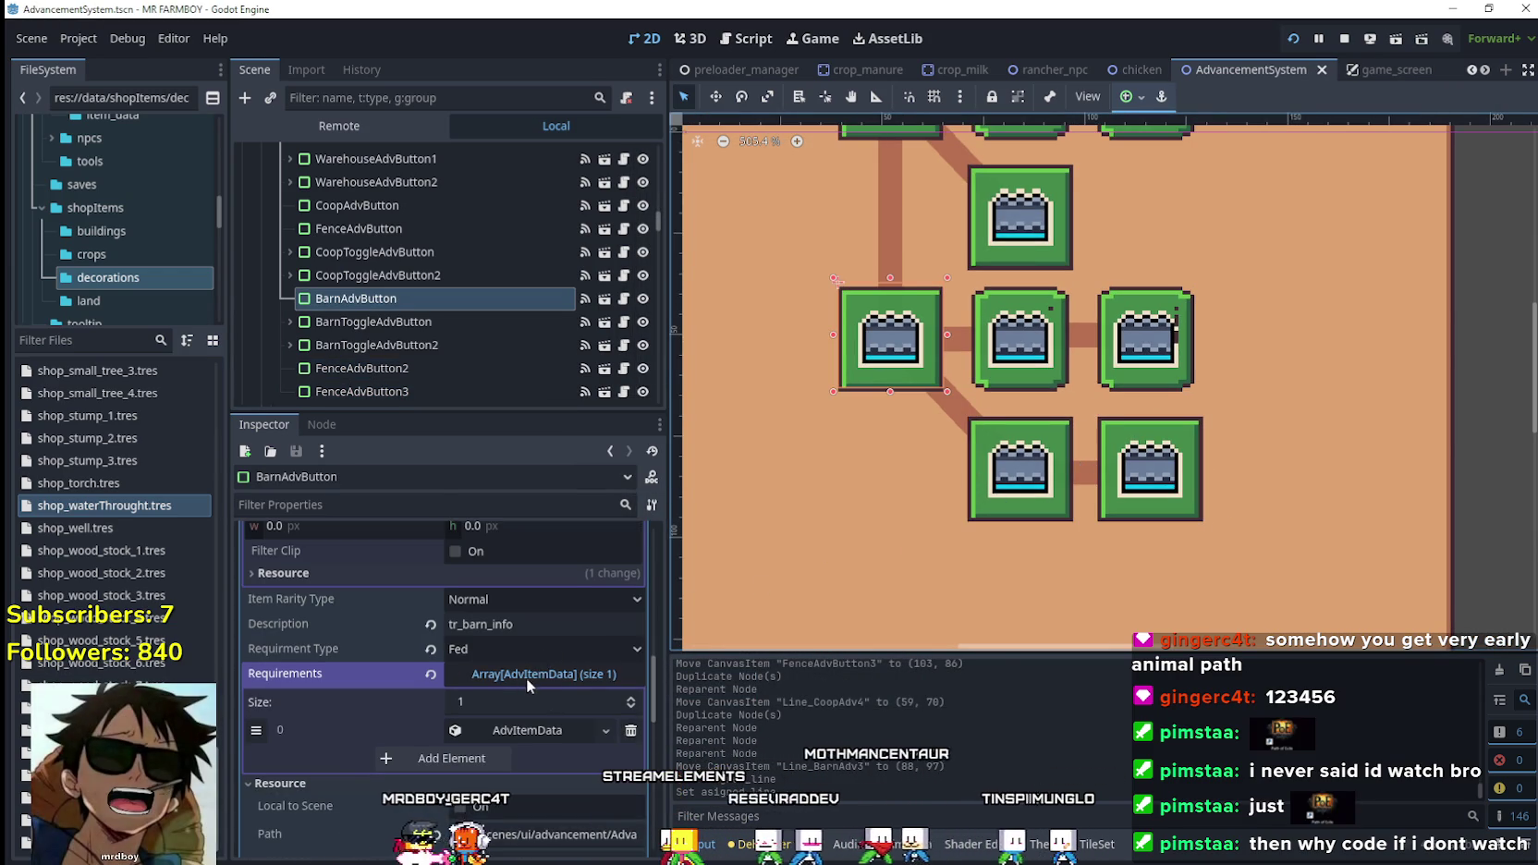
scroll(551, 702, up, 10)
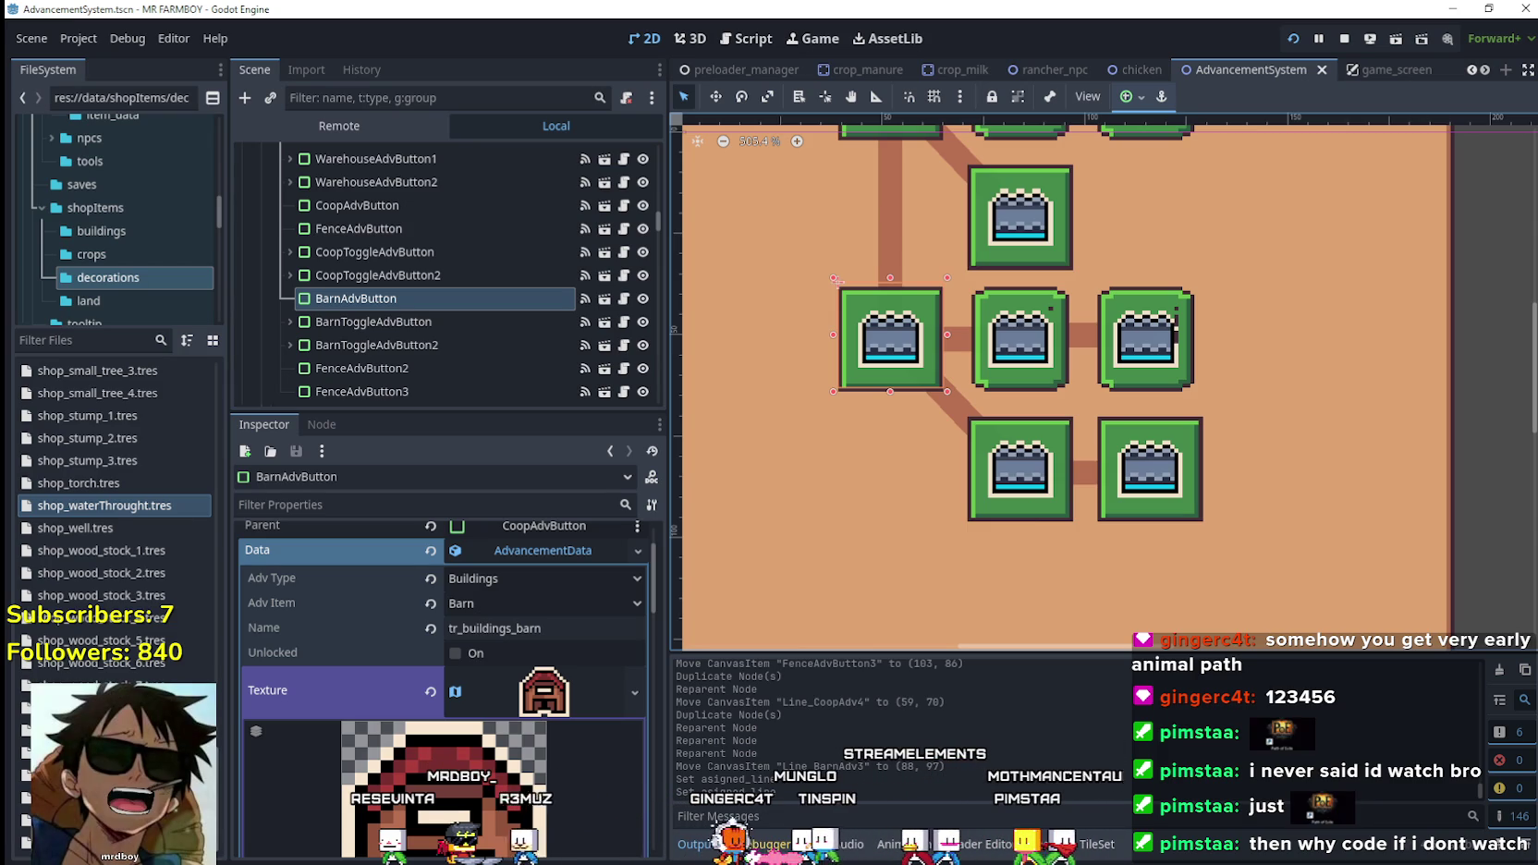
scroll(745, 448, down, 5)
scroll(924, 425, up, 4)
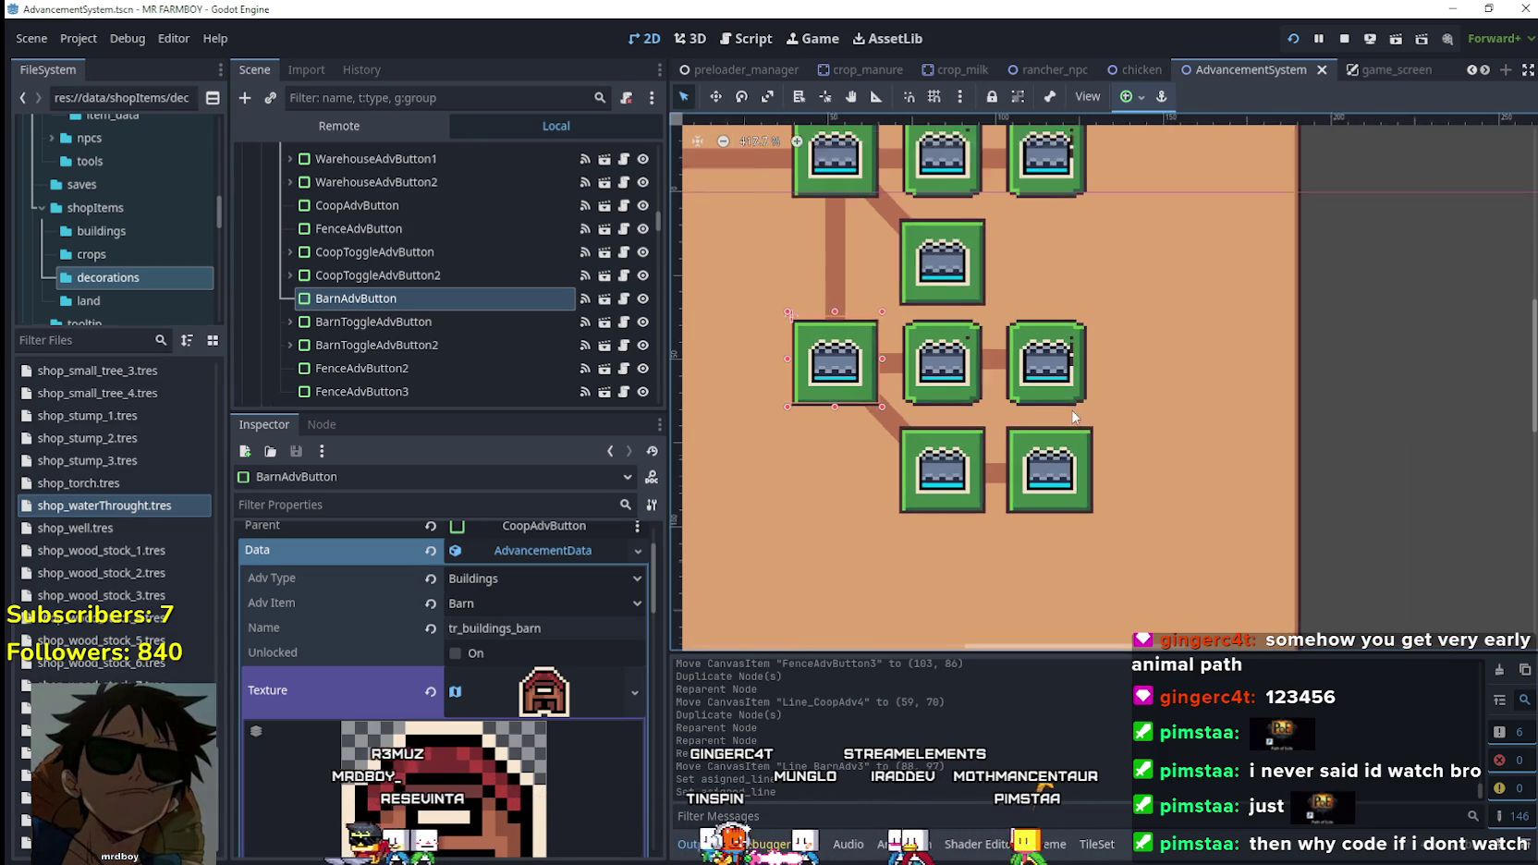
scroll(1054, 411, down, 2)
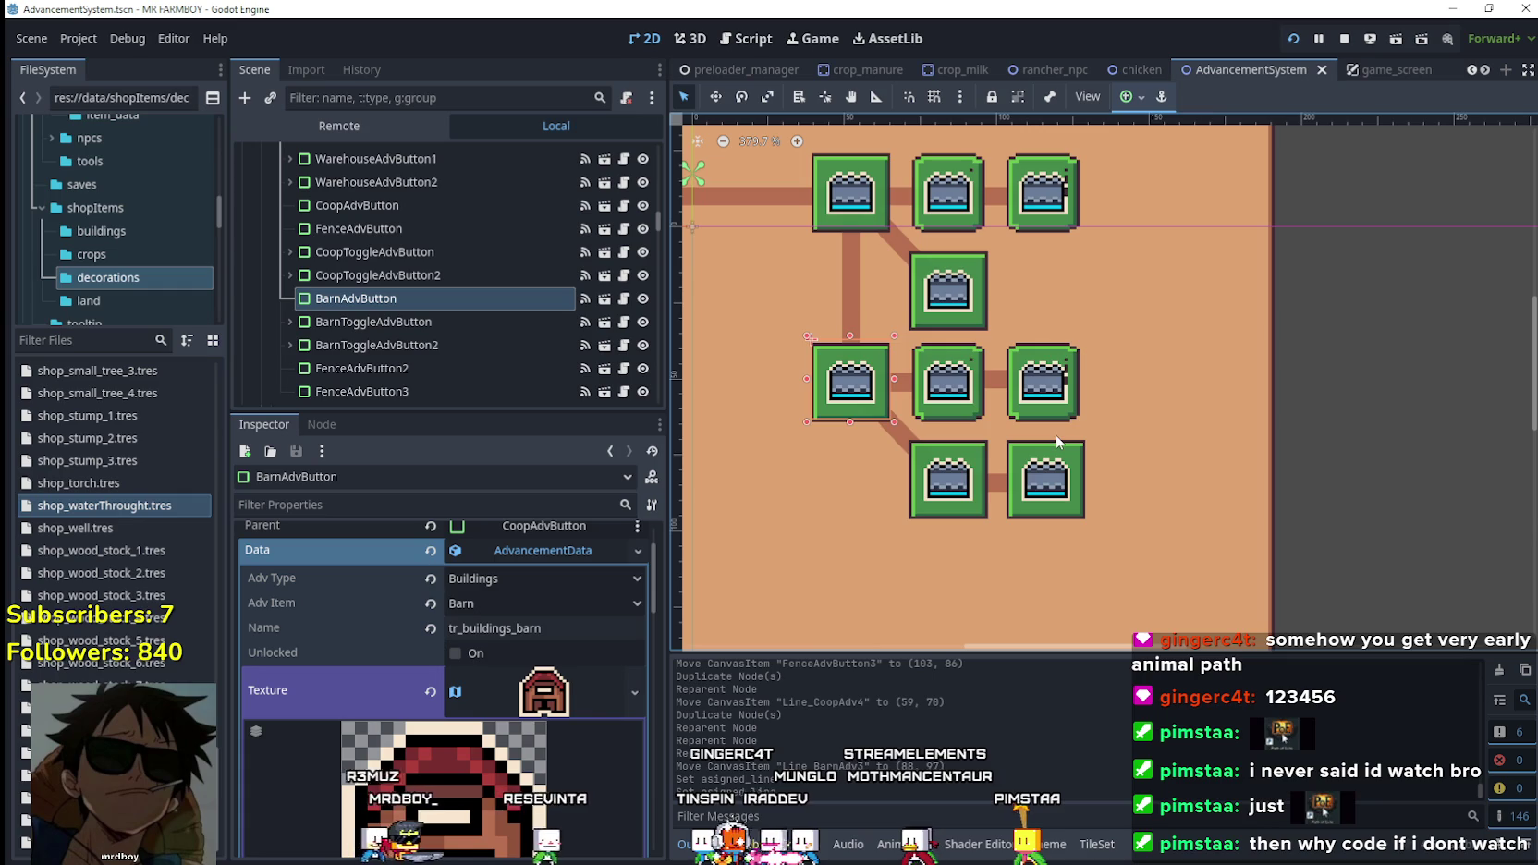
scroll(864, 434, down, 4)
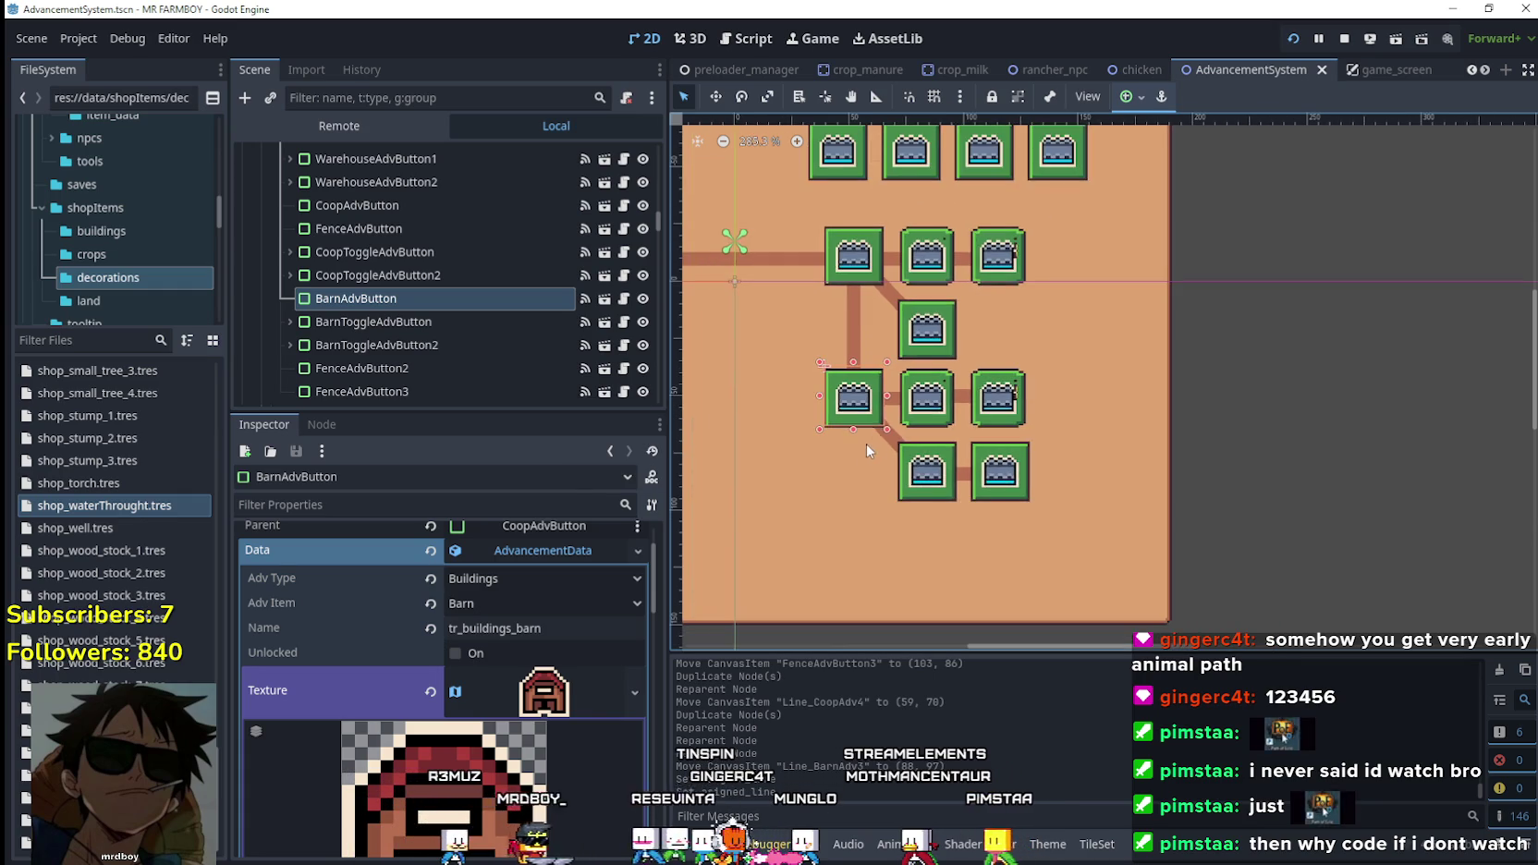
scroll(887, 434, down, 4)
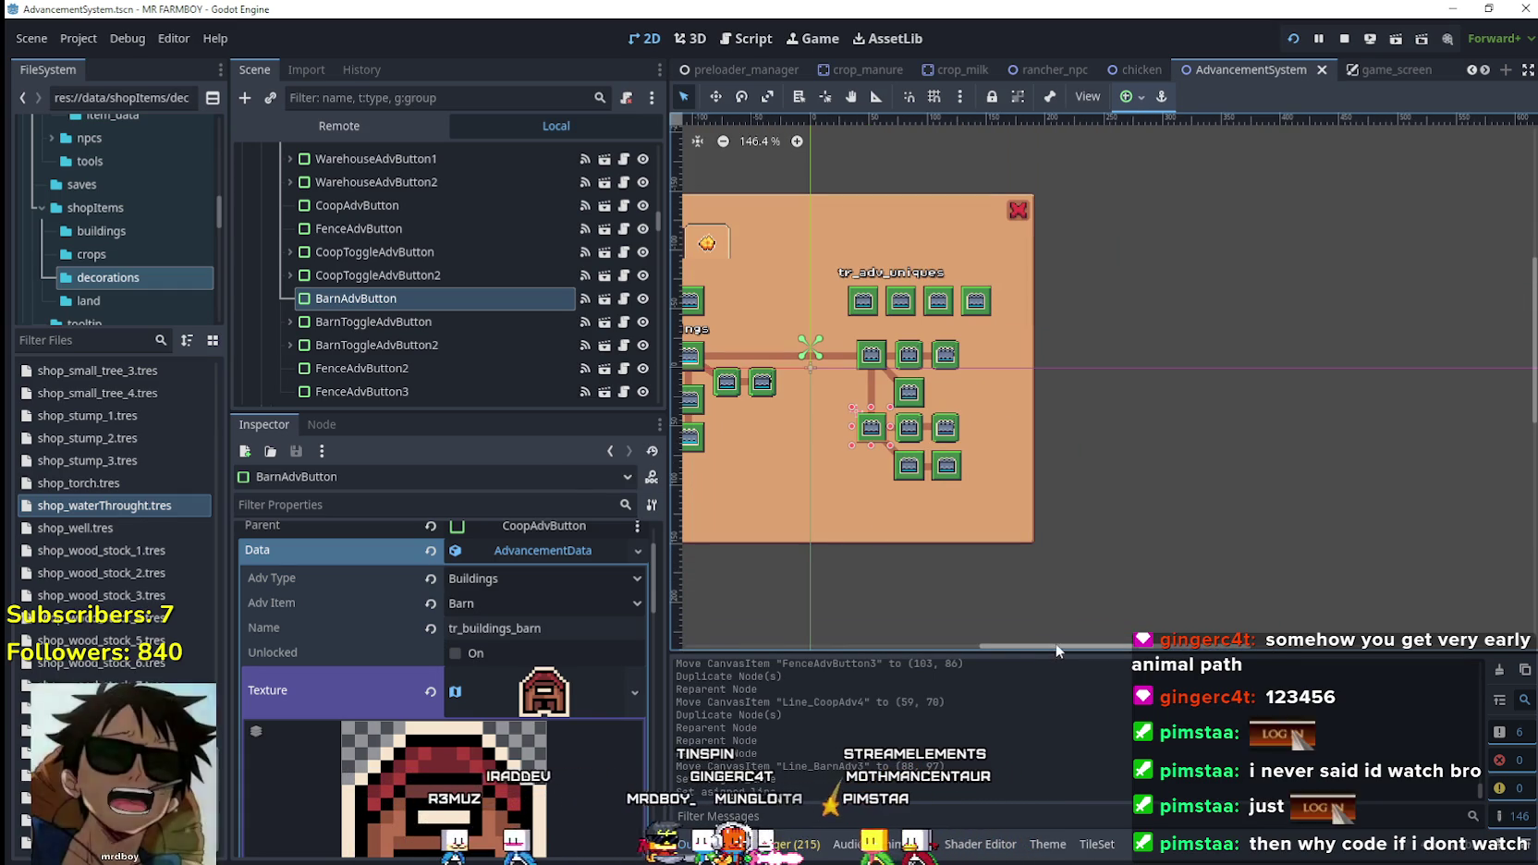
scroll(977, 644, up, 1)
scroll(1025, 442, up, 9)
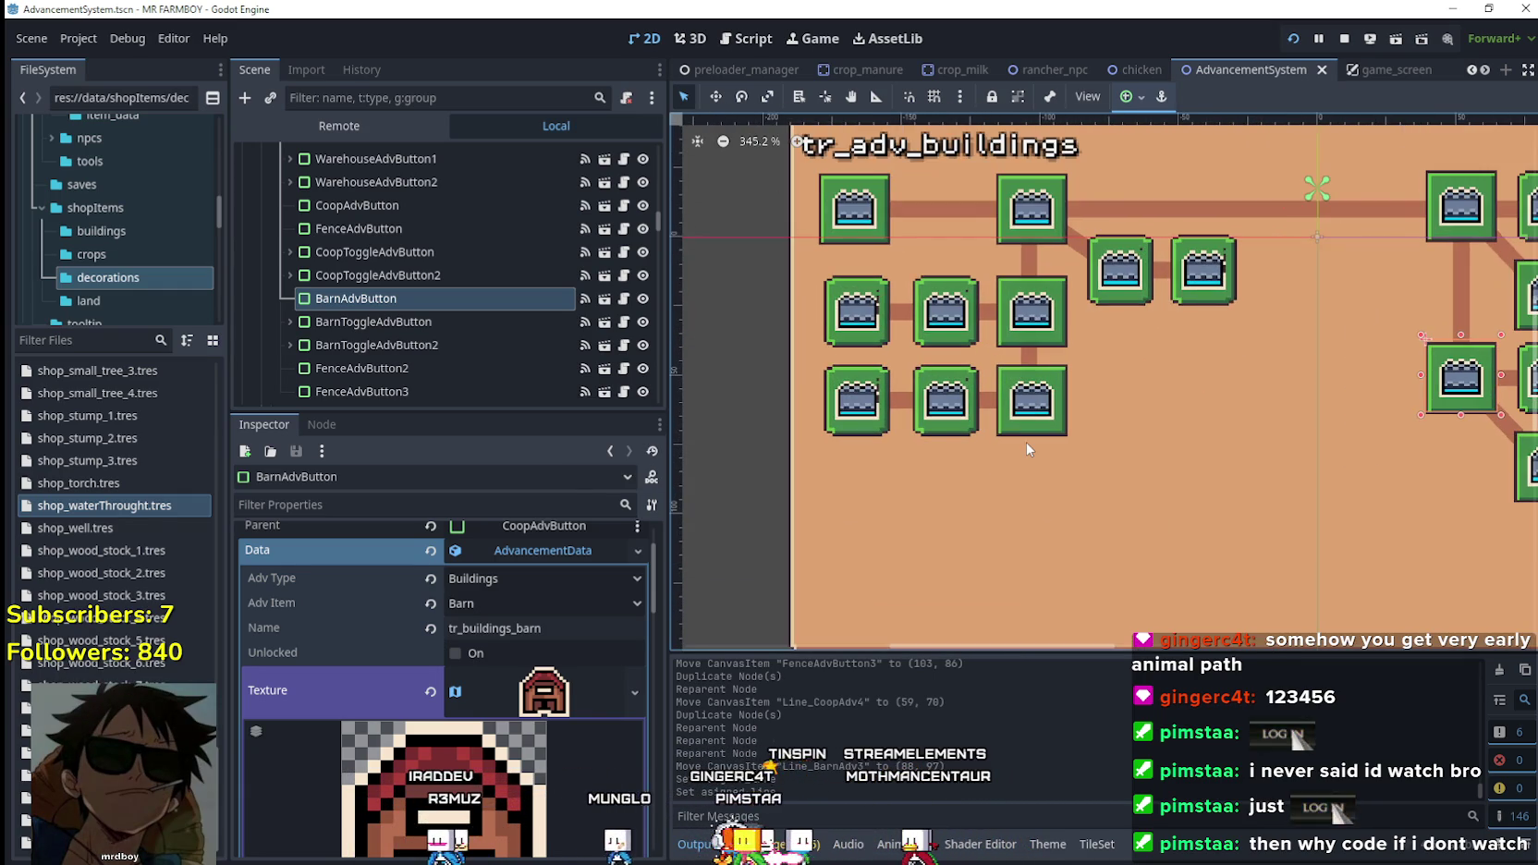
scroll(1028, 450, down, 2)
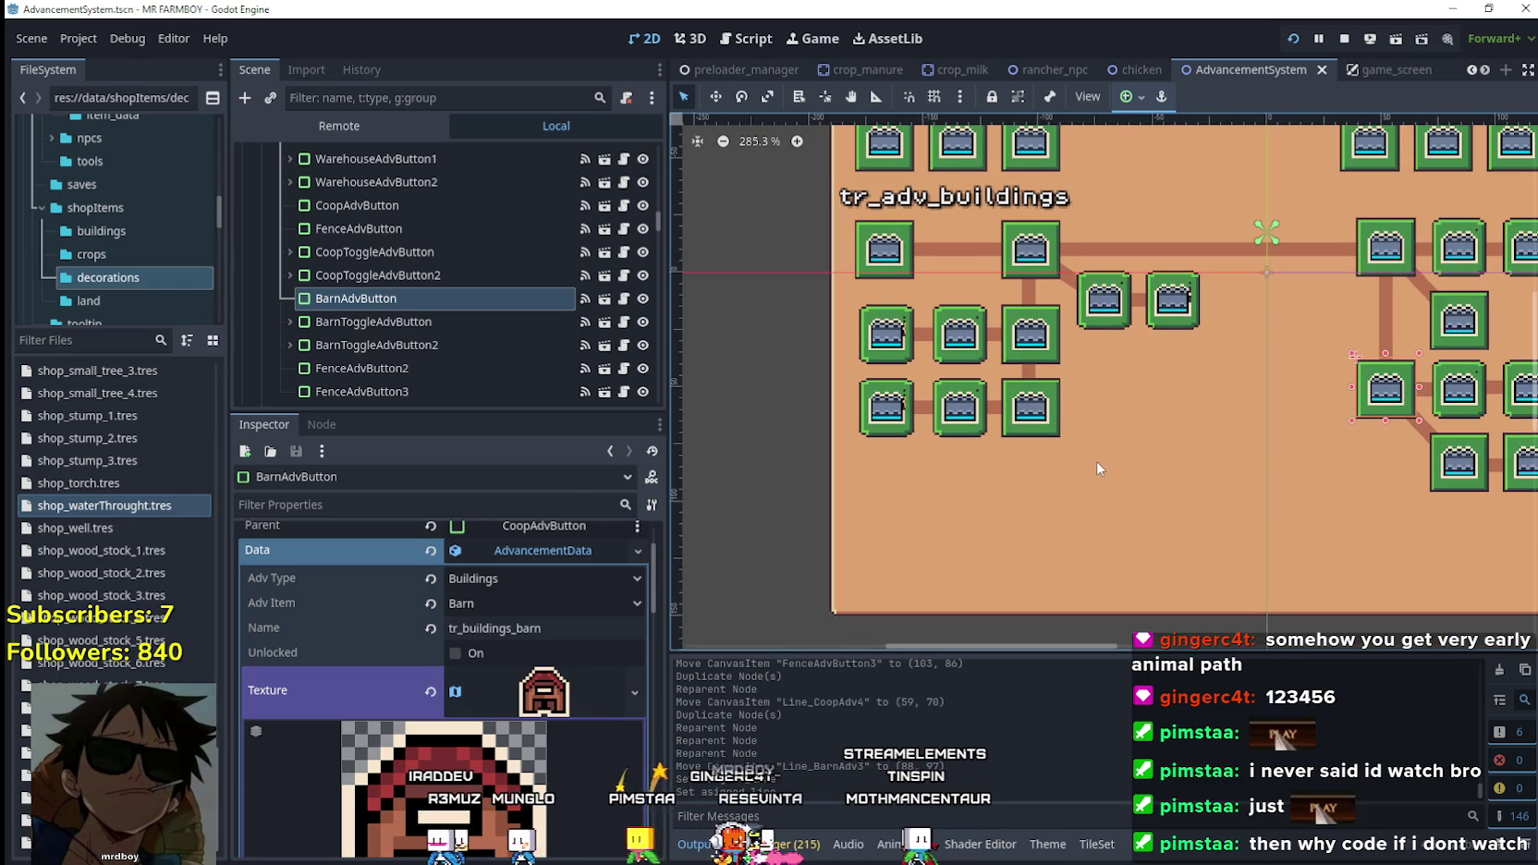
scroll(1072, 456, down, 1)
mouse_move(1120, 646)
mouse_down()
mouse_move(1043, 500)
mouse_move(996, 343)
mouse_move(1045, 499)
mouse_up()
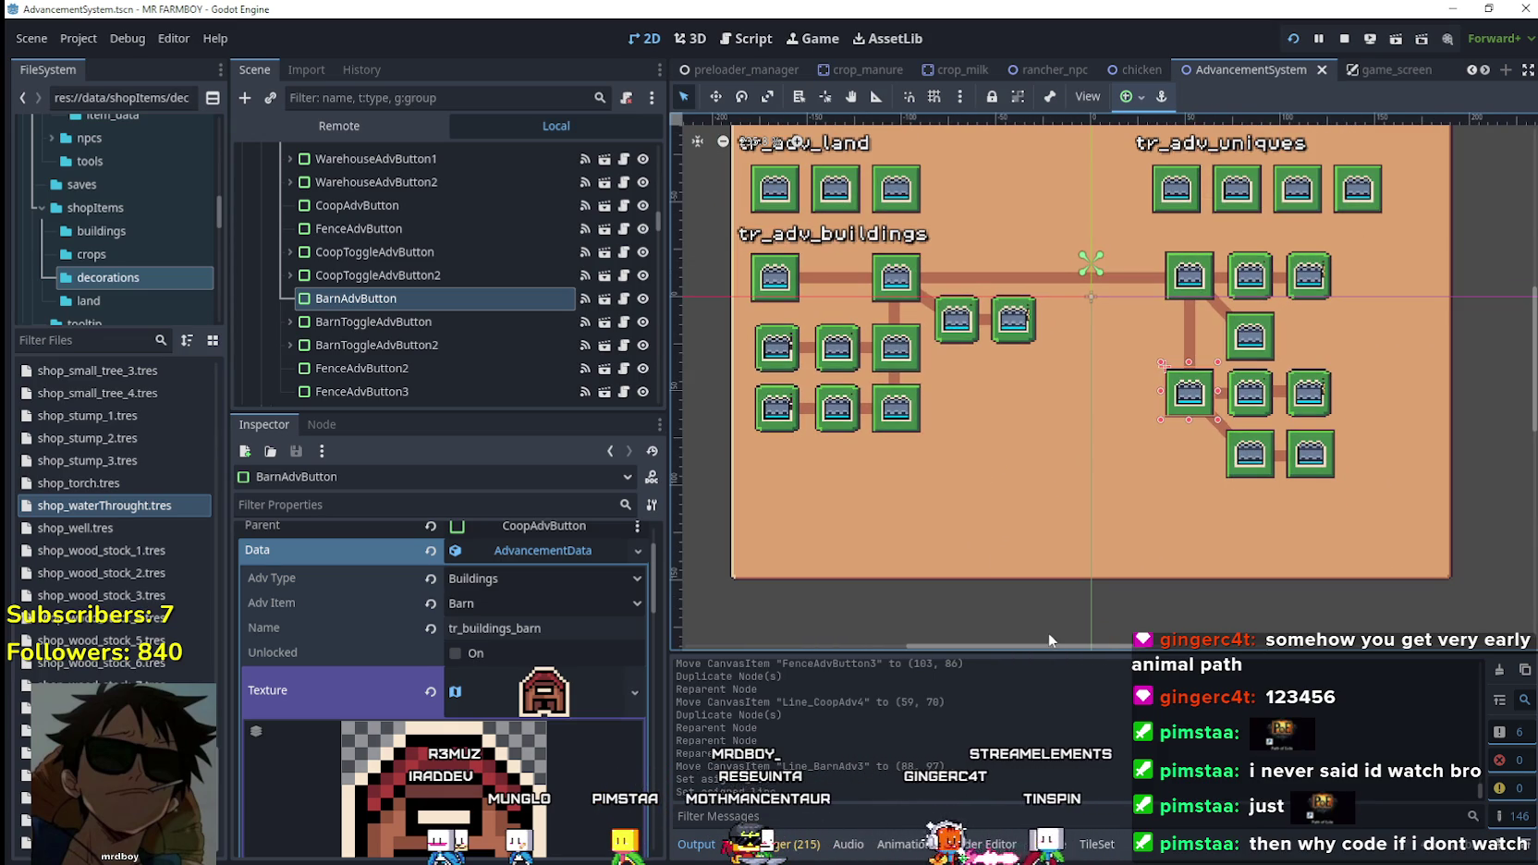
scroll(1045, 573, left, 2)
scroll(1041, 481, up, 1)
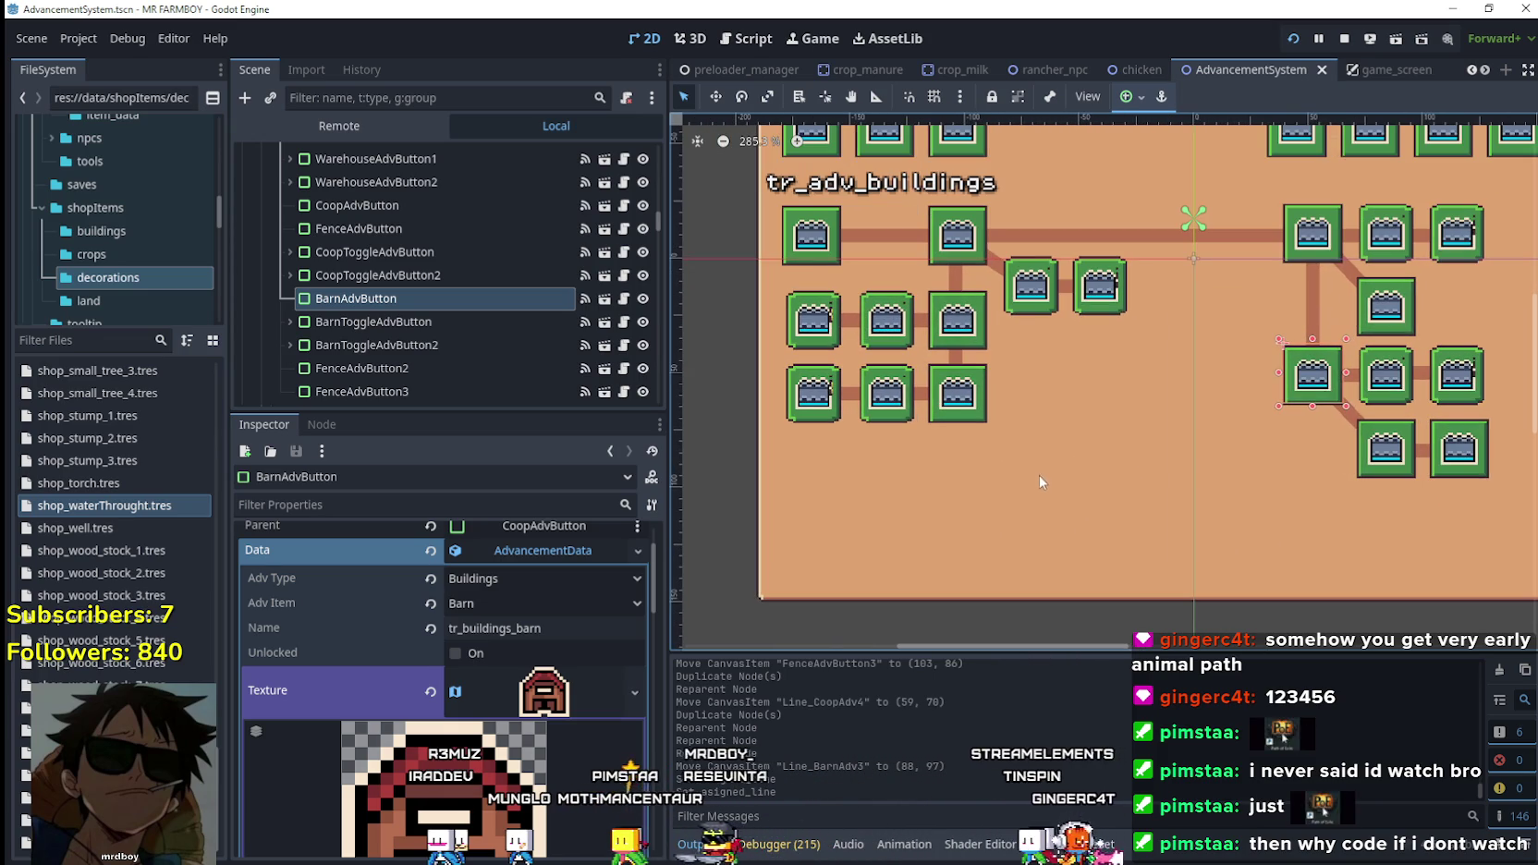
Duplicate FenceAdvButton3 as FenceAdvButton4 and order it after WarehouseAdvButton2.
click(361, 368)
scroll(434, 314, down, 2)
scroll(417, 270, up, 6)
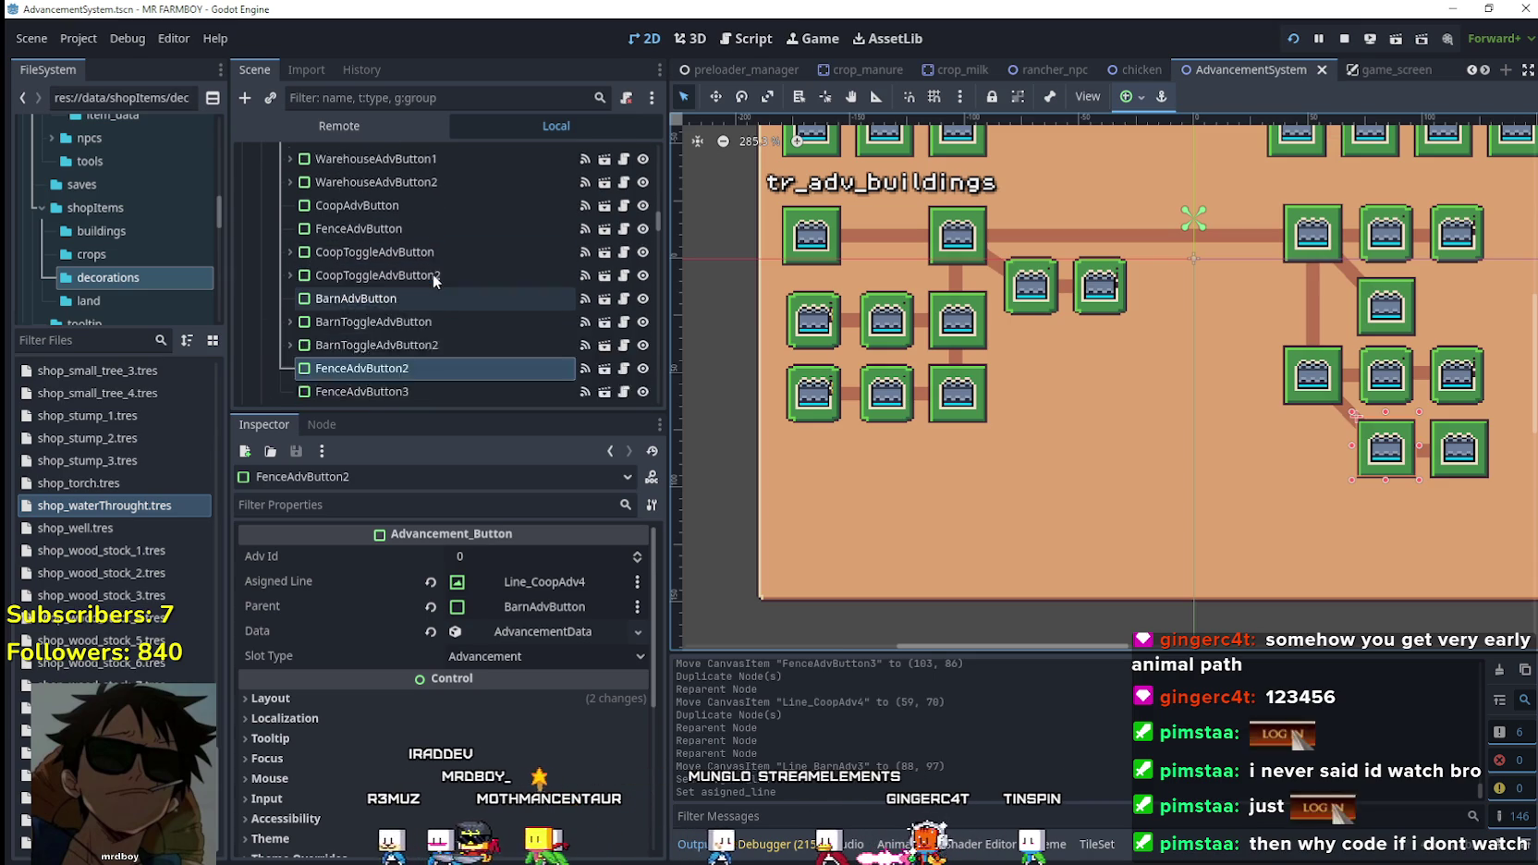
scroll(461, 316, down, 6)
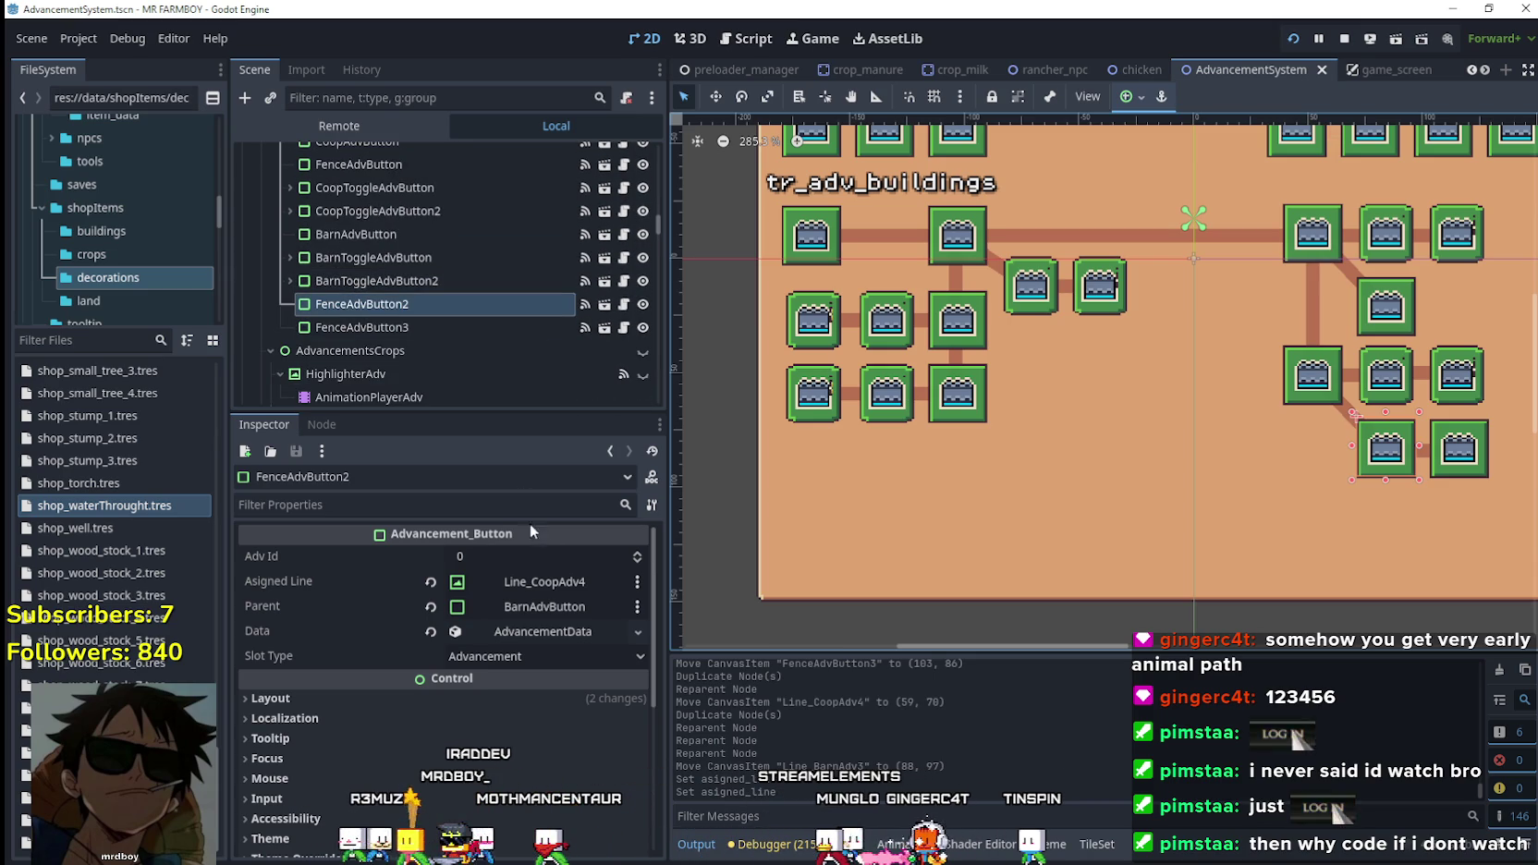
click(440, 328)
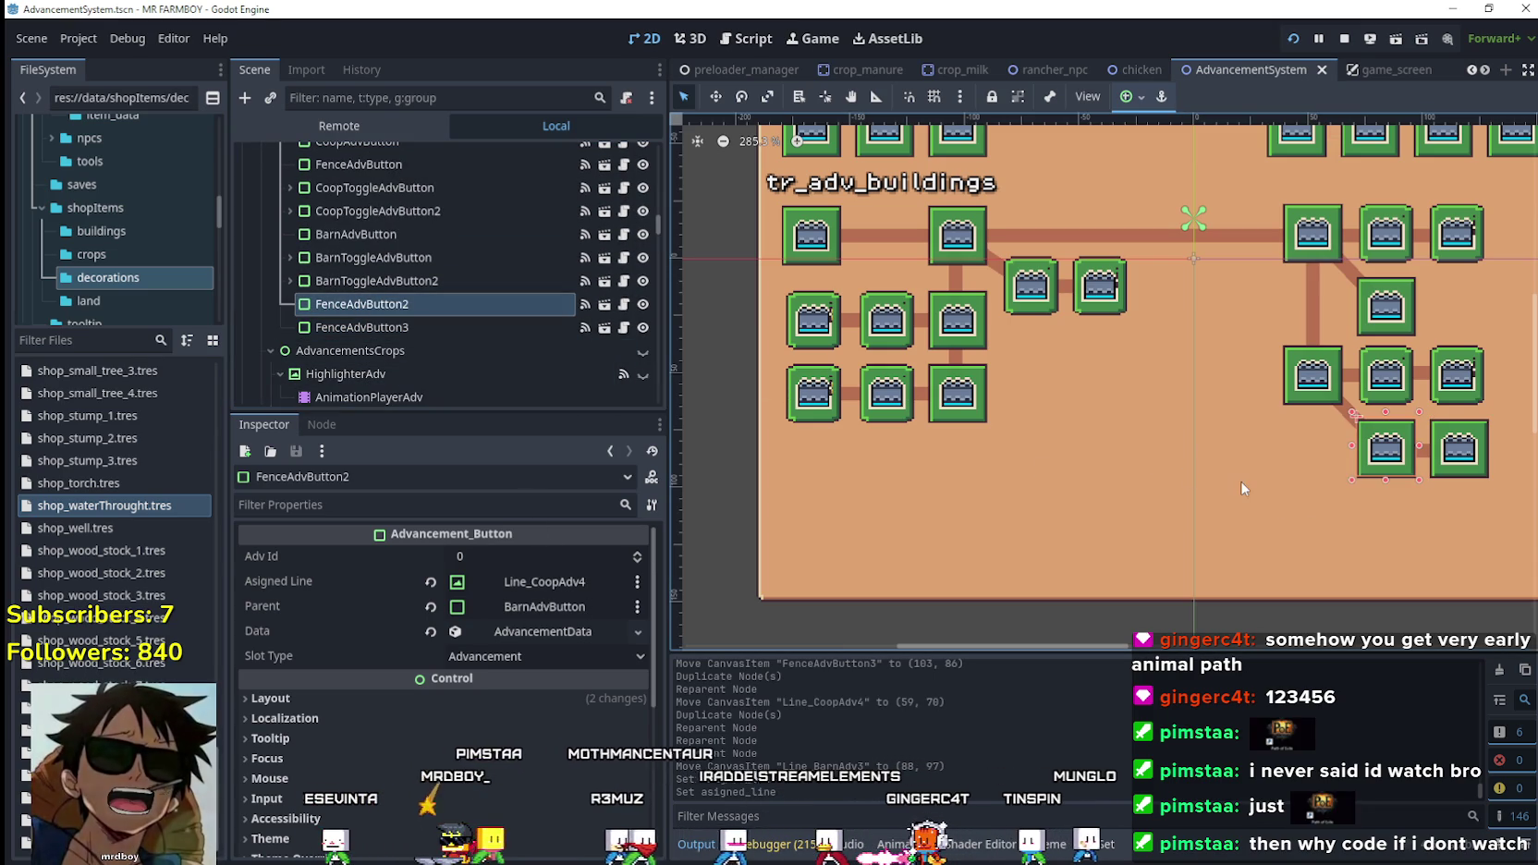
key(ctrl+d)
click(351, 348)
drag(353, 328, 369, 290)
mouse_move(404, 211)
mouse_down()
mouse_move(381, 155)
mouse_move(401, 222)
mouse_move(372, 309)
mouse_move(371, 295)
mouse_up()
drag(405, 357, 404, 358)
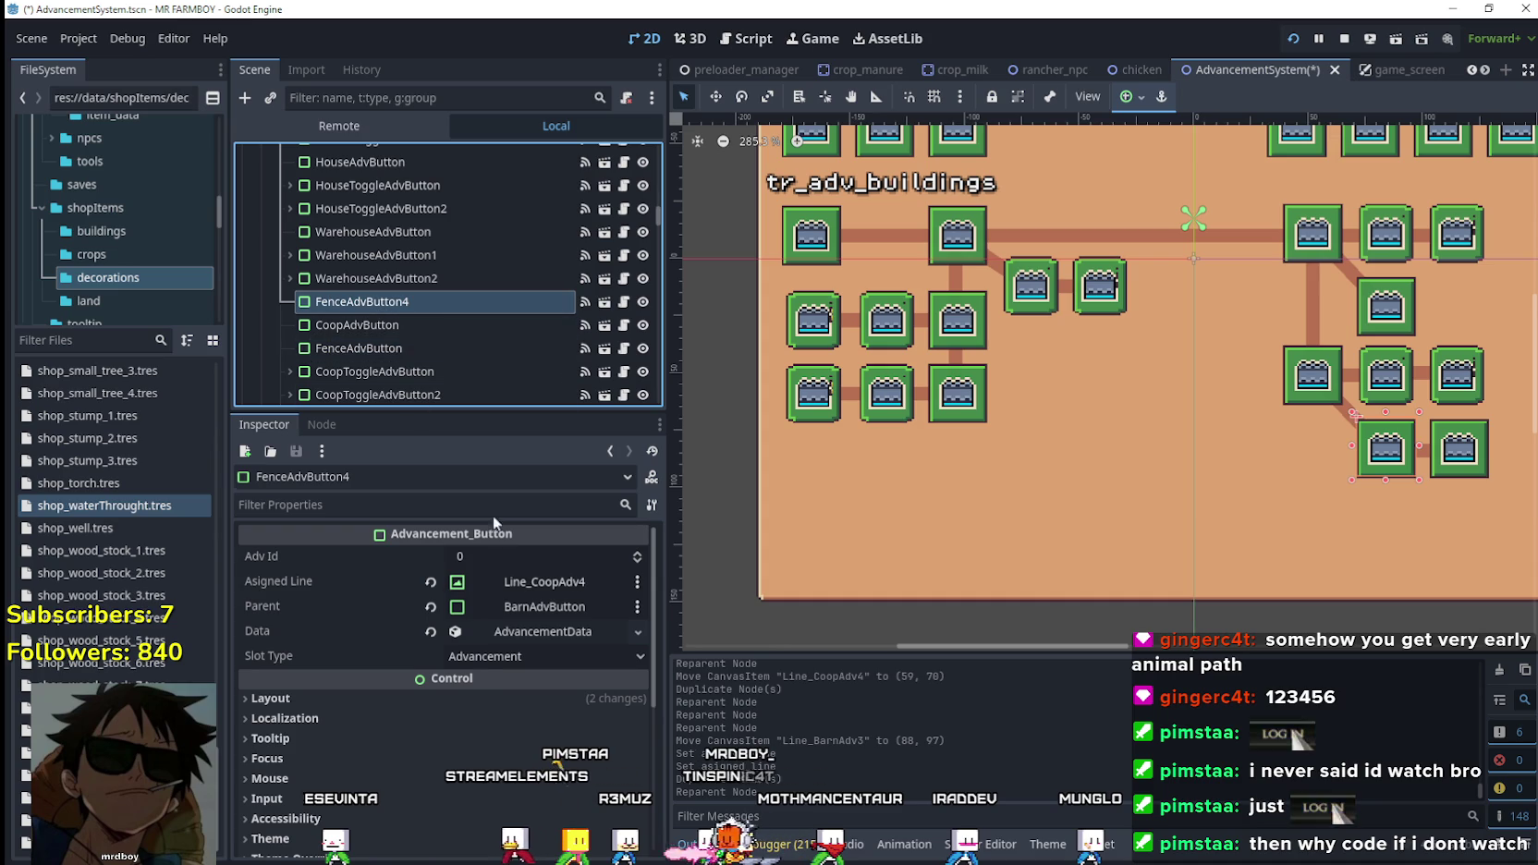
Set FenceAdvButton4's Parent to WarehouseAdvButton.
click(560, 606)
drag(898, 270, 897, 312)
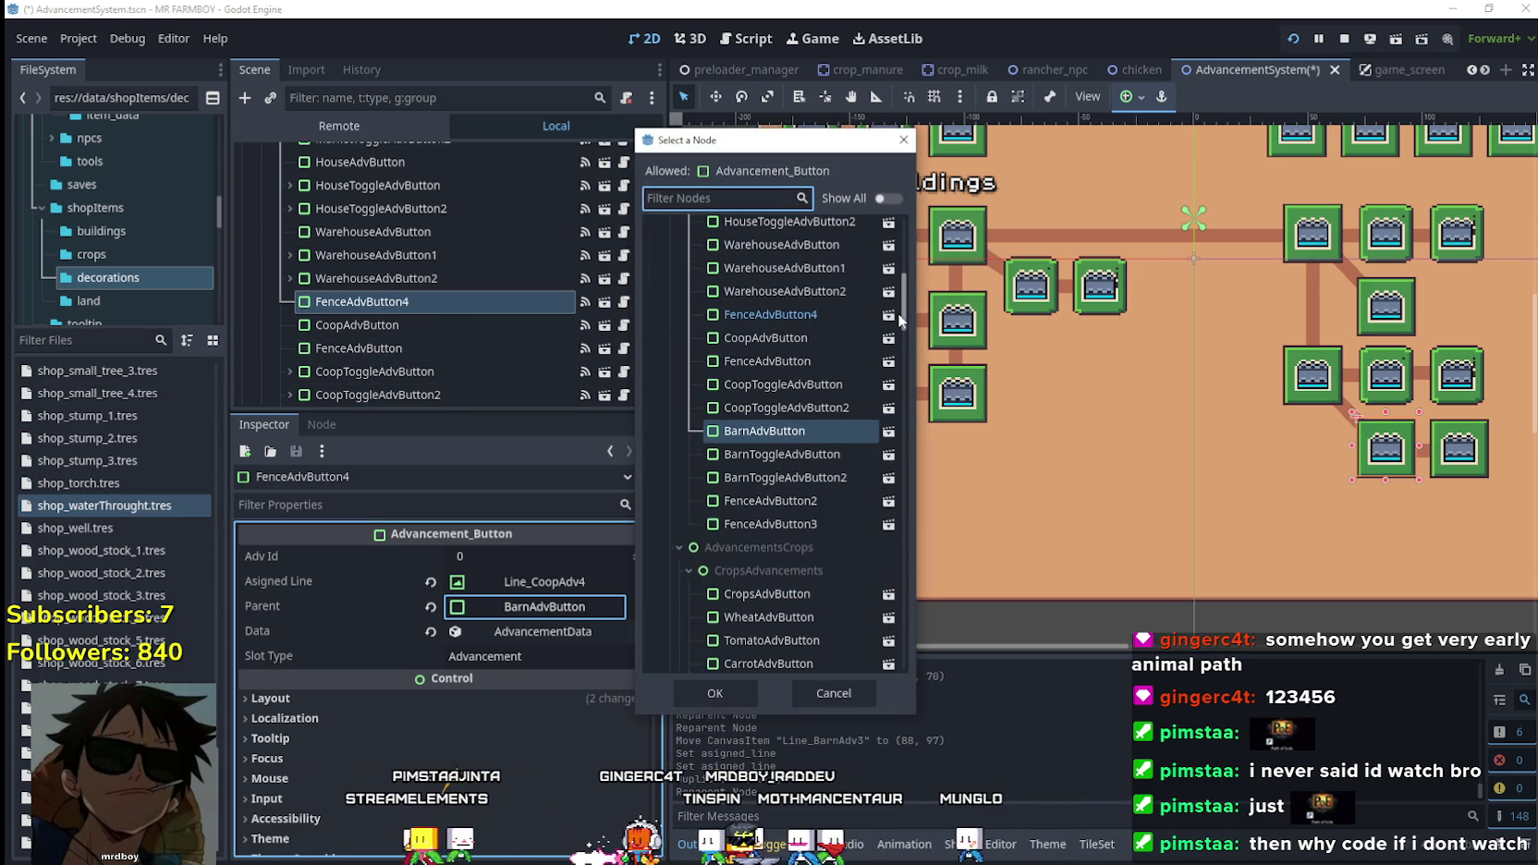
scroll(817, 380, up, 3)
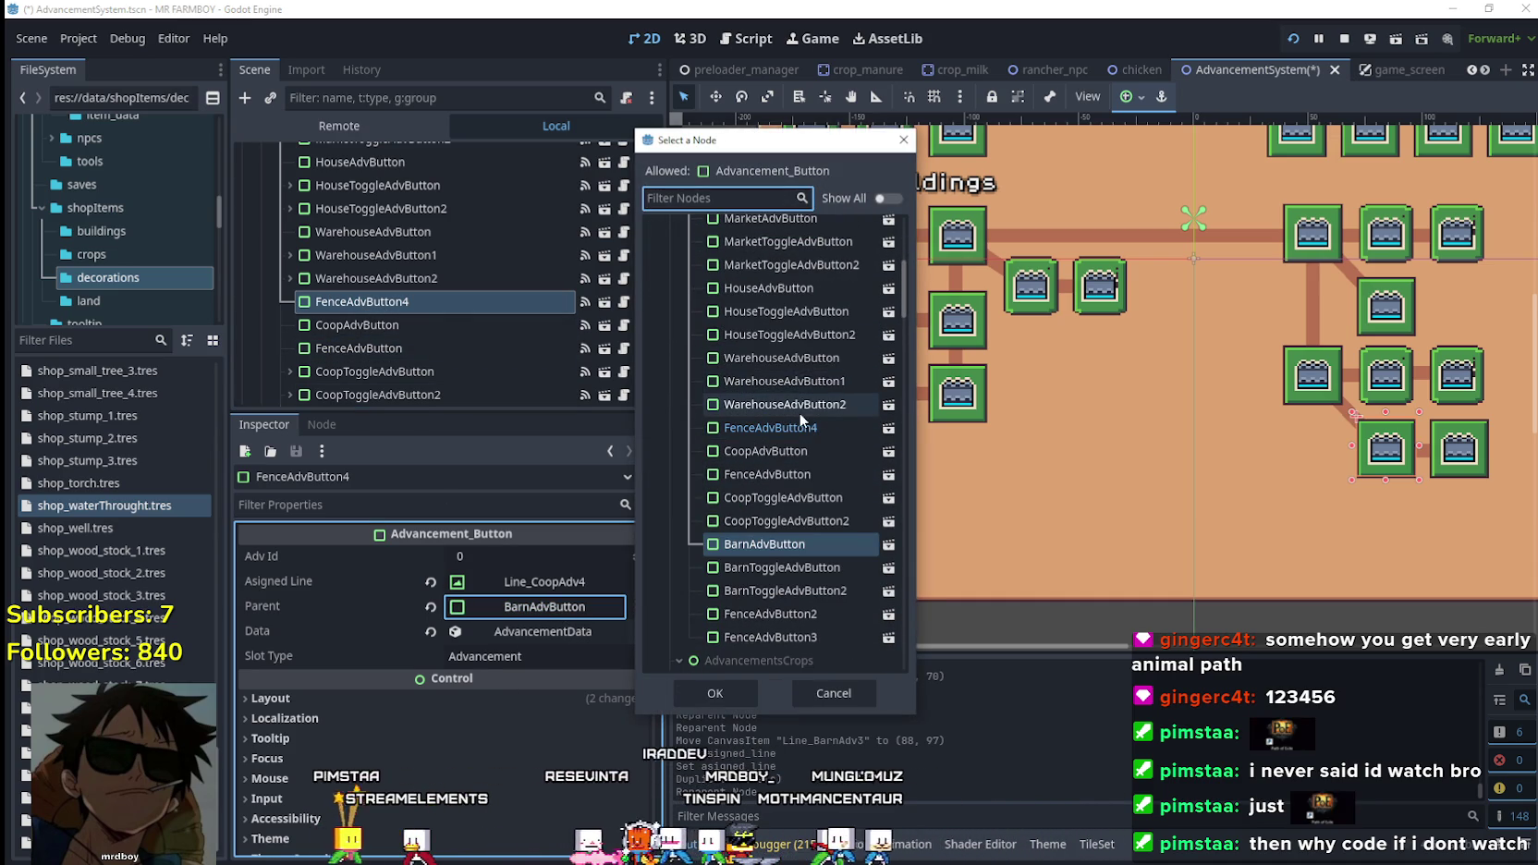
click(795, 370)
click(715, 693)
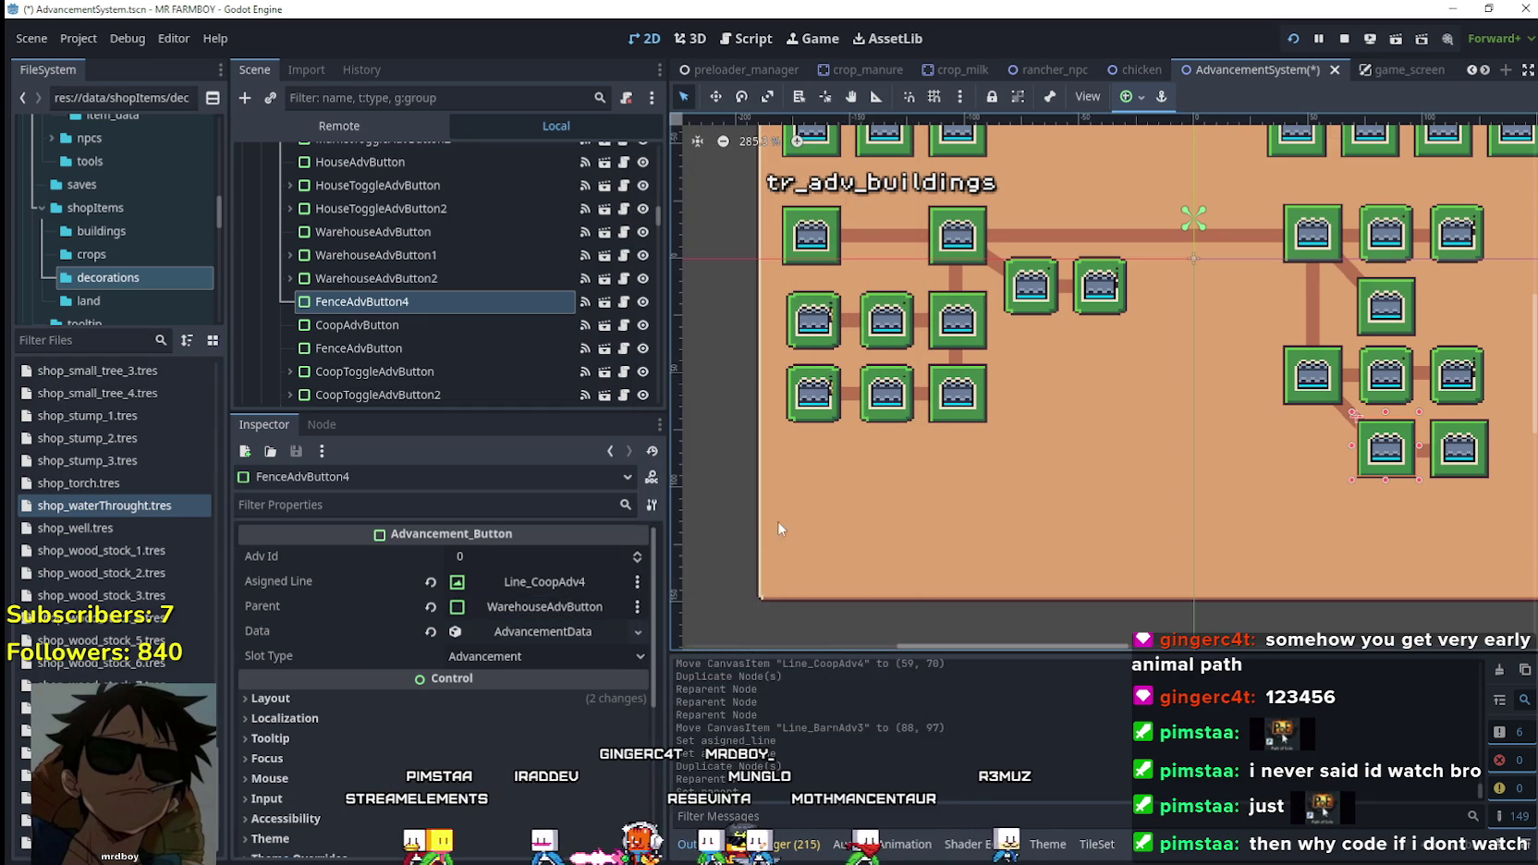
Move FenceAdvButton4 on the canvas to sit below the left box.
click(719, 103)
mouse_move(1377, 445)
mouse_down()
mouse_move(1008, 470)
mouse_move(928, 450)
mouse_move(1016, 441)
mouse_move(870, 443)
mouse_move(826, 396)
mouse_up()
scroll(928, 449, up, 4)
scroll(873, 442, up, 2)
scroll(809, 468, down, 2)
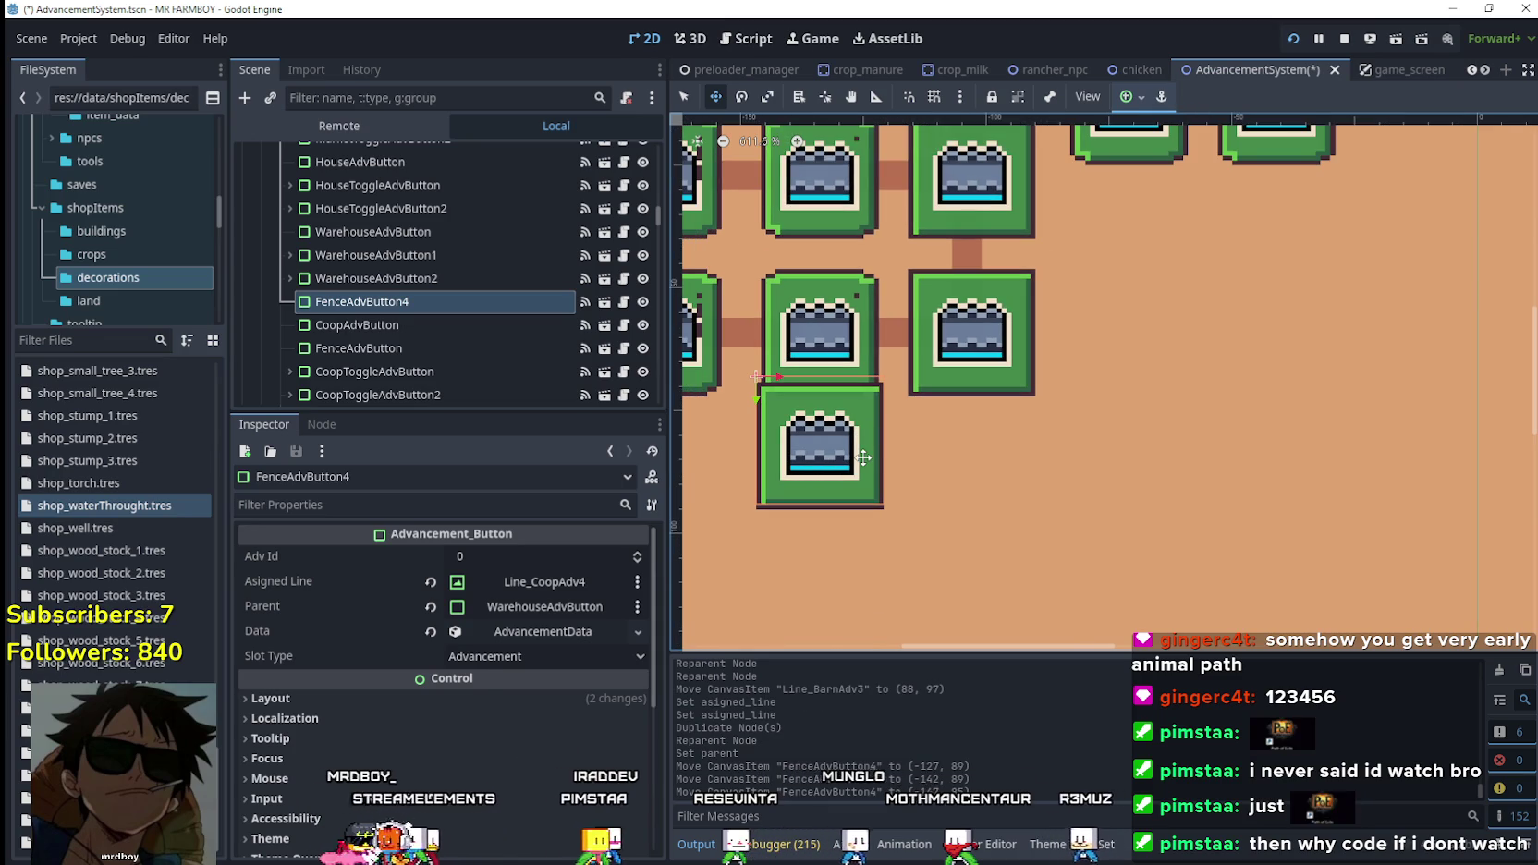
Nudge FenceAdvButton4 down a few pixels.
key(Down)
key(Down)
key(Down)
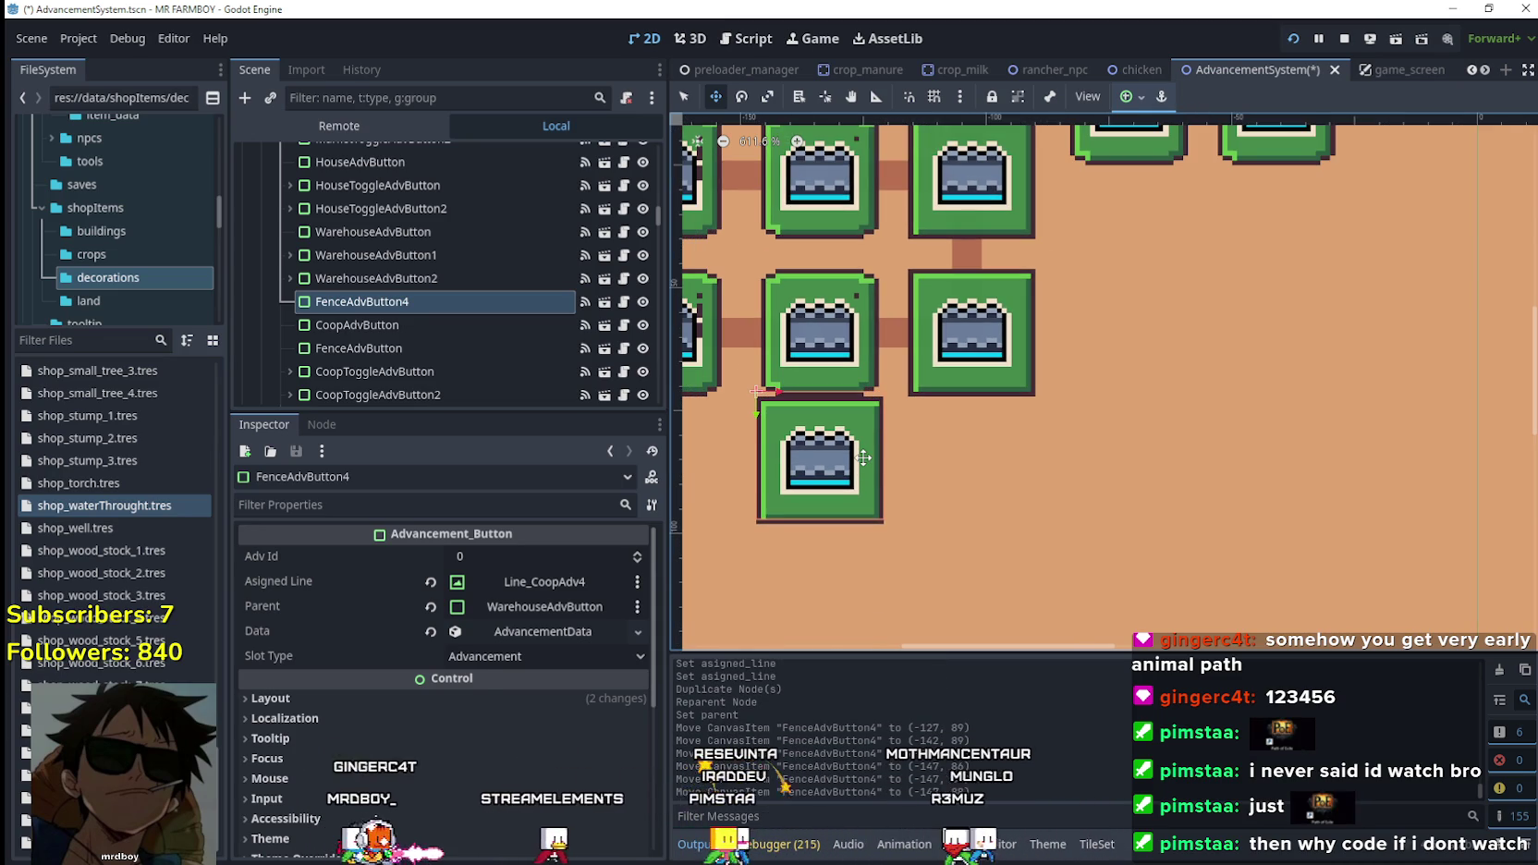
key(Down)
key(Down)
key(Down)
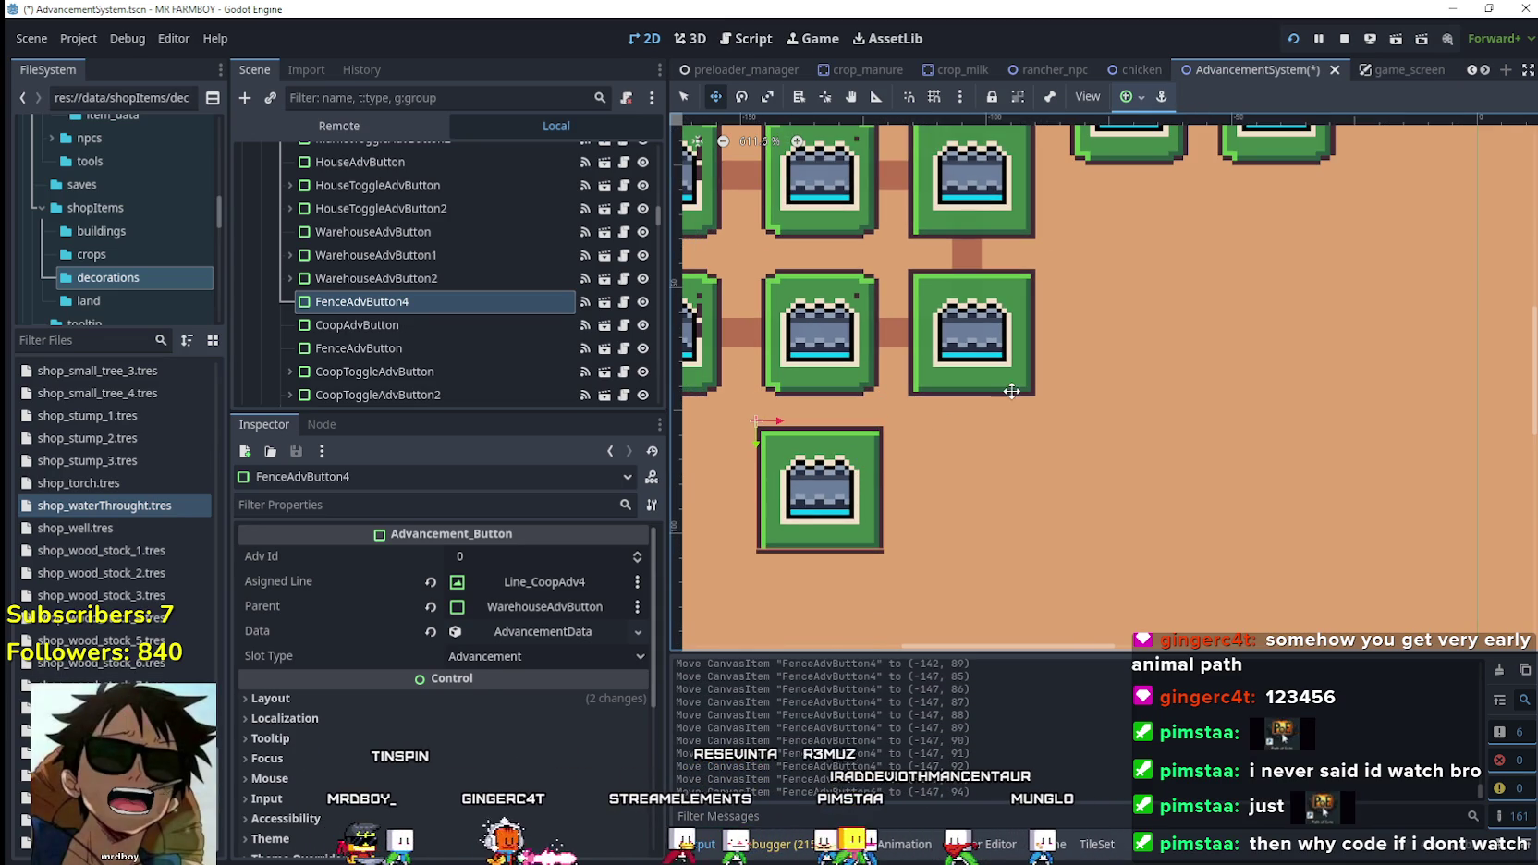
scroll(977, 343, down, 2)
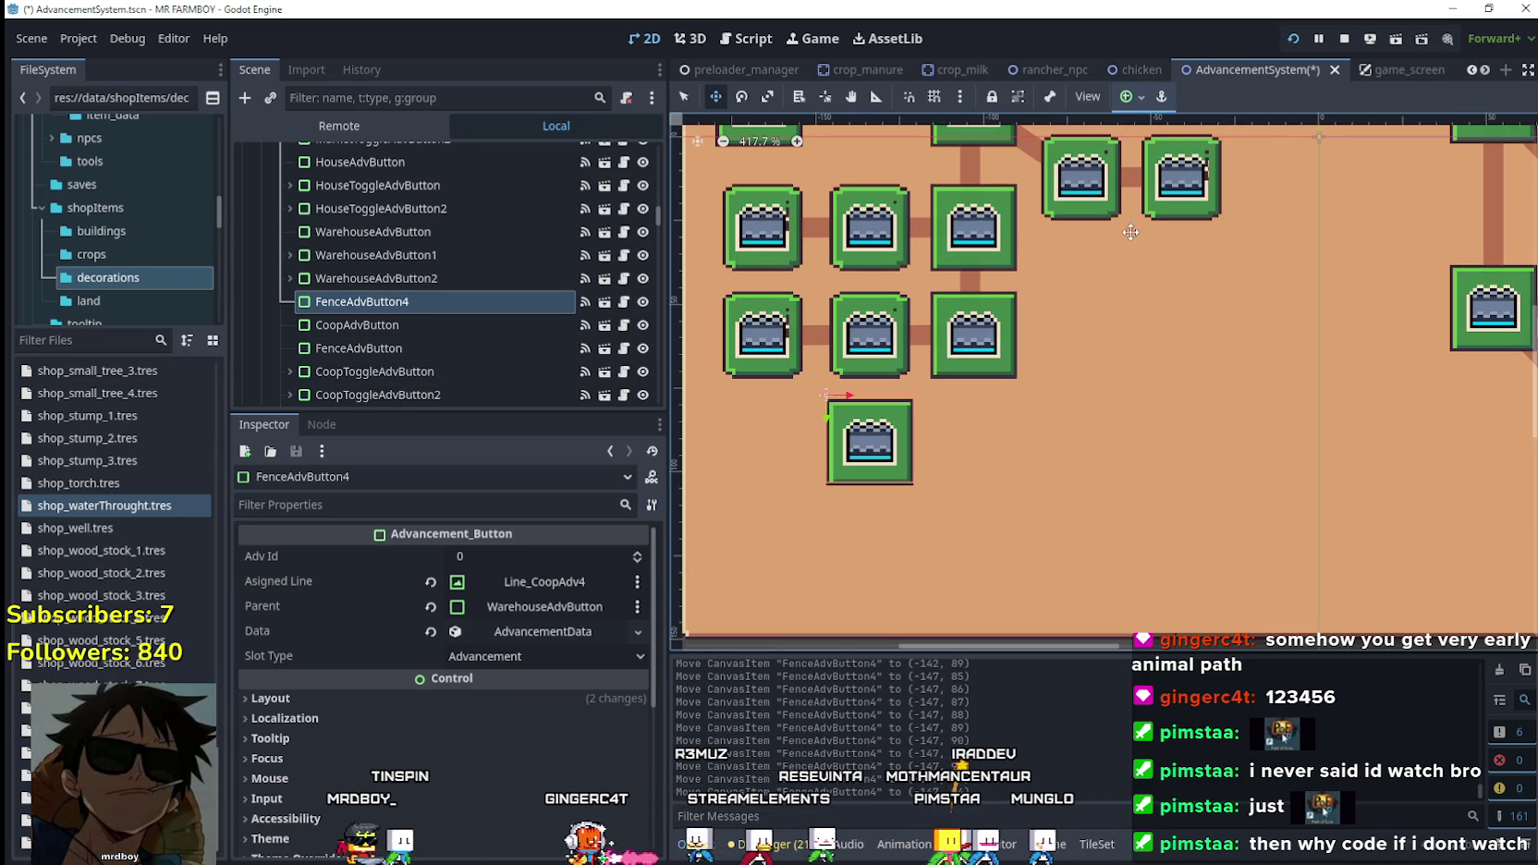
Duplicate Line_WarehouseAdv1 as Line_WarehouseAdv3 and rotate it to -45 degrees.
click(677, 96)
scroll(924, 335, up, 1)
click(924, 335)
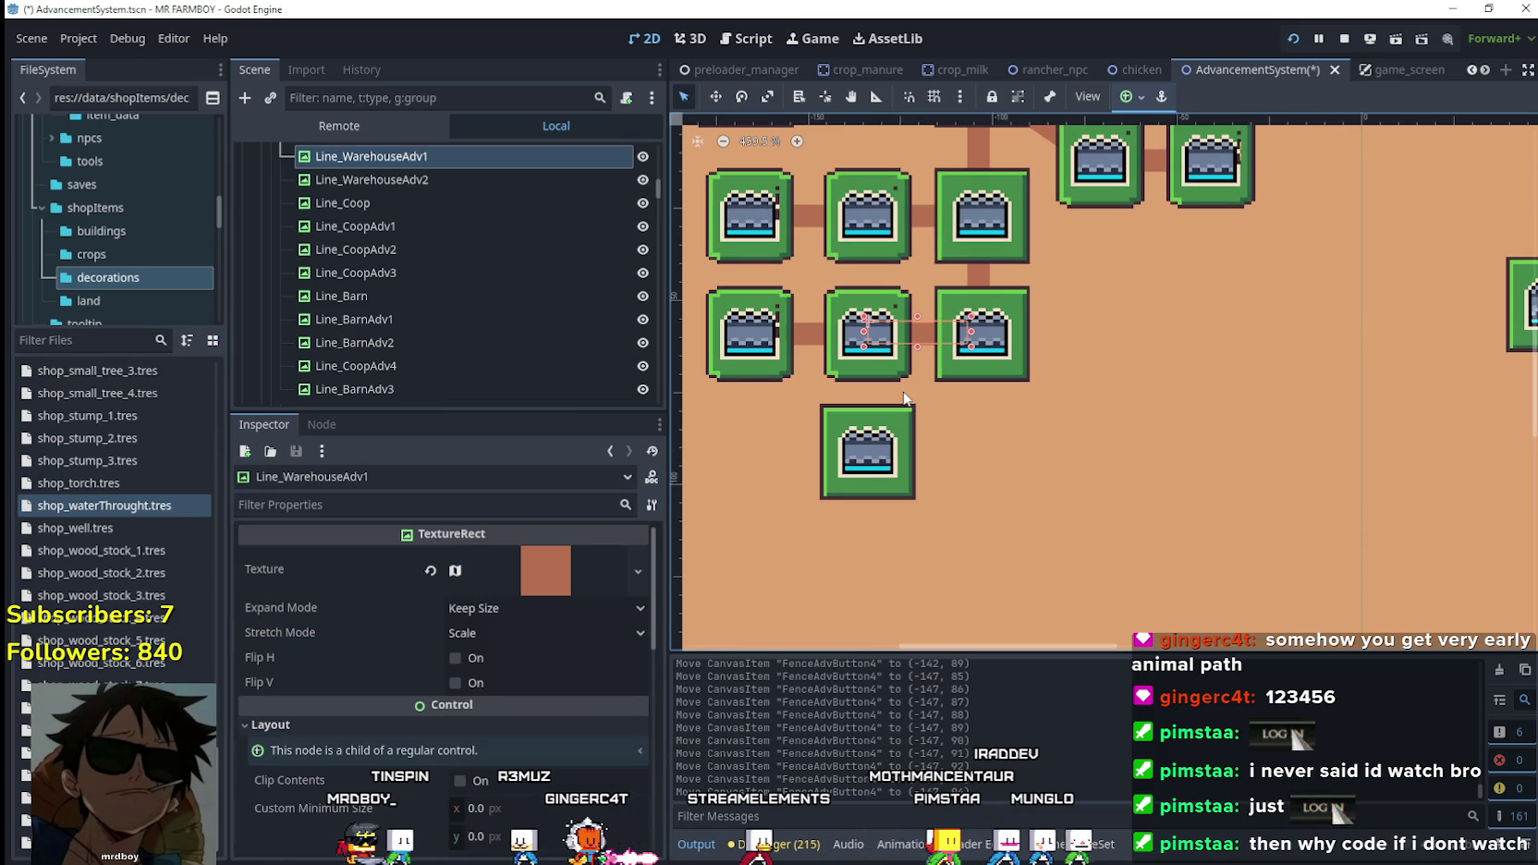
key(ctrl+d)
mouse_move(402, 181)
mouse_down()
mouse_move(399, 225)
mouse_move(410, 215)
mouse_up()
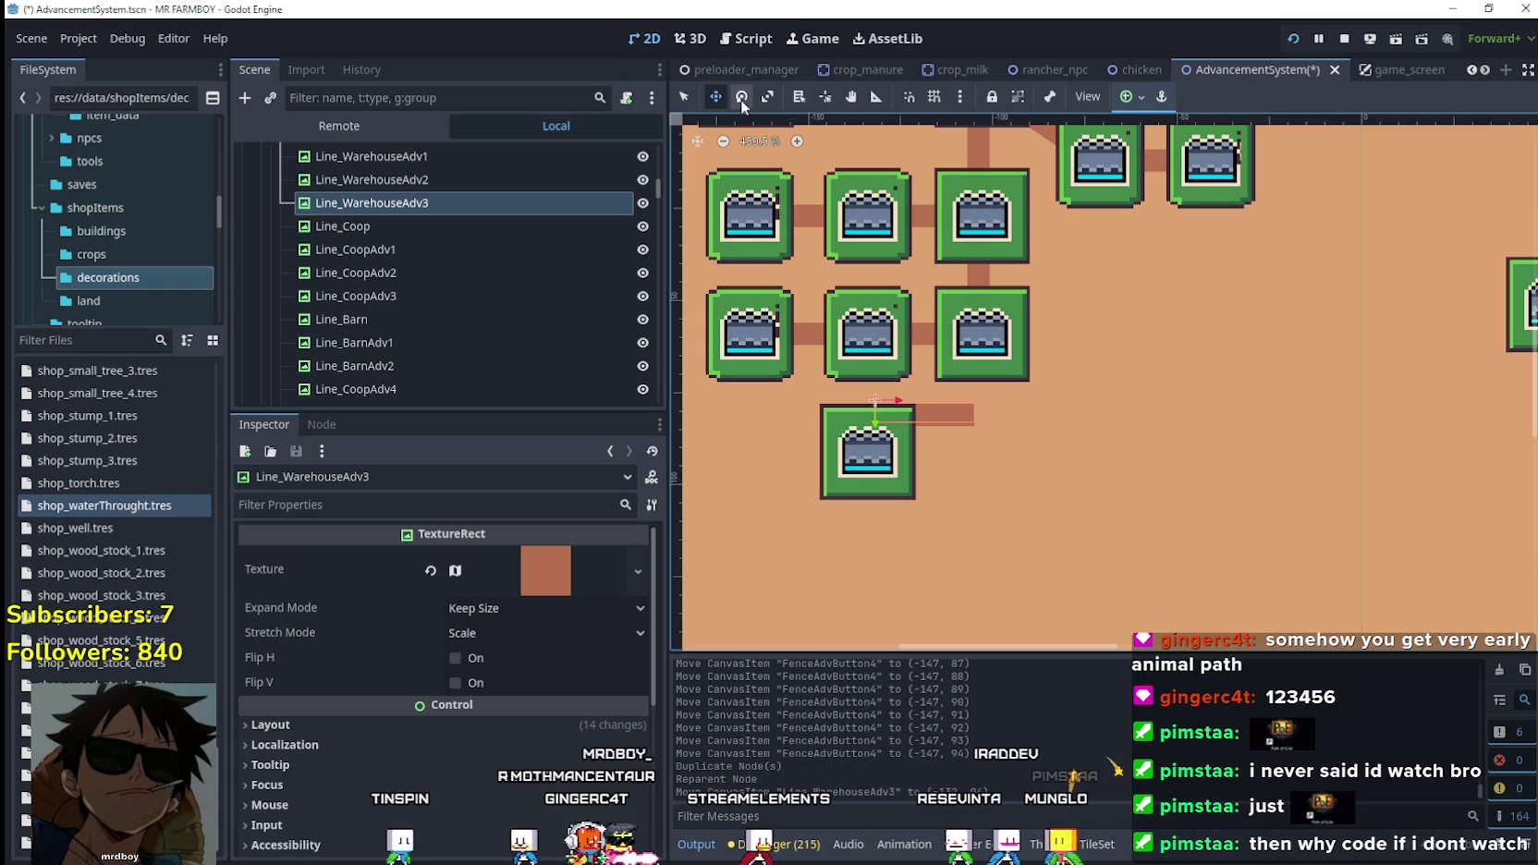
drag(955, 398, 948, 353)
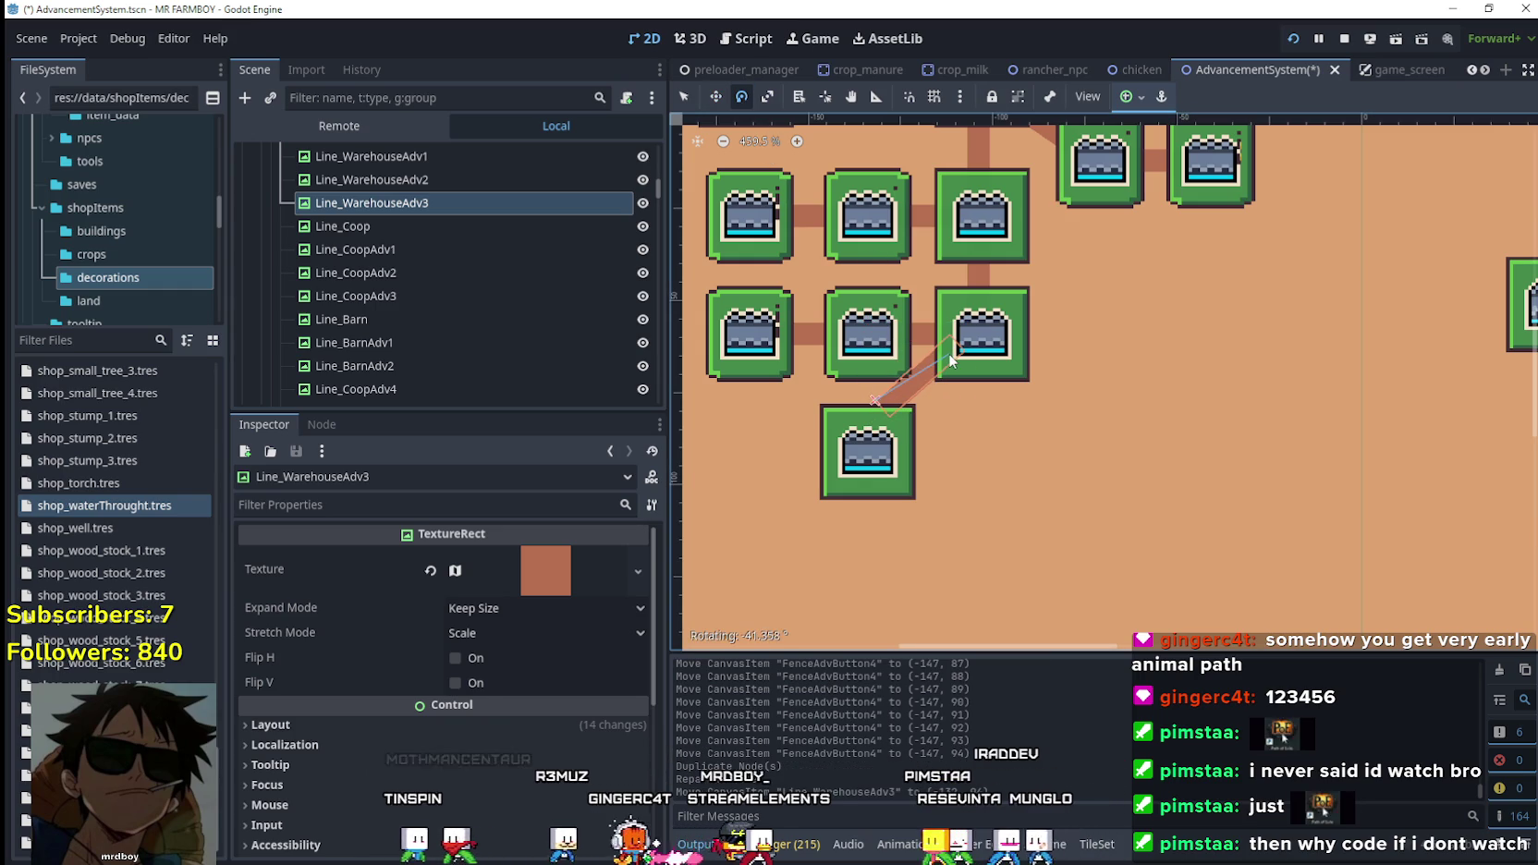
Move the diagonal line to meet FenceAdvButton4 and save the scene.
click(714, 97)
drag(916, 395, 926, 414)
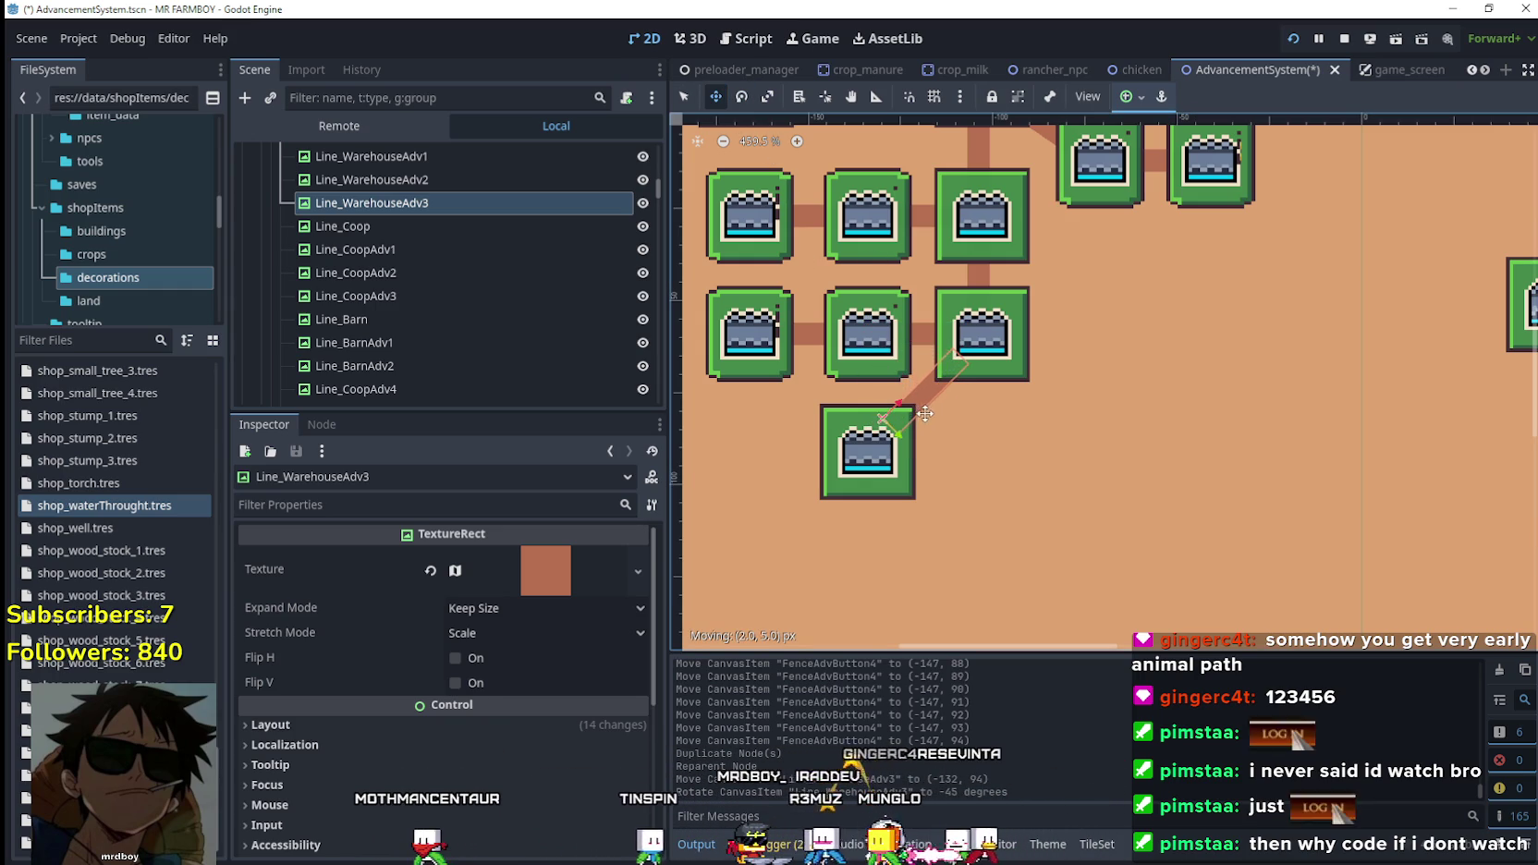
key(ctrl+s)
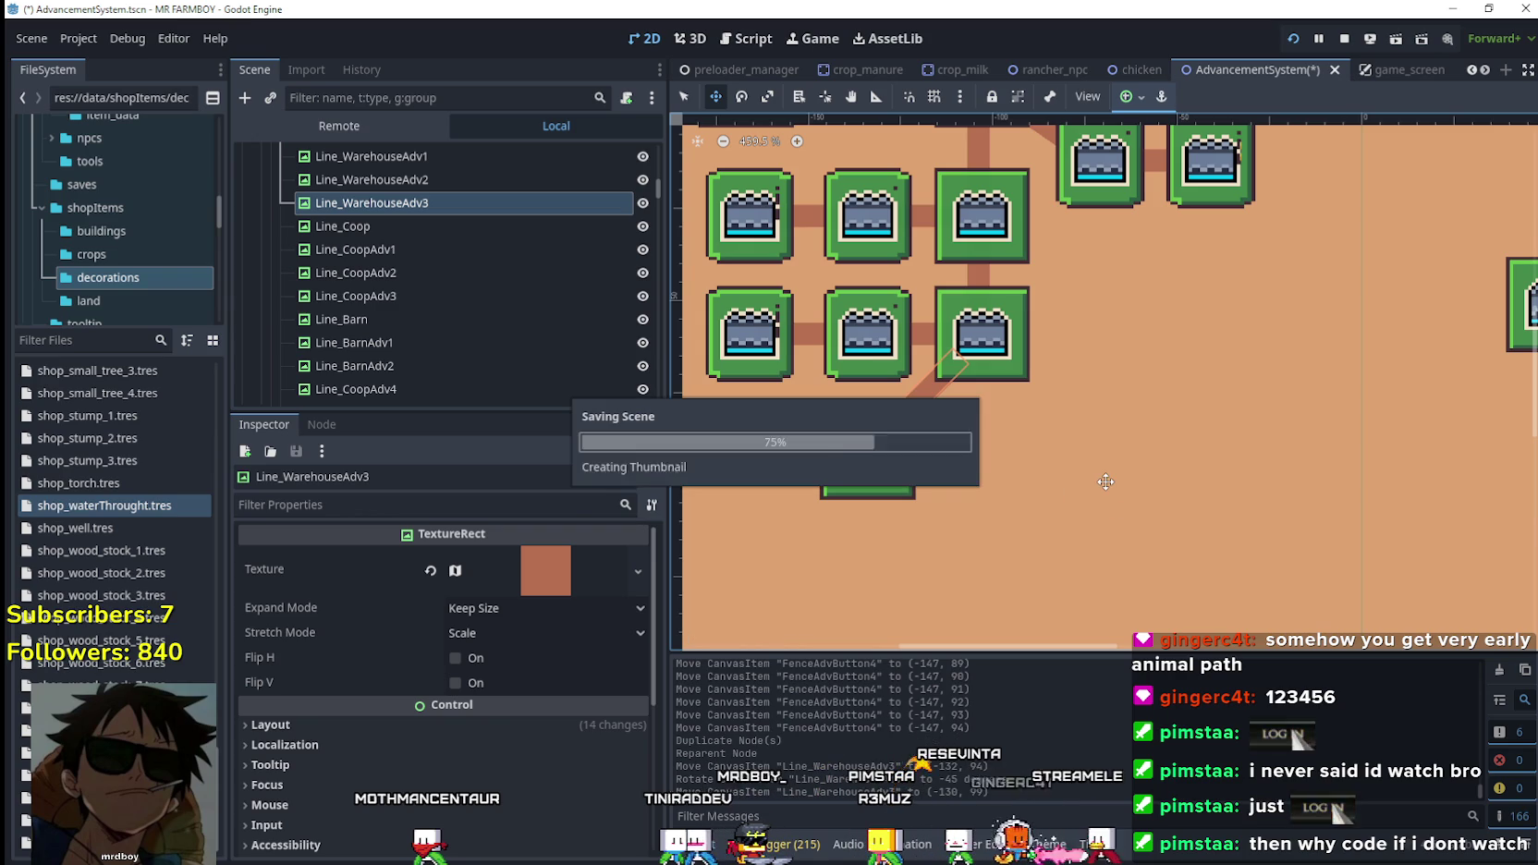
click(684, 97)
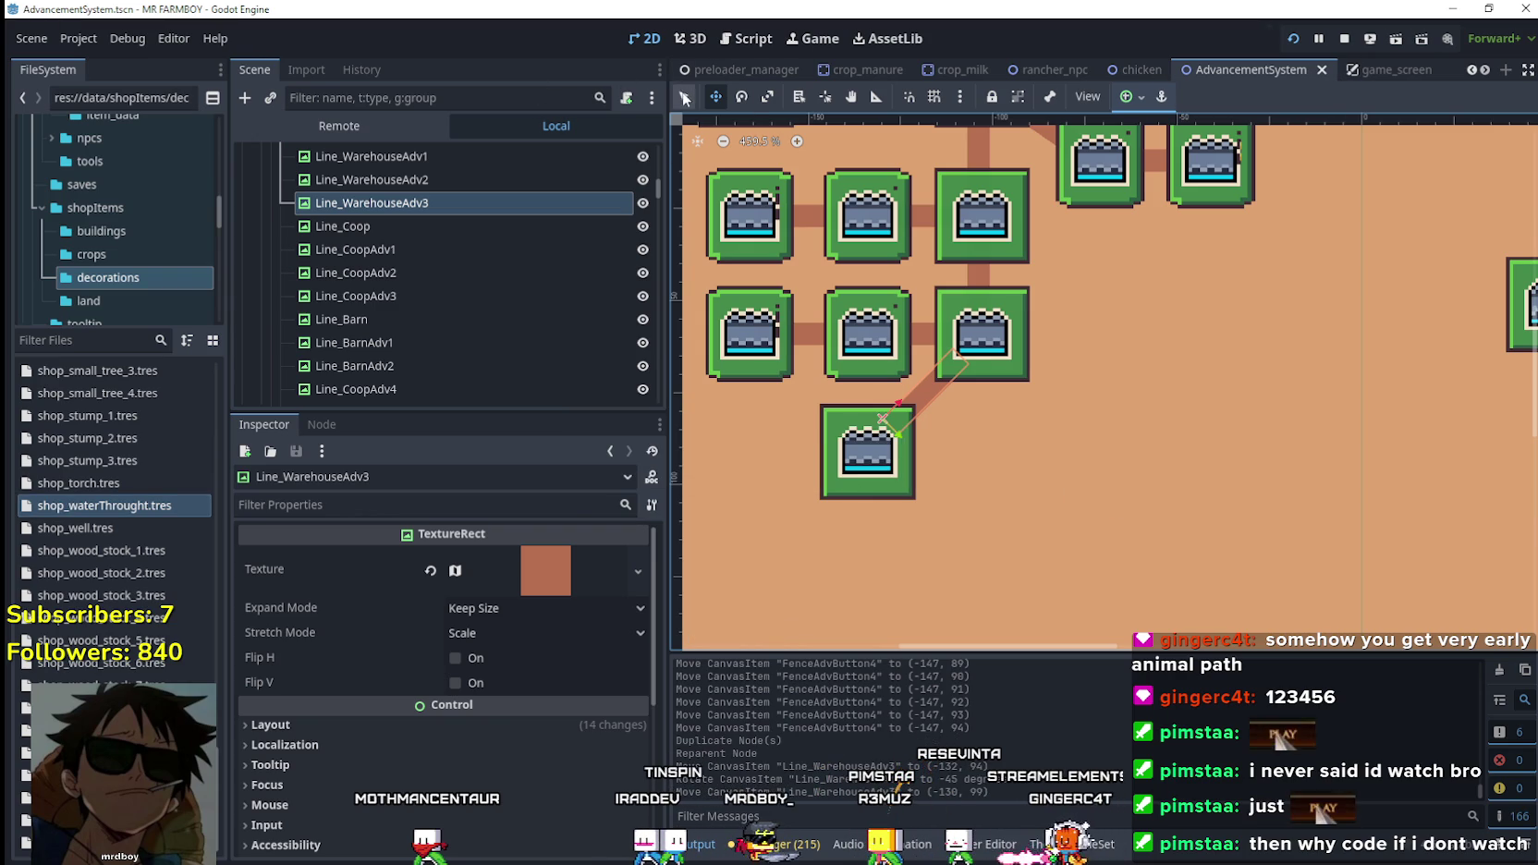
click(830, 473)
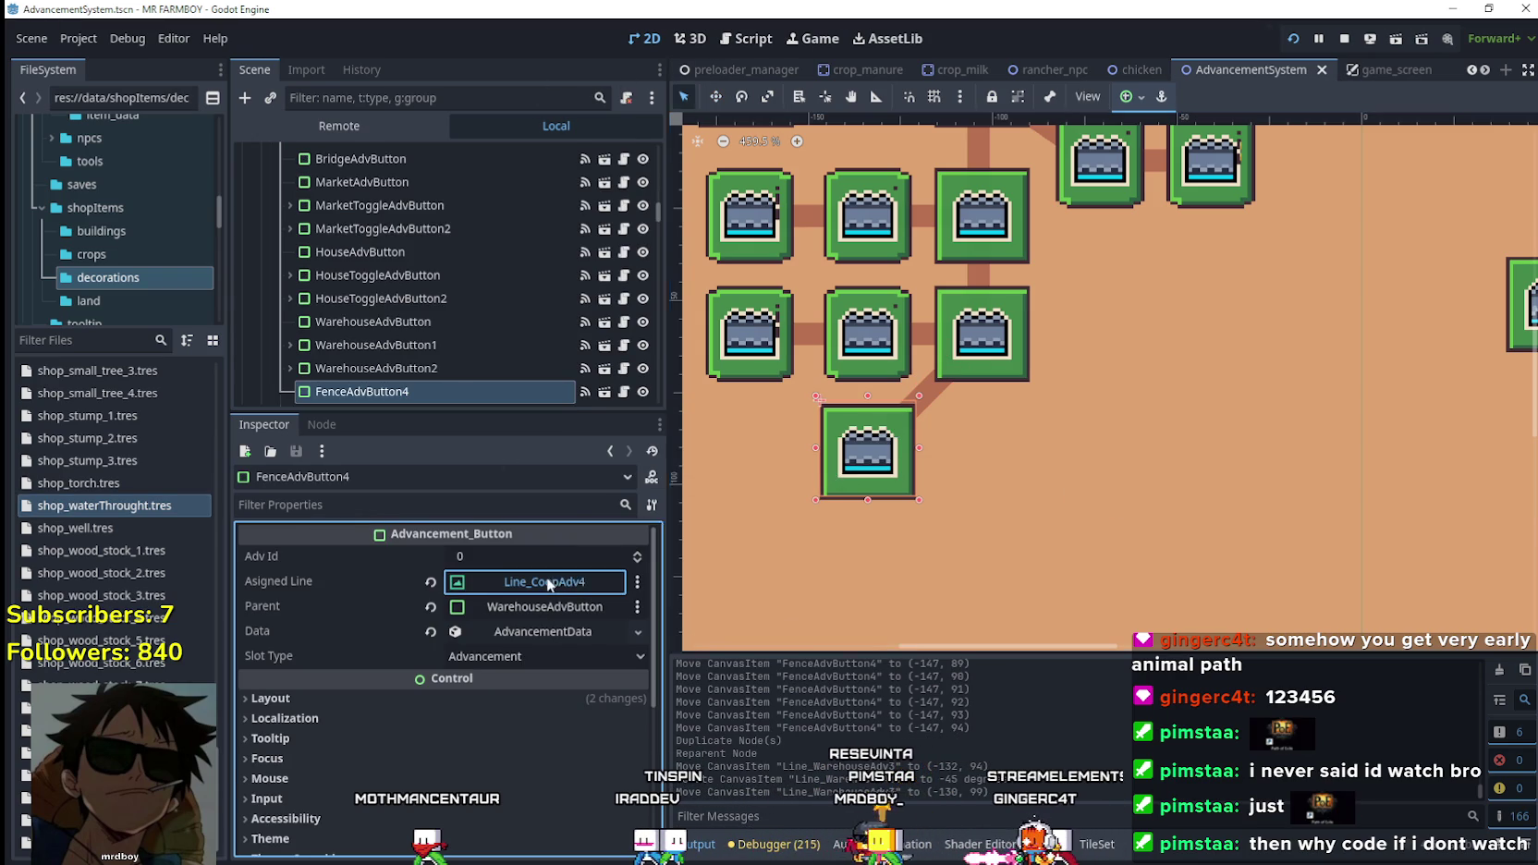
Assign Line_WarehouseAdv3 as FenceAdvButton4's line and make its Data resource unique.
click(549, 584)
drag(907, 254, 912, 286)
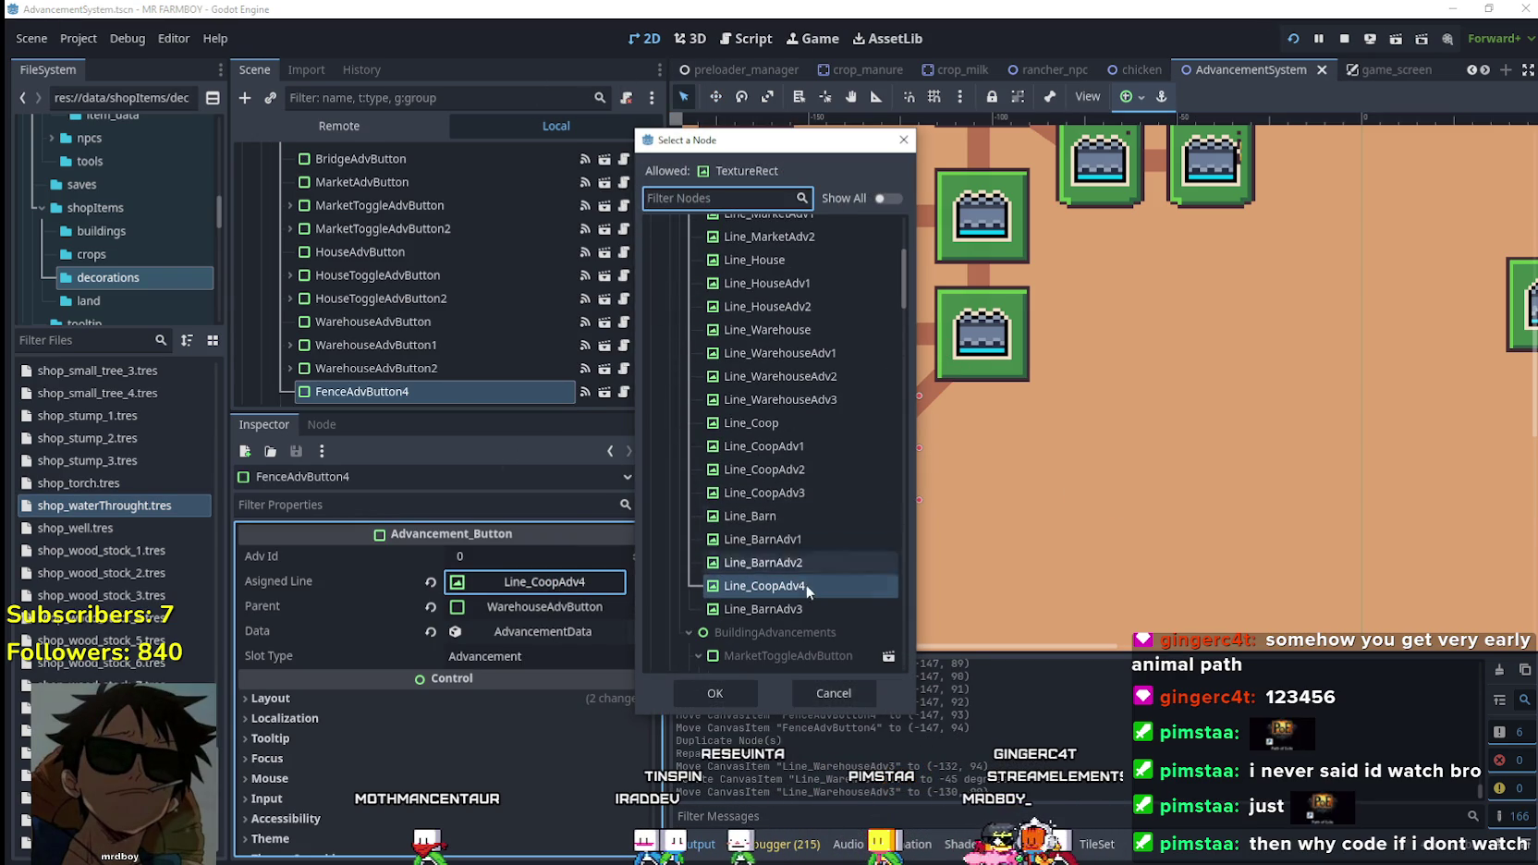
click(792, 399)
click(736, 692)
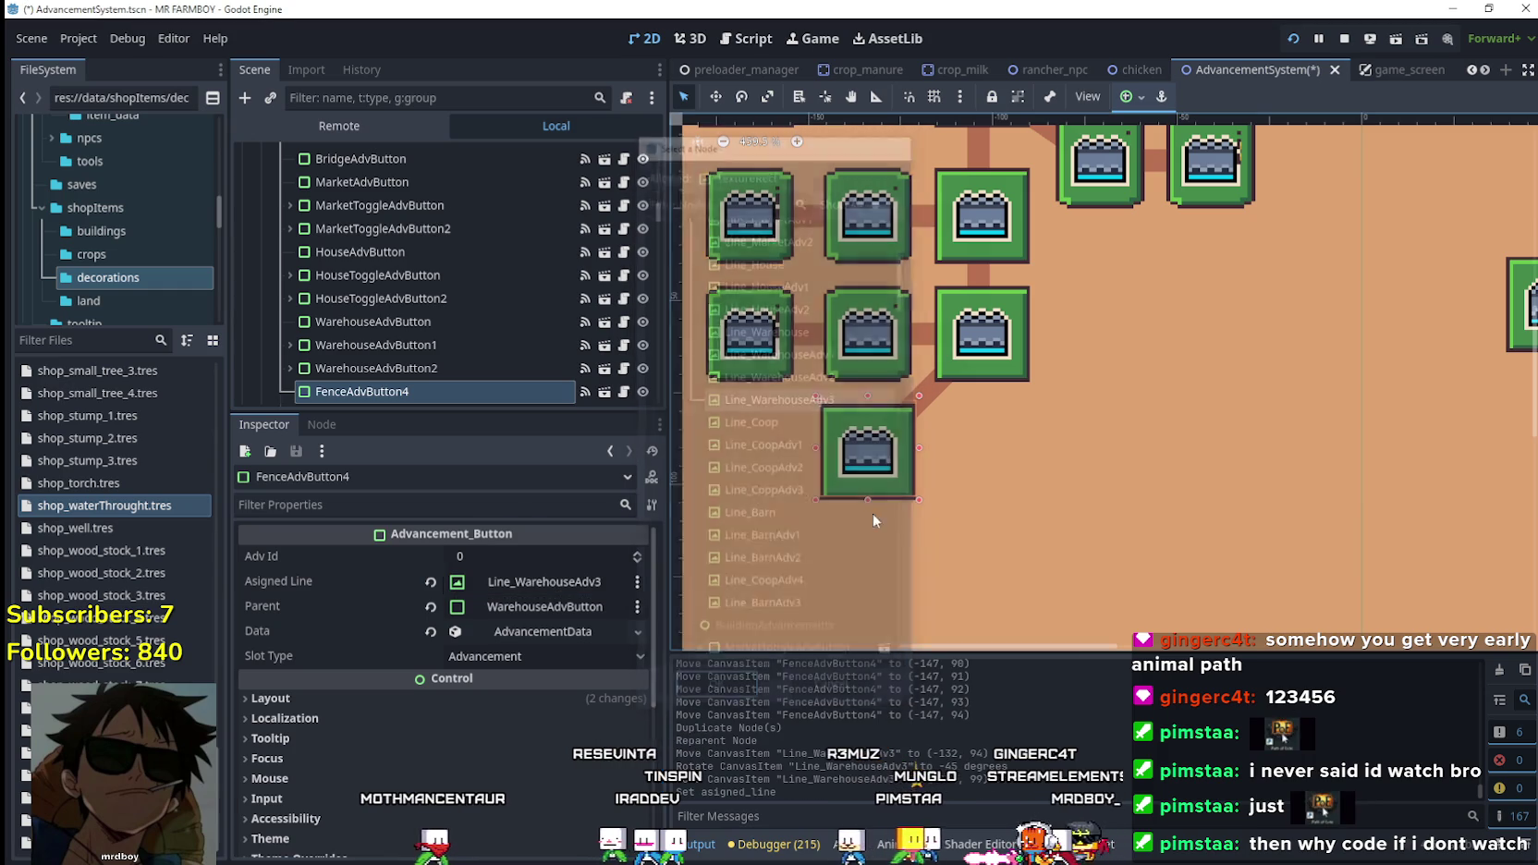
click(516, 633)
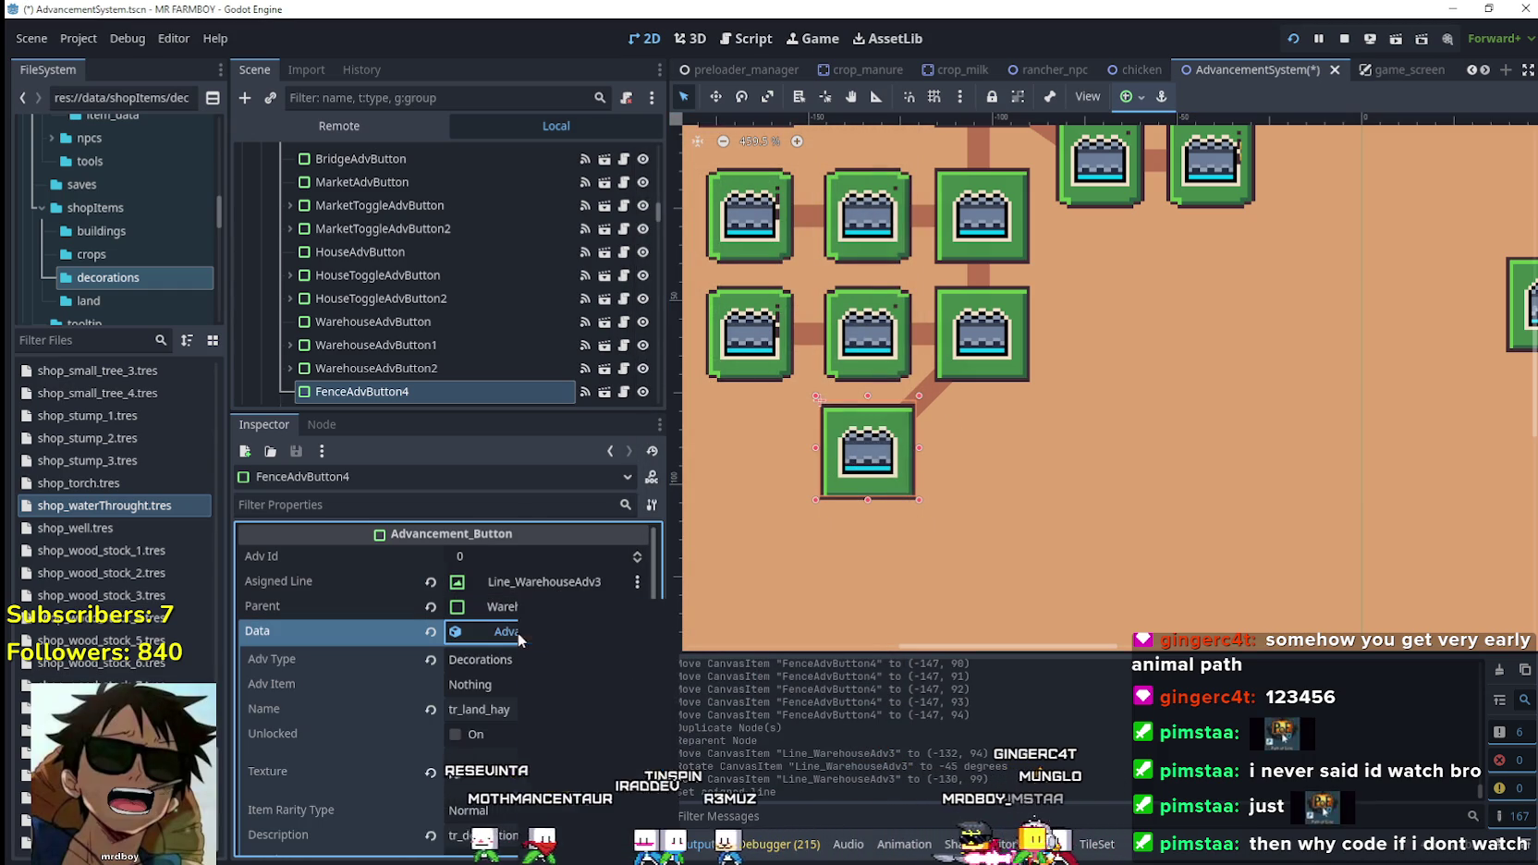
right_click(517, 632)
click(602, 751)
Copy tr_land_hedge from shop_hedge.tres into the button's Data Name.
scroll(519, 665, down, 3)
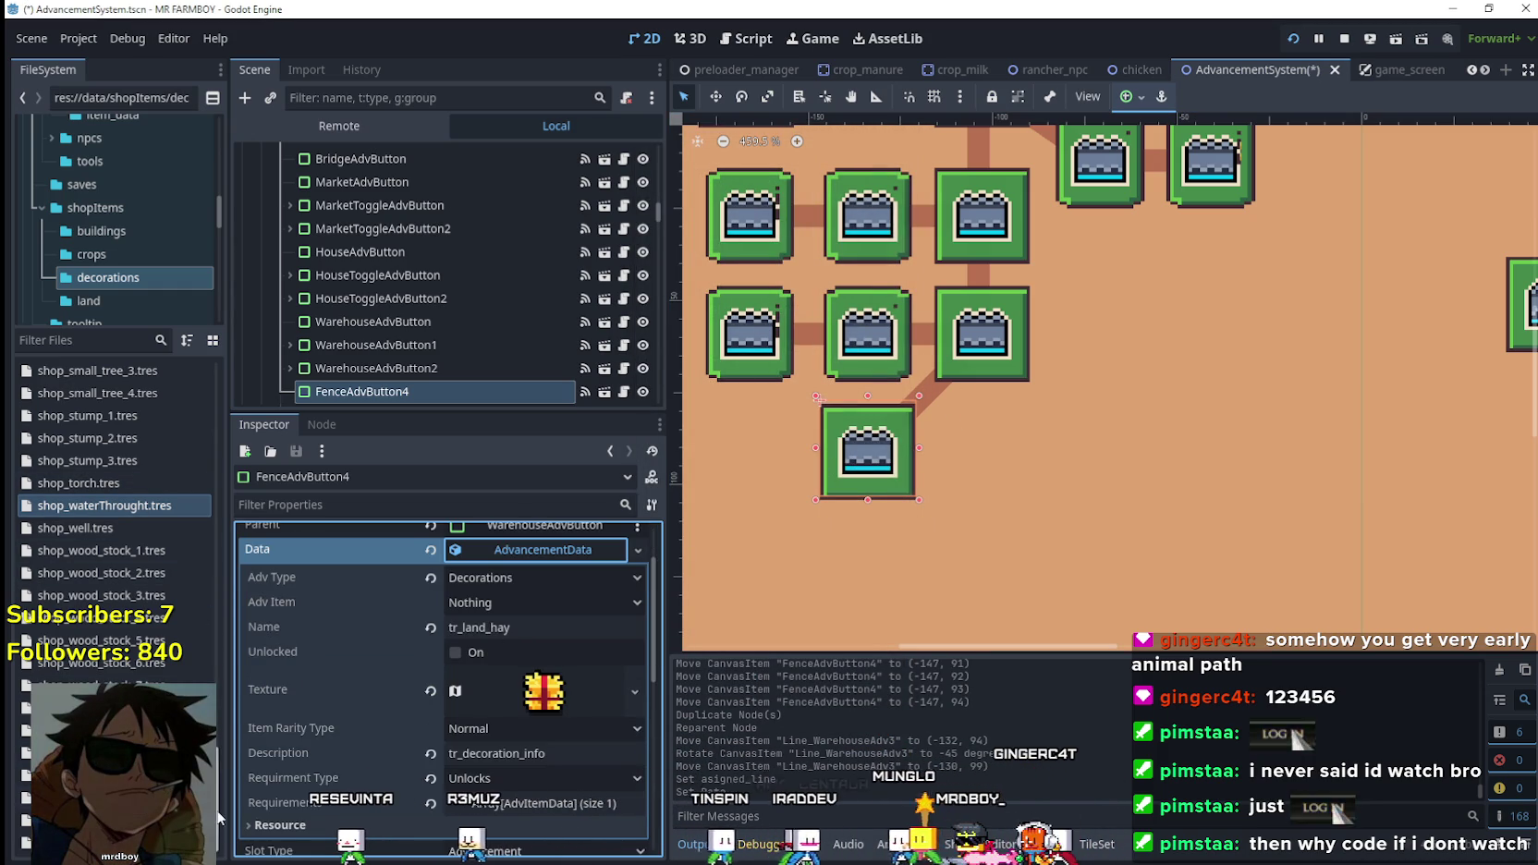
scroll(221, 768, up, 5)
scroll(218, 675, up, 6)
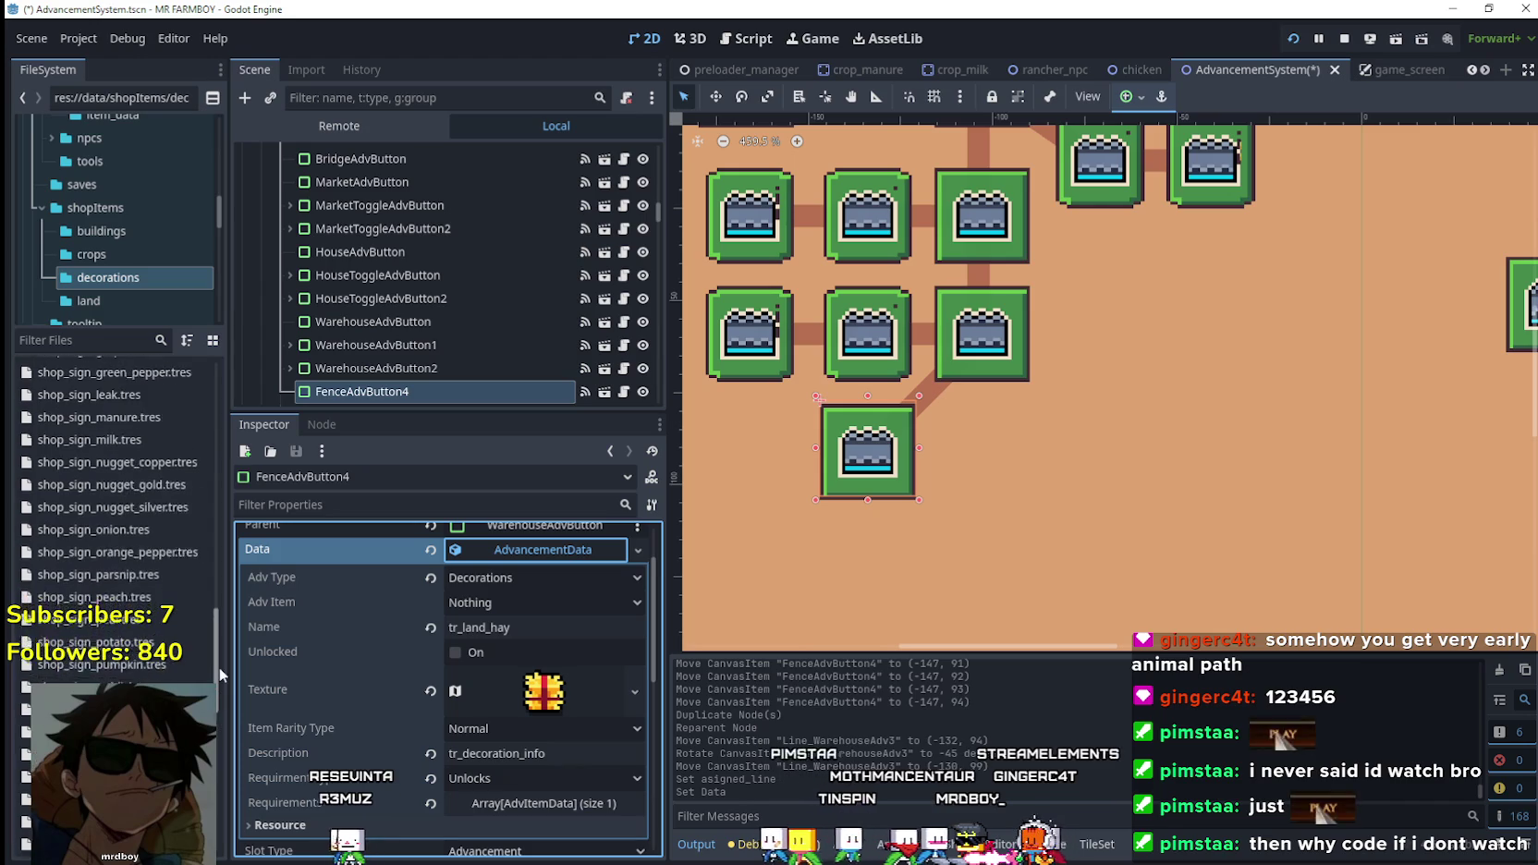
scroll(213, 619, up, 4)
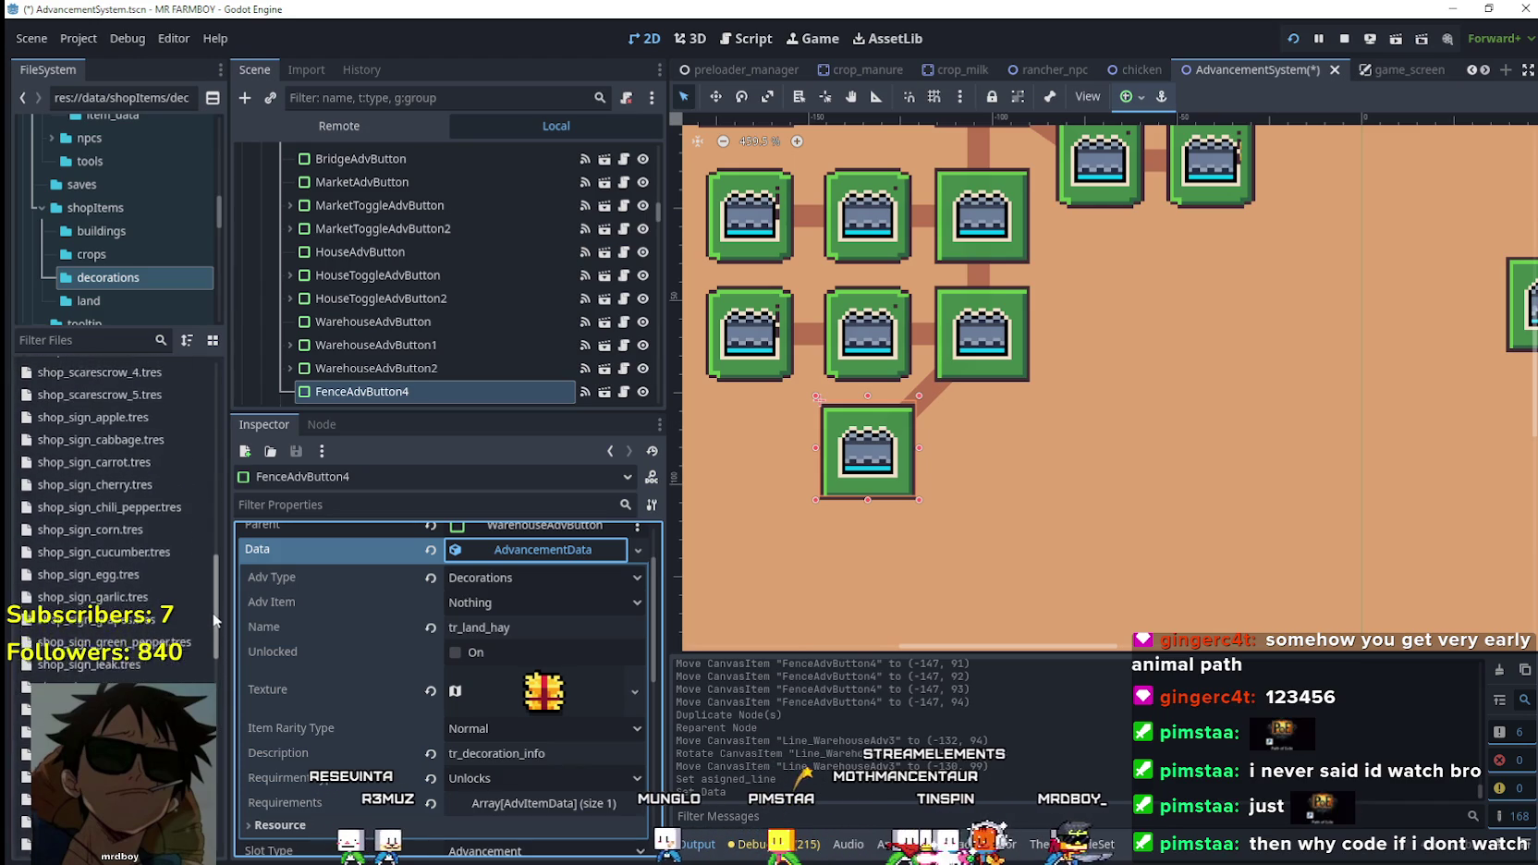
scroll(211, 594, up, 3)
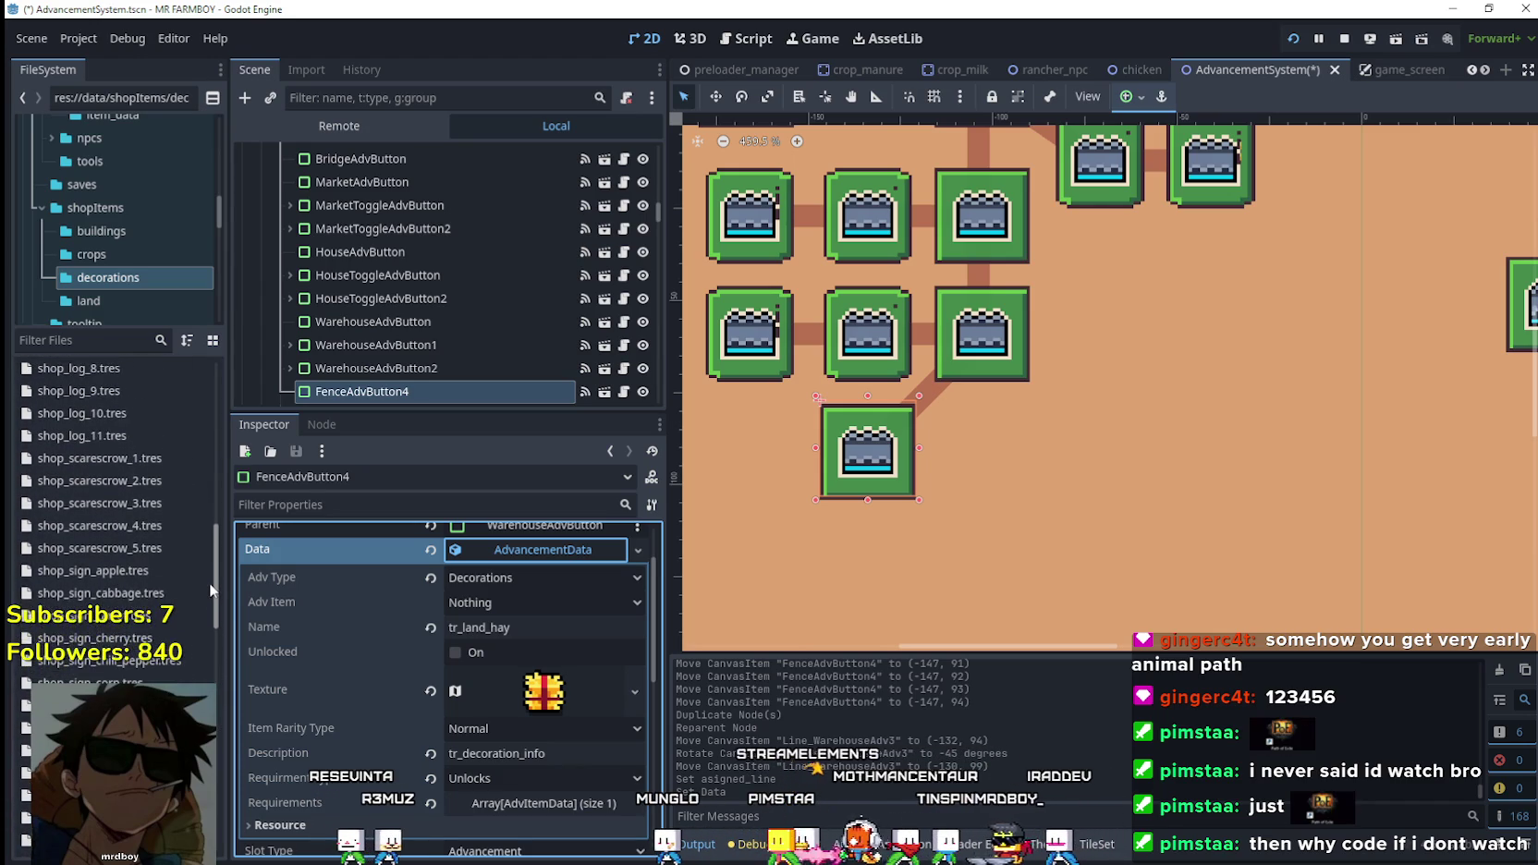
scroll(204, 545, up, 10)
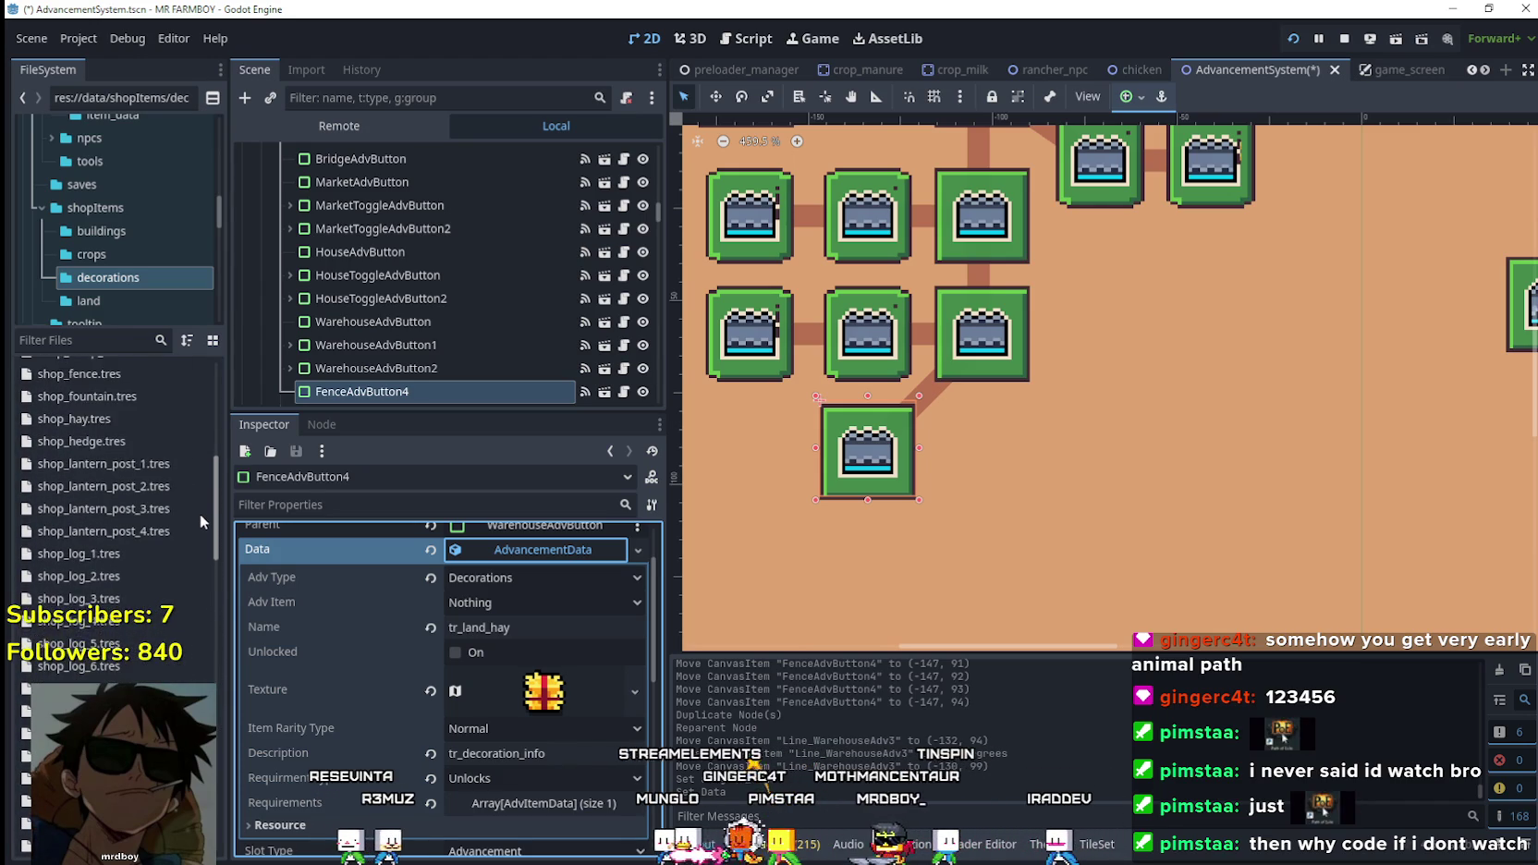
click(185, 469)
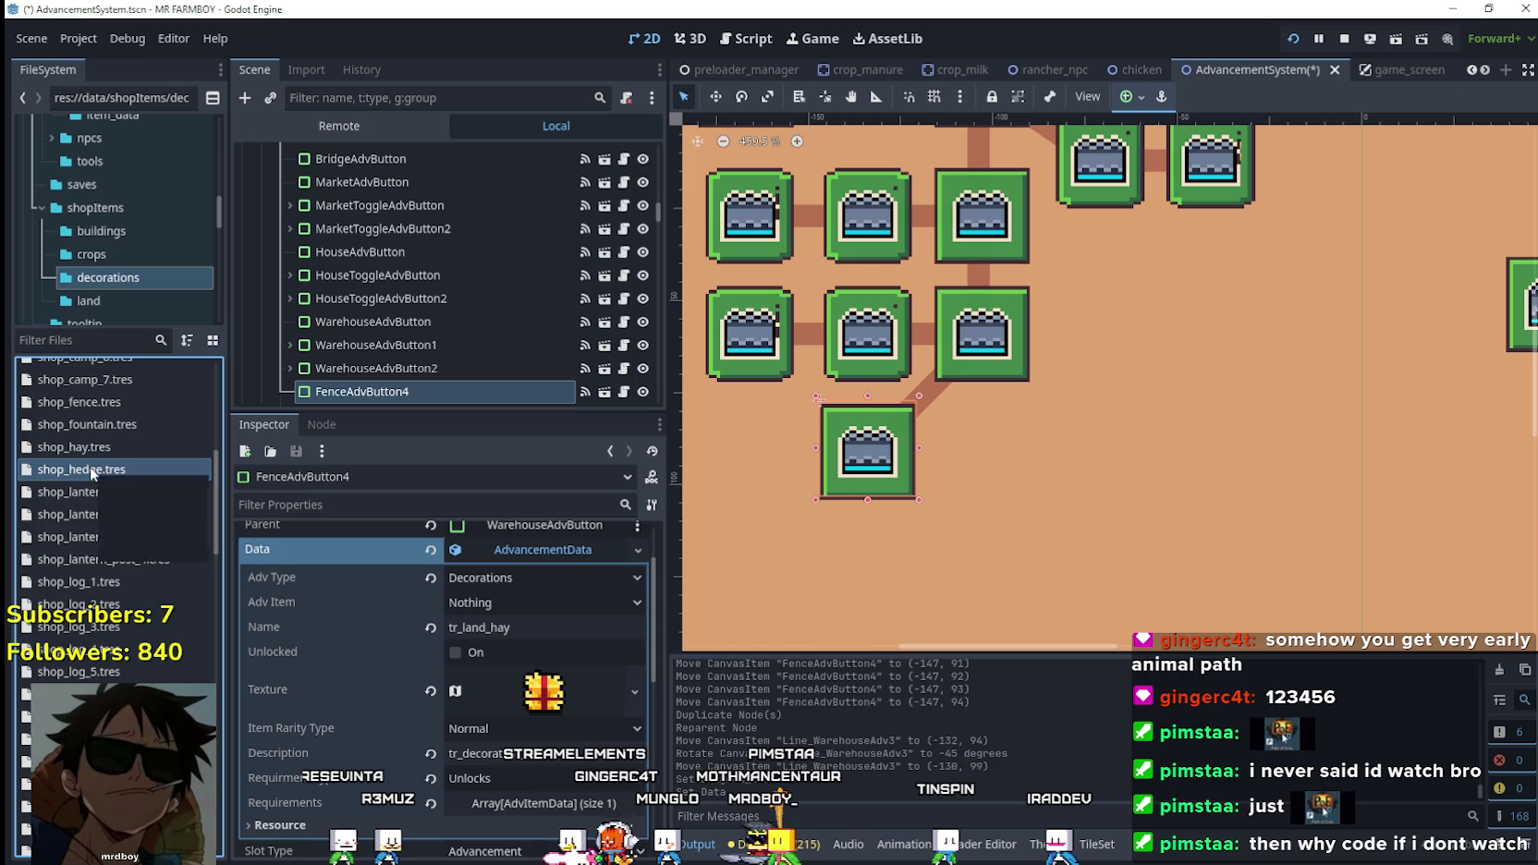
click(538, 626)
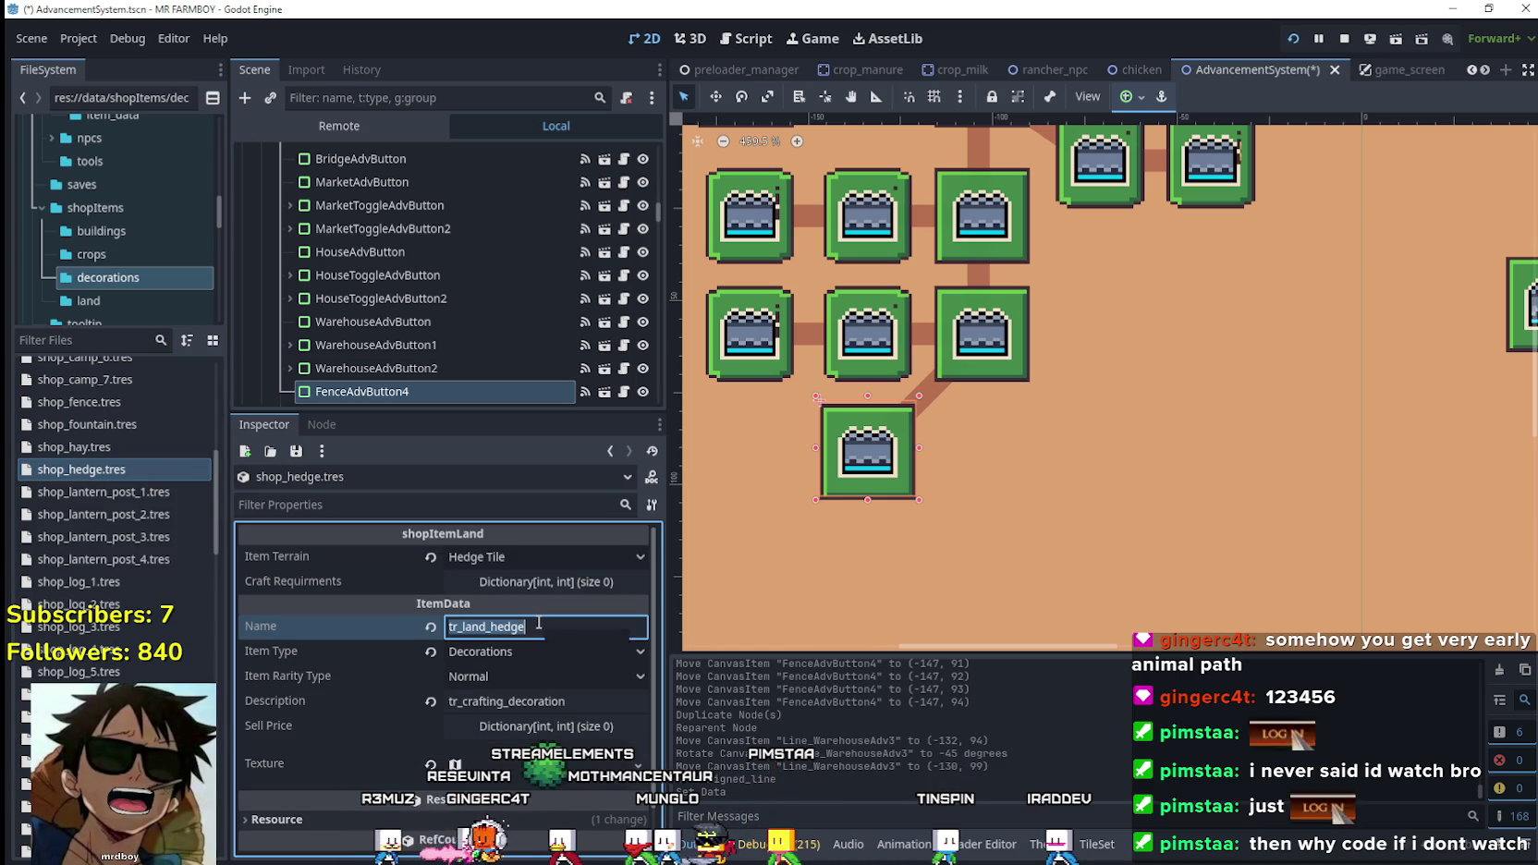
click(436, 397)
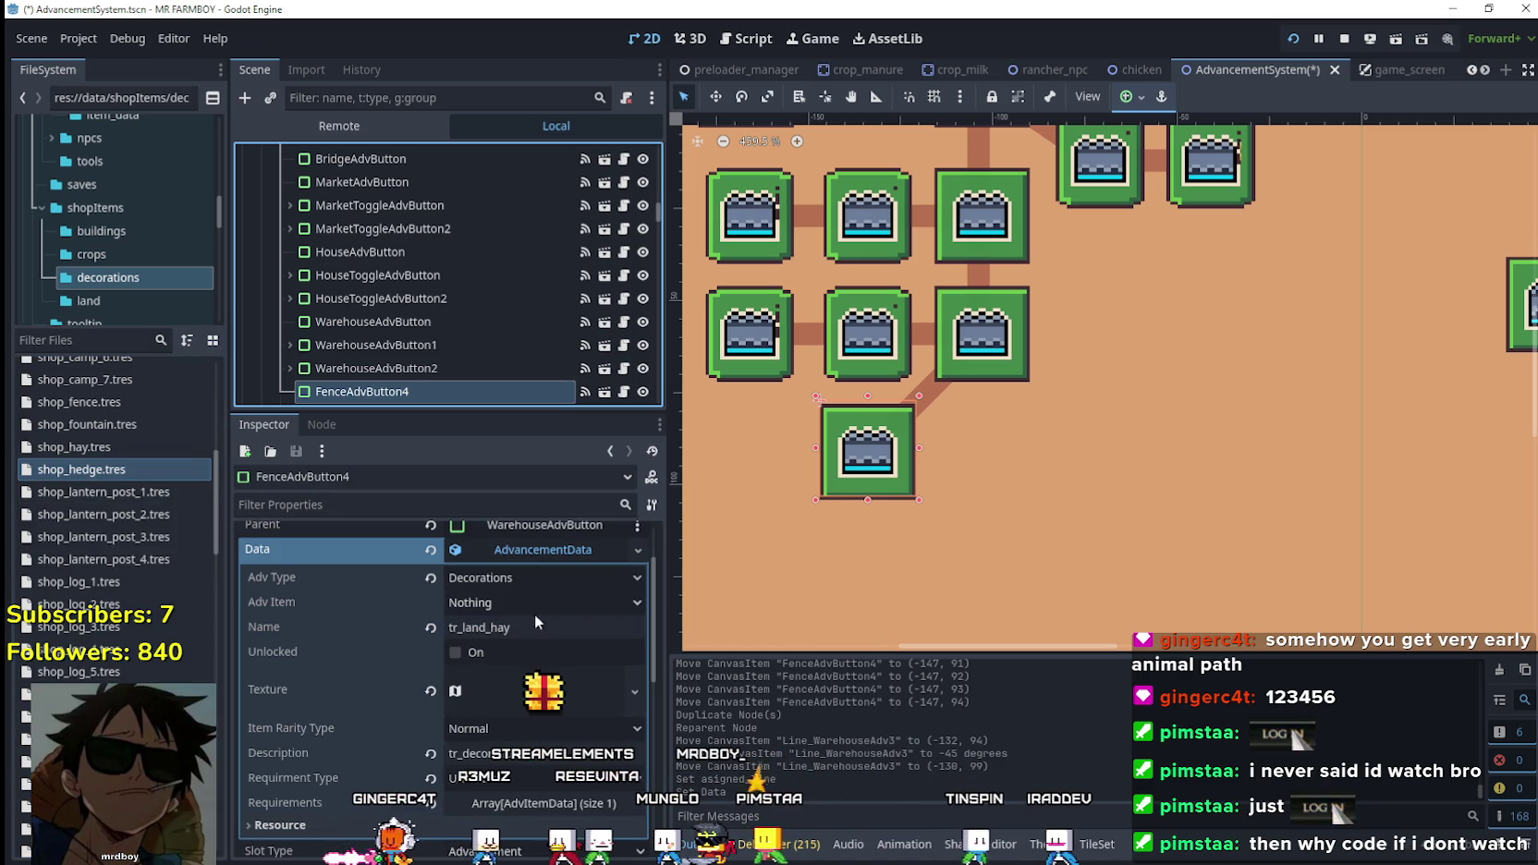
click(534, 626)
text(tr_land_hedge)
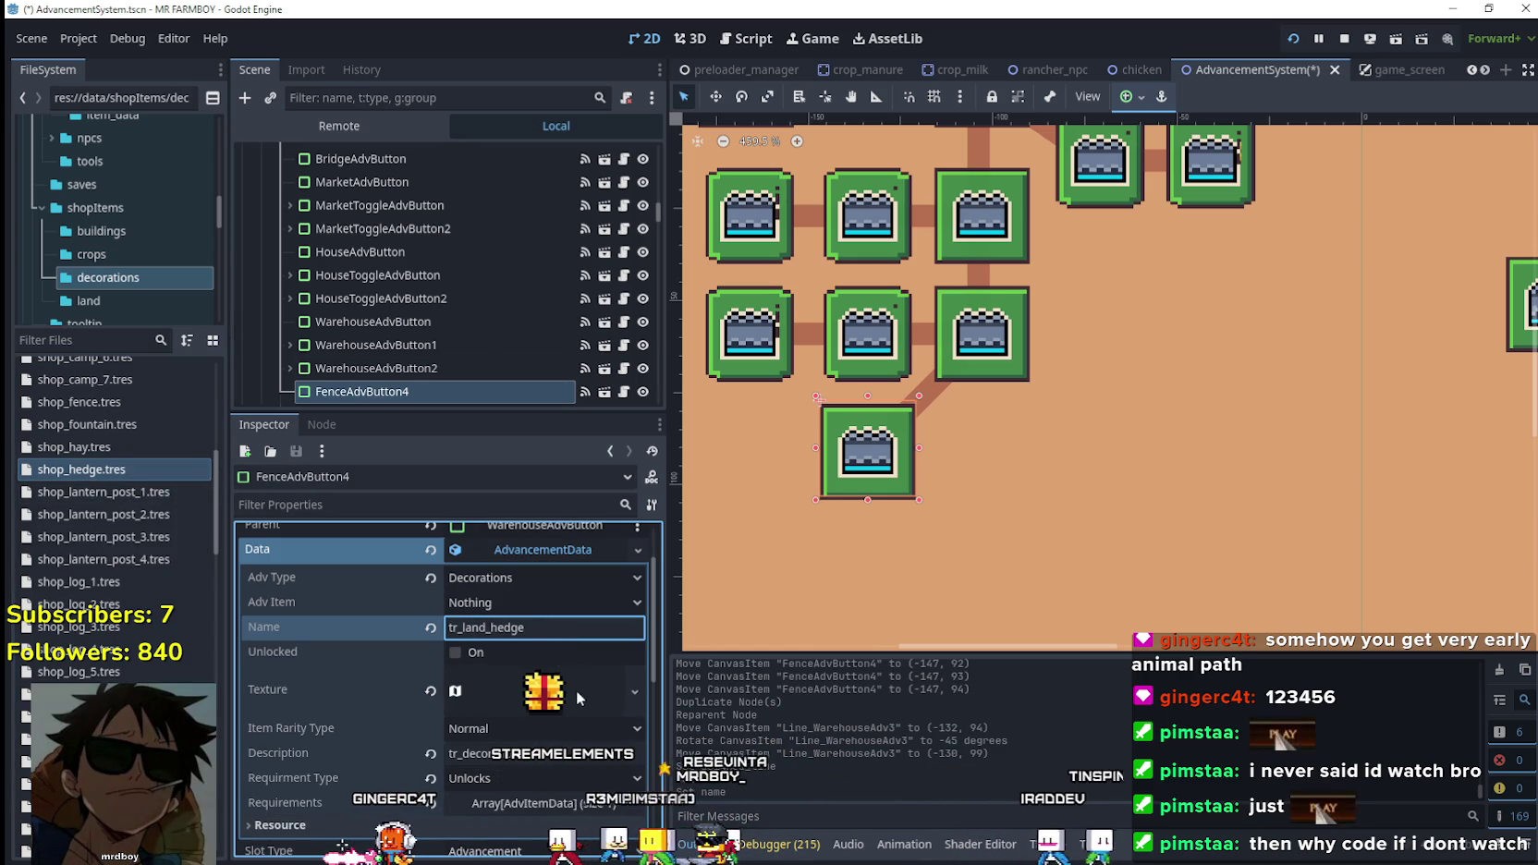
Edit the texture's atlas and bring up terrainSet.png in Aseprite.
right_click(534, 703)
click(564, 710)
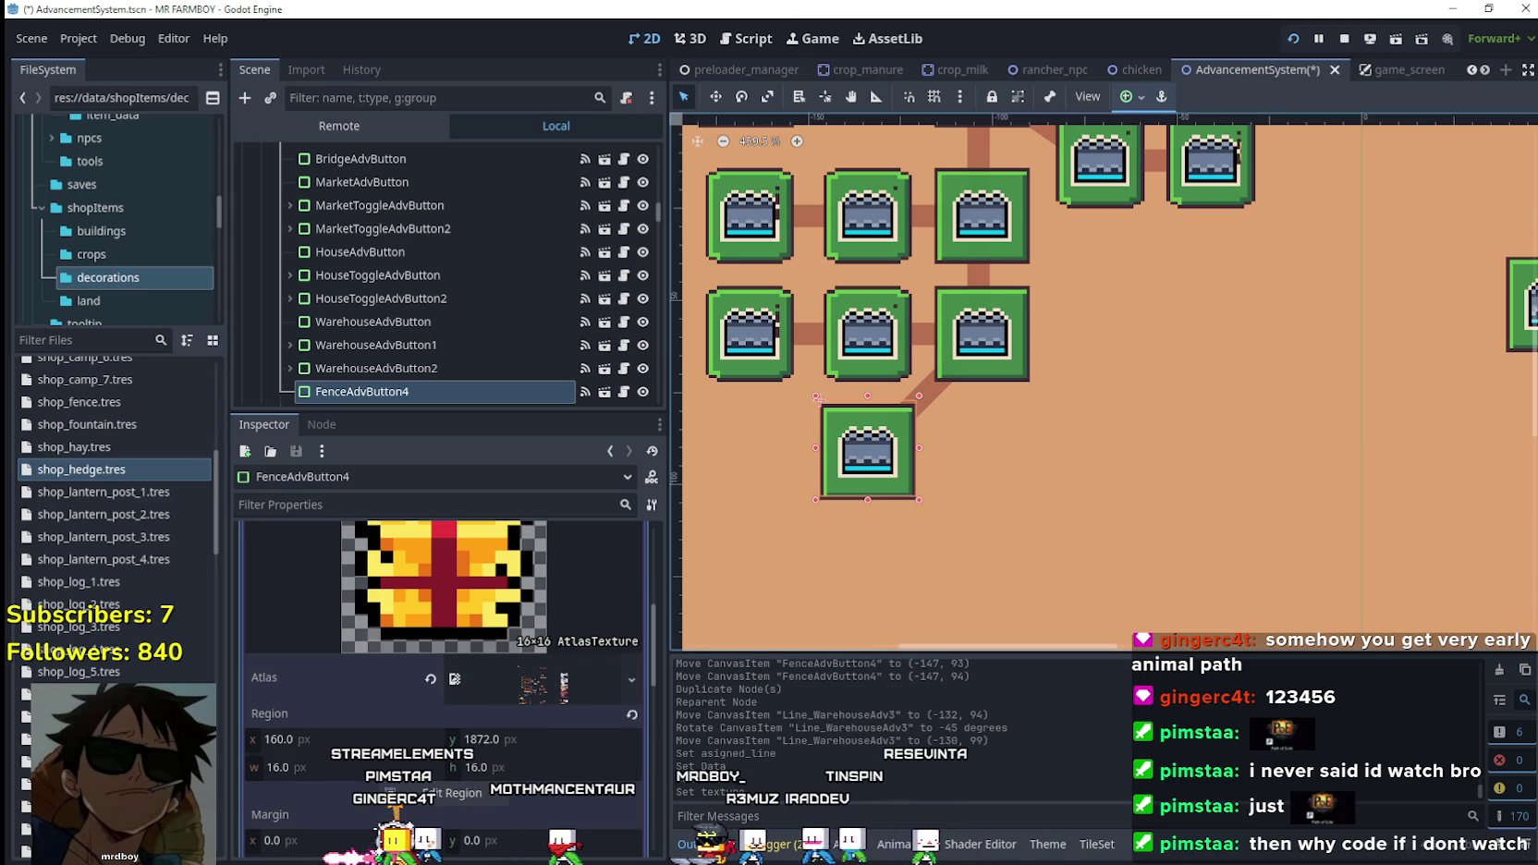
key(alt+Tab)
scroll(442, 320, up, 2)
scroll(936, 382, up, 3)
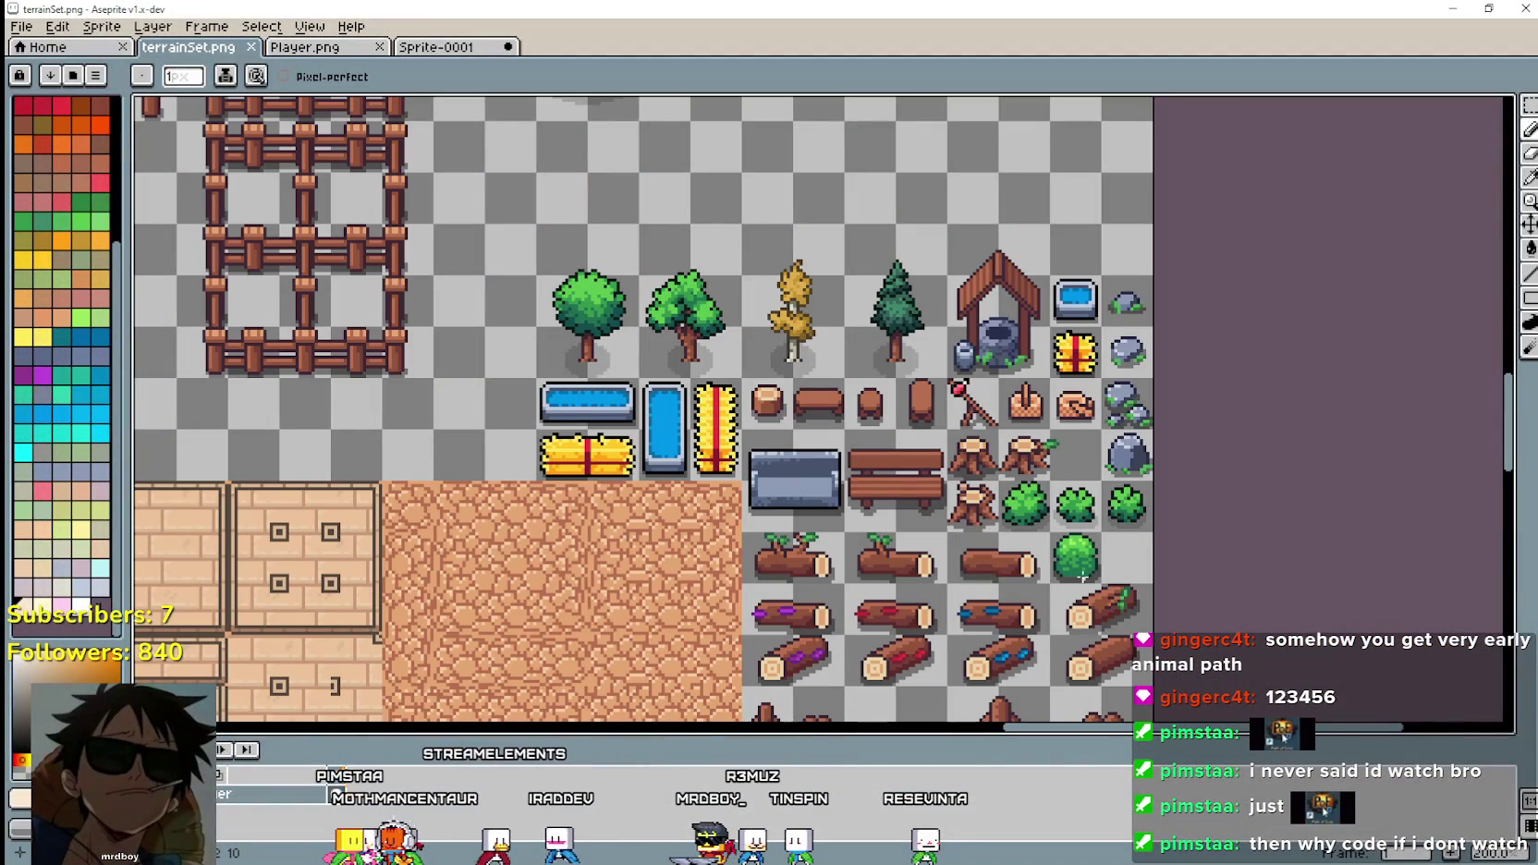
Select the small bush and go to the Player sprite sheet.
click(1527, 106)
key(minus)
key(minus)
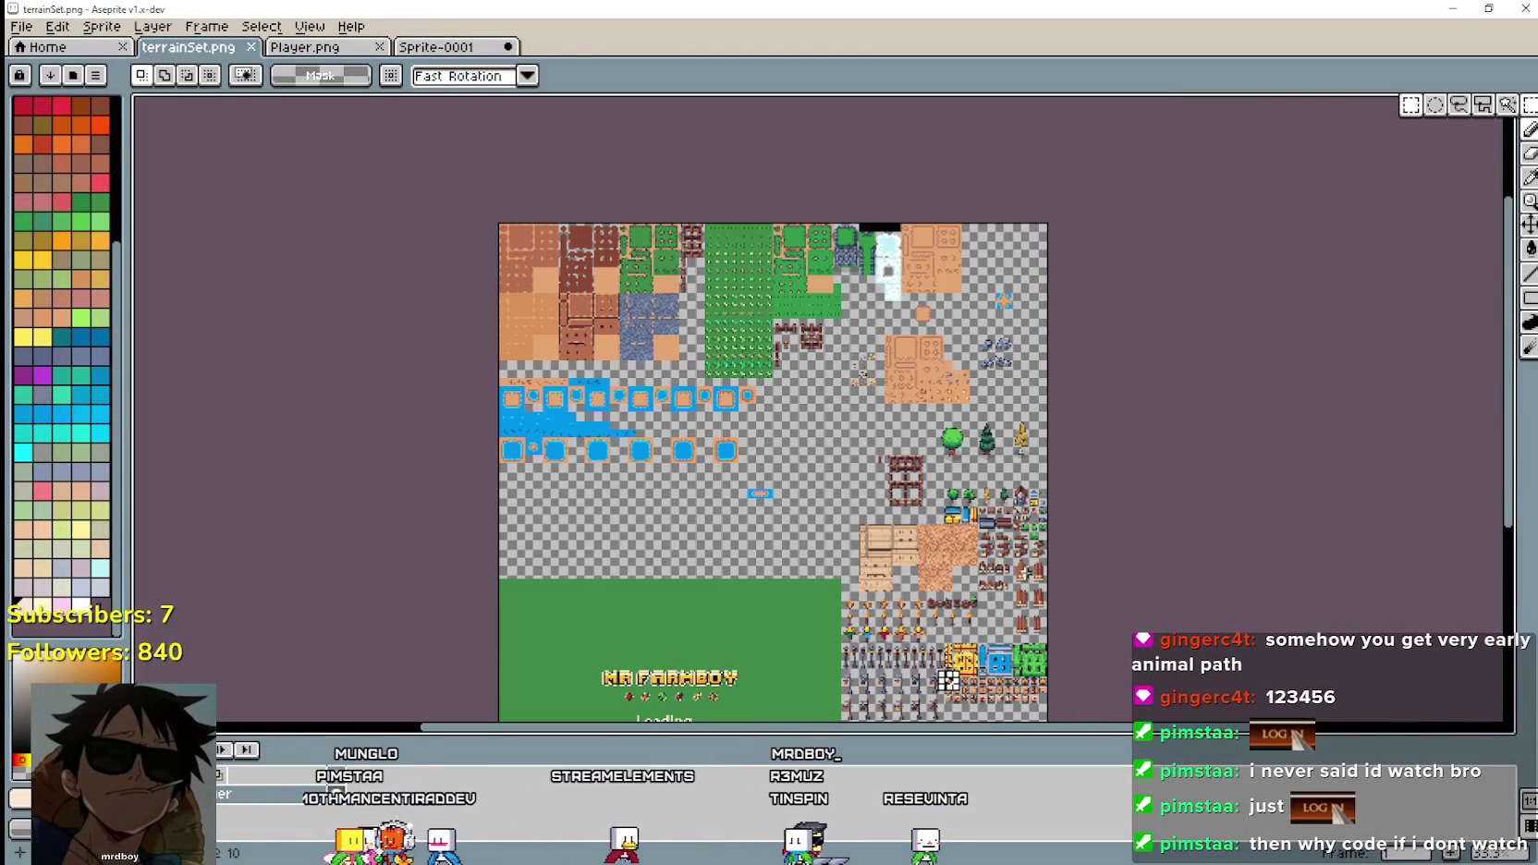
scroll(1075, 702, up, 3)
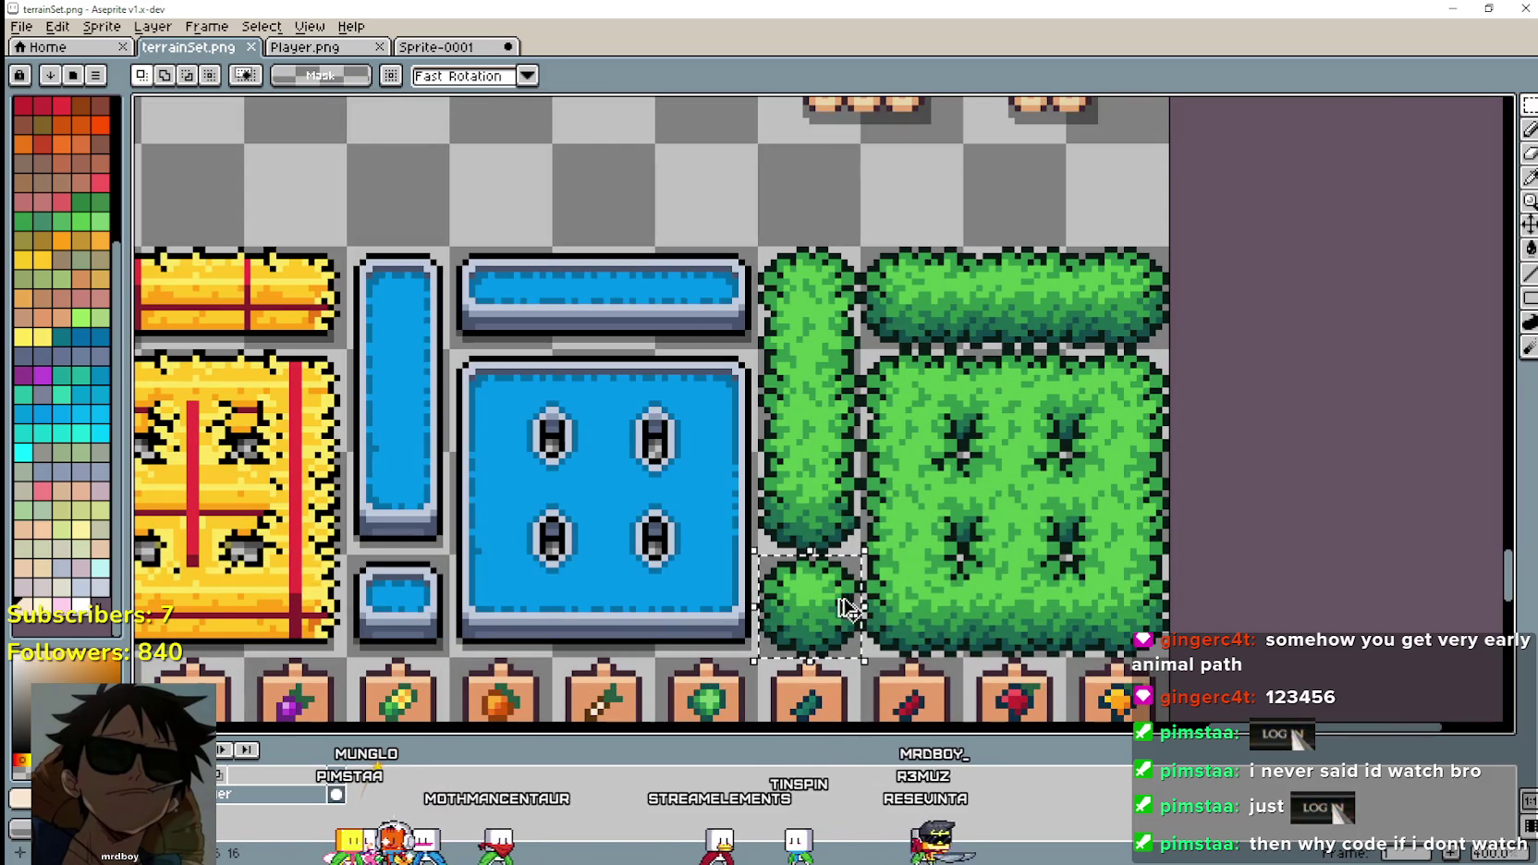
key(ctrl+Tab)
scroll(815, 516, down, 1)
scroll(815, 516, up, 3)
scroll(786, 449, left, 3)
scroll(786, 448, down, 2)
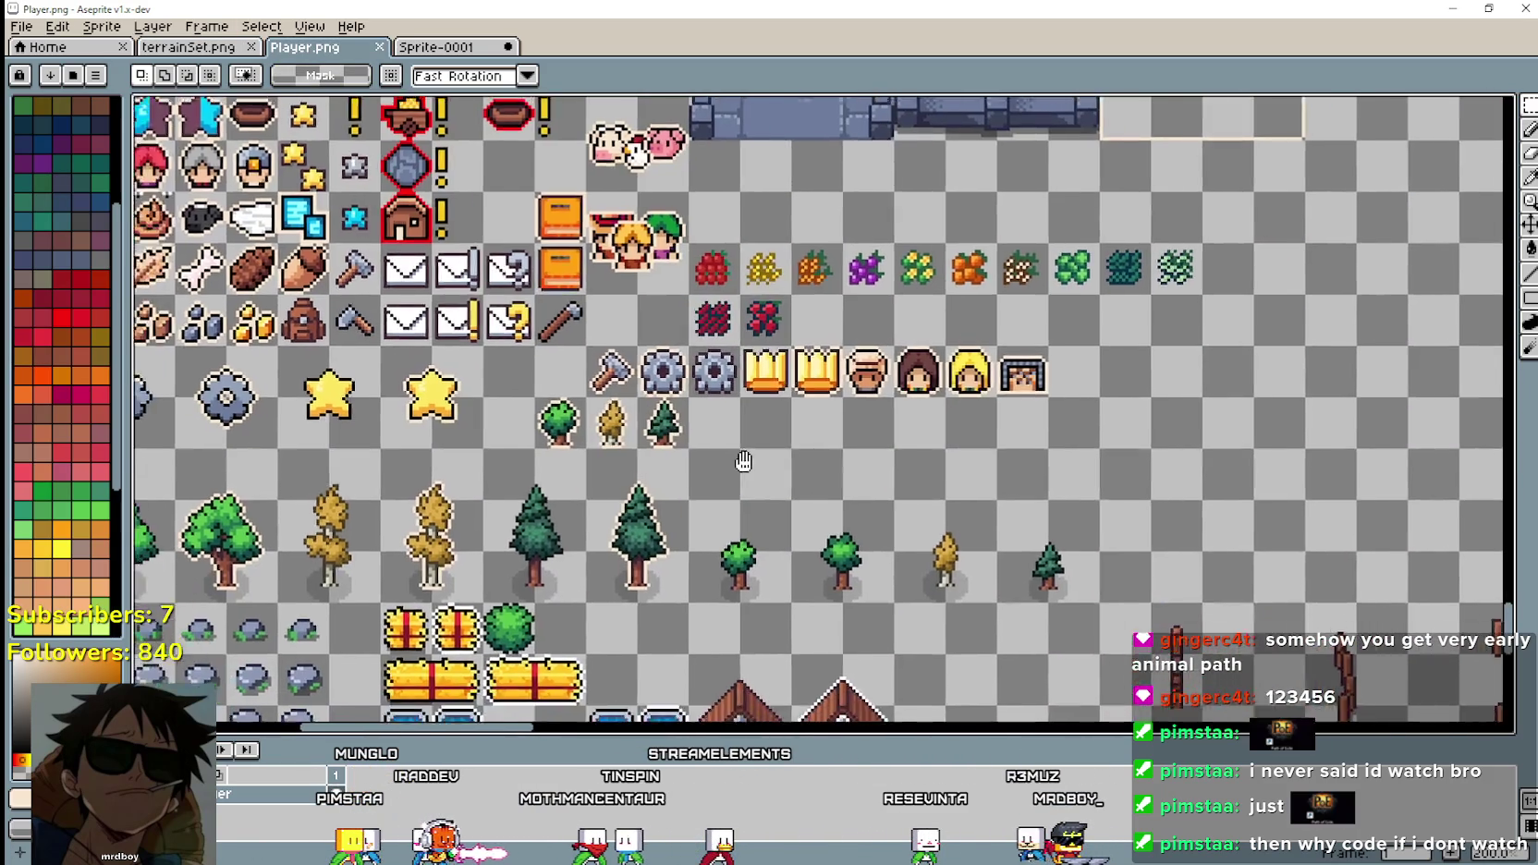
scroll(754, 482, left, 2)
scroll(754, 483, down, 2)
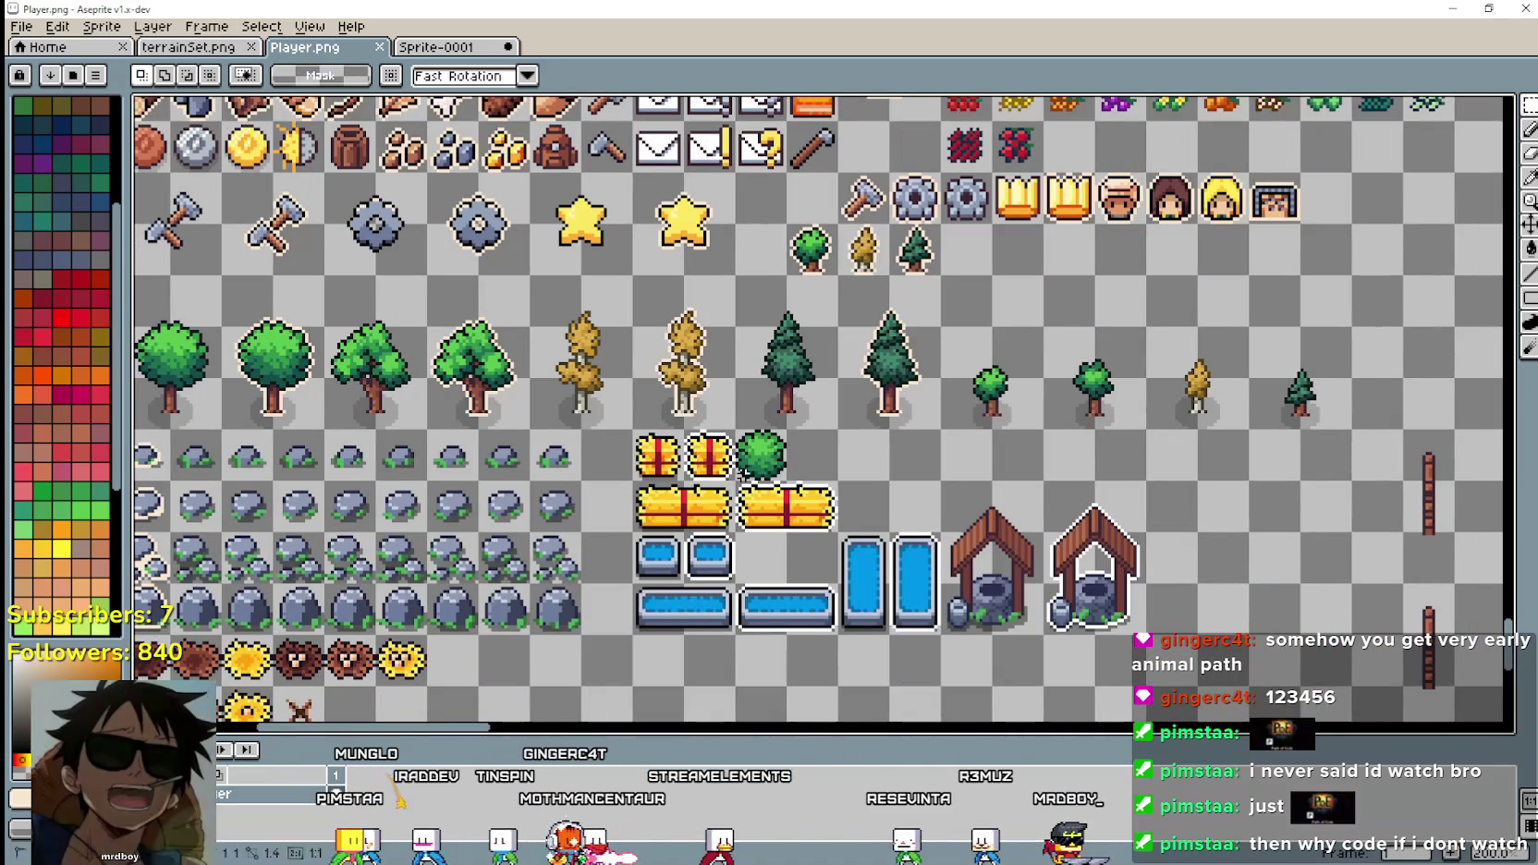
Paste the bush beside the existing one, undo it, and return to Godot.
key(ctrl+v)
scroll(786, 471, up, 2)
key(ctrl+z)
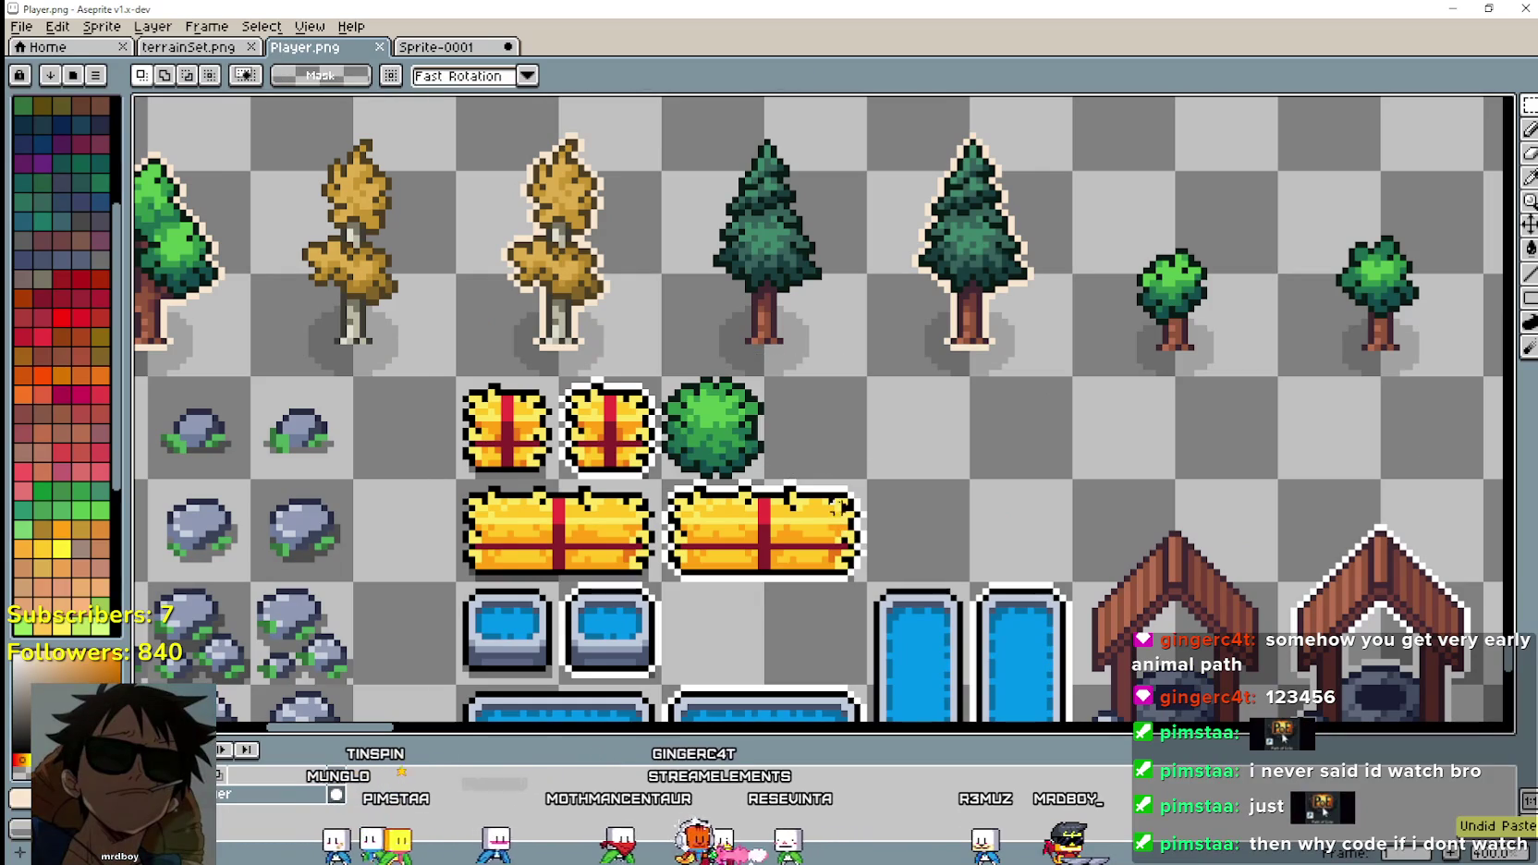
key(alt+Tab)
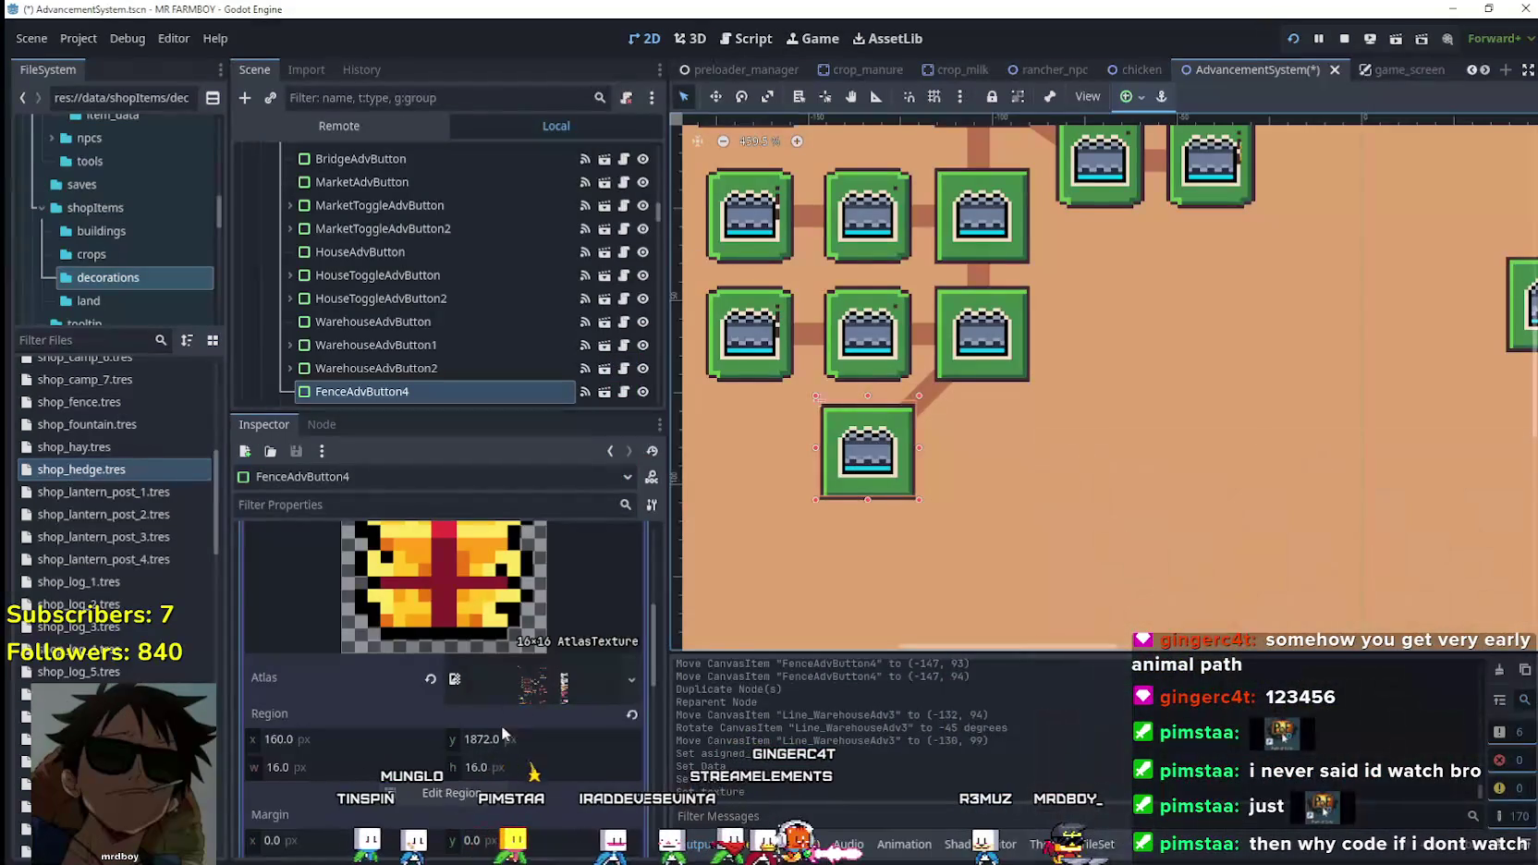
Set FenceAdvButton4's atlas region to the green bush at x 192, y 1872 and save.
click(477, 795)
scroll(715, 499, down, 5)
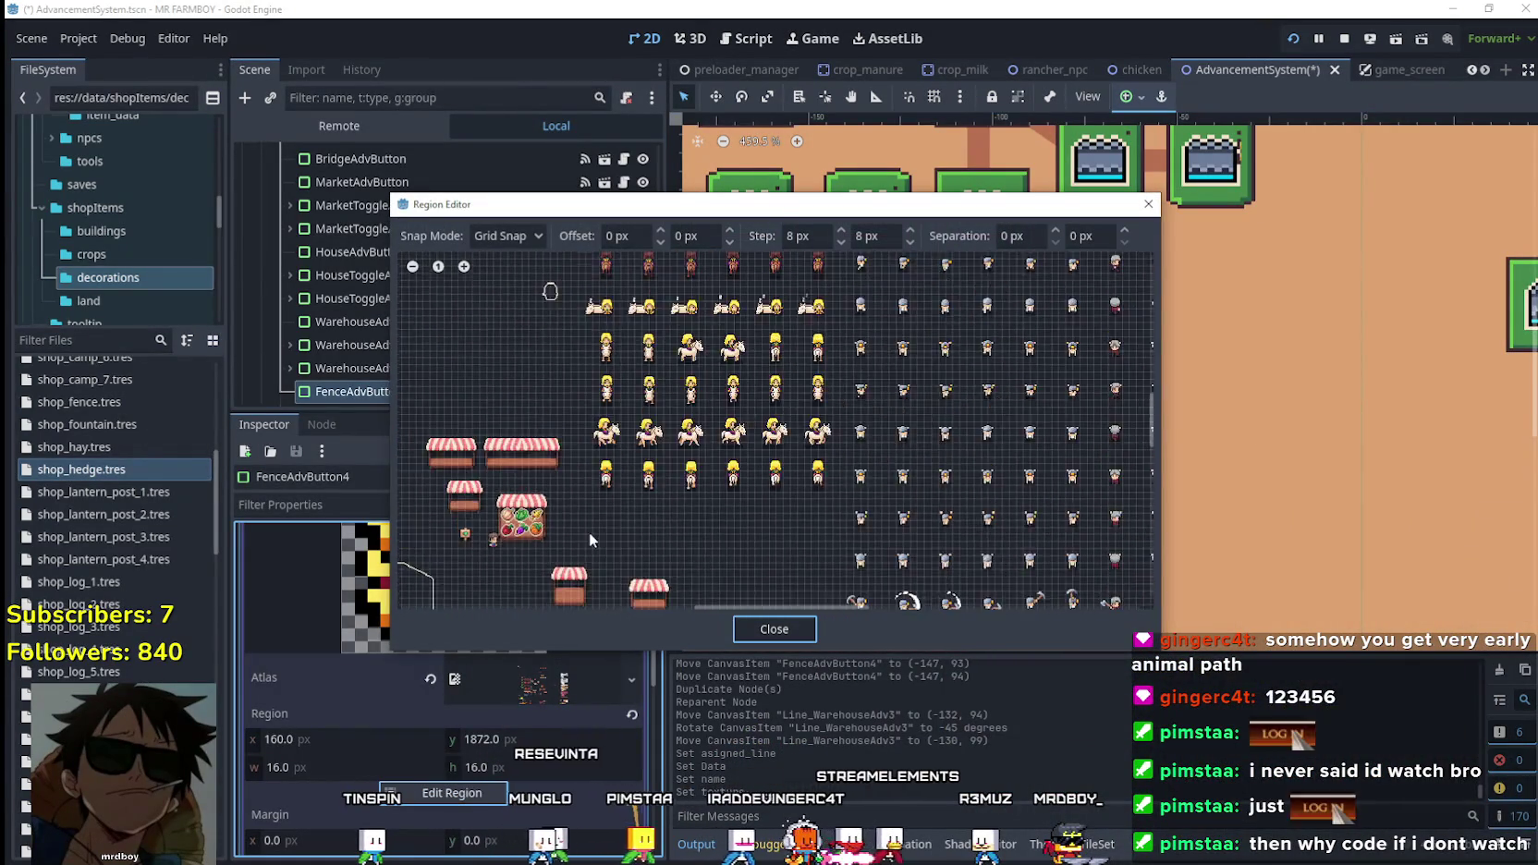
scroll(588, 548, up, 3)
scroll(785, 423, up, 2)
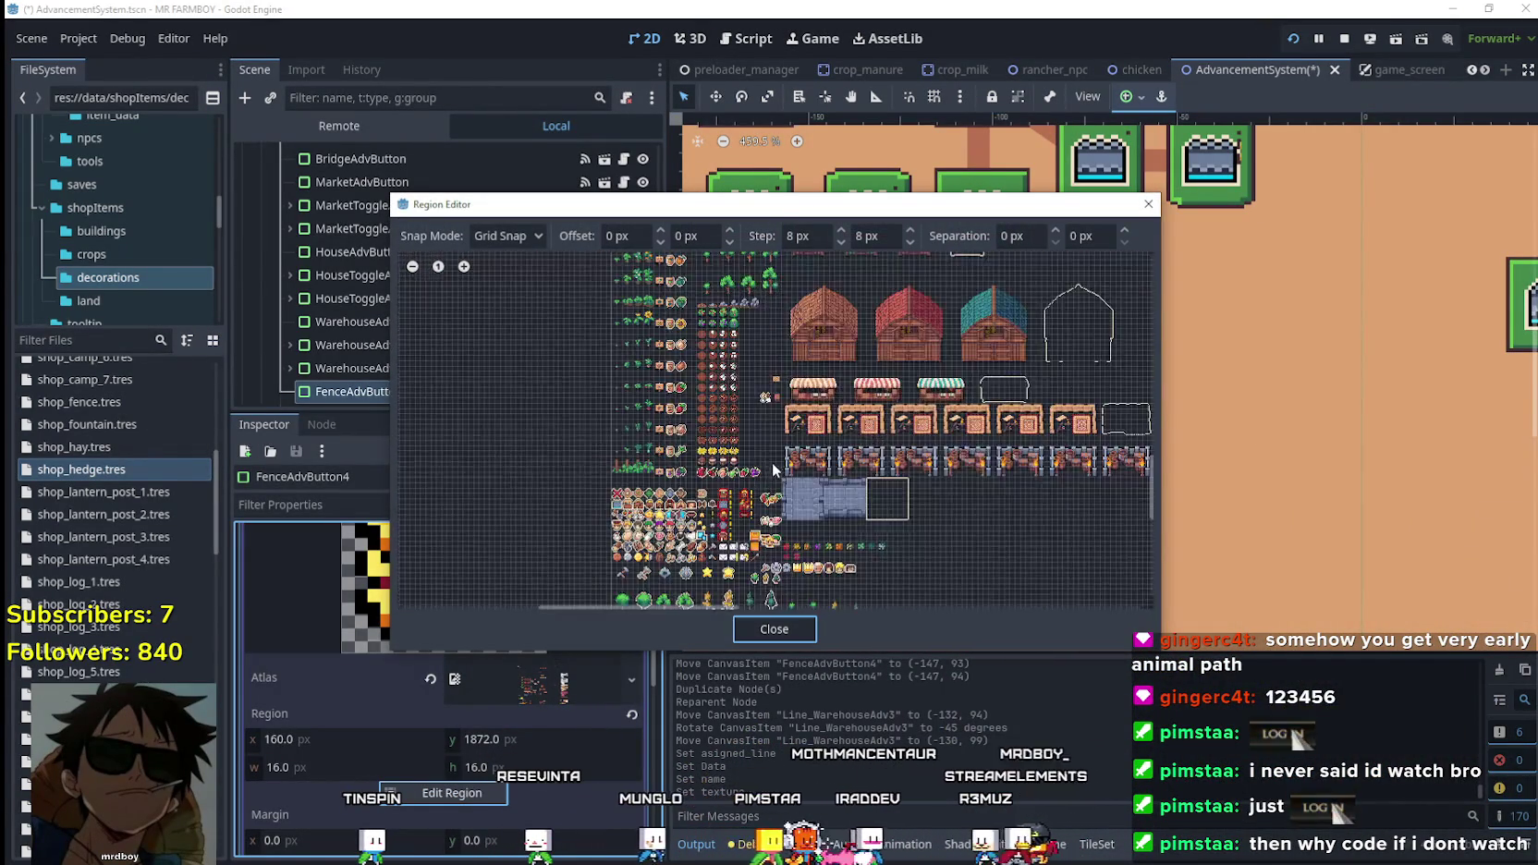
scroll(786, 423, up, 5)
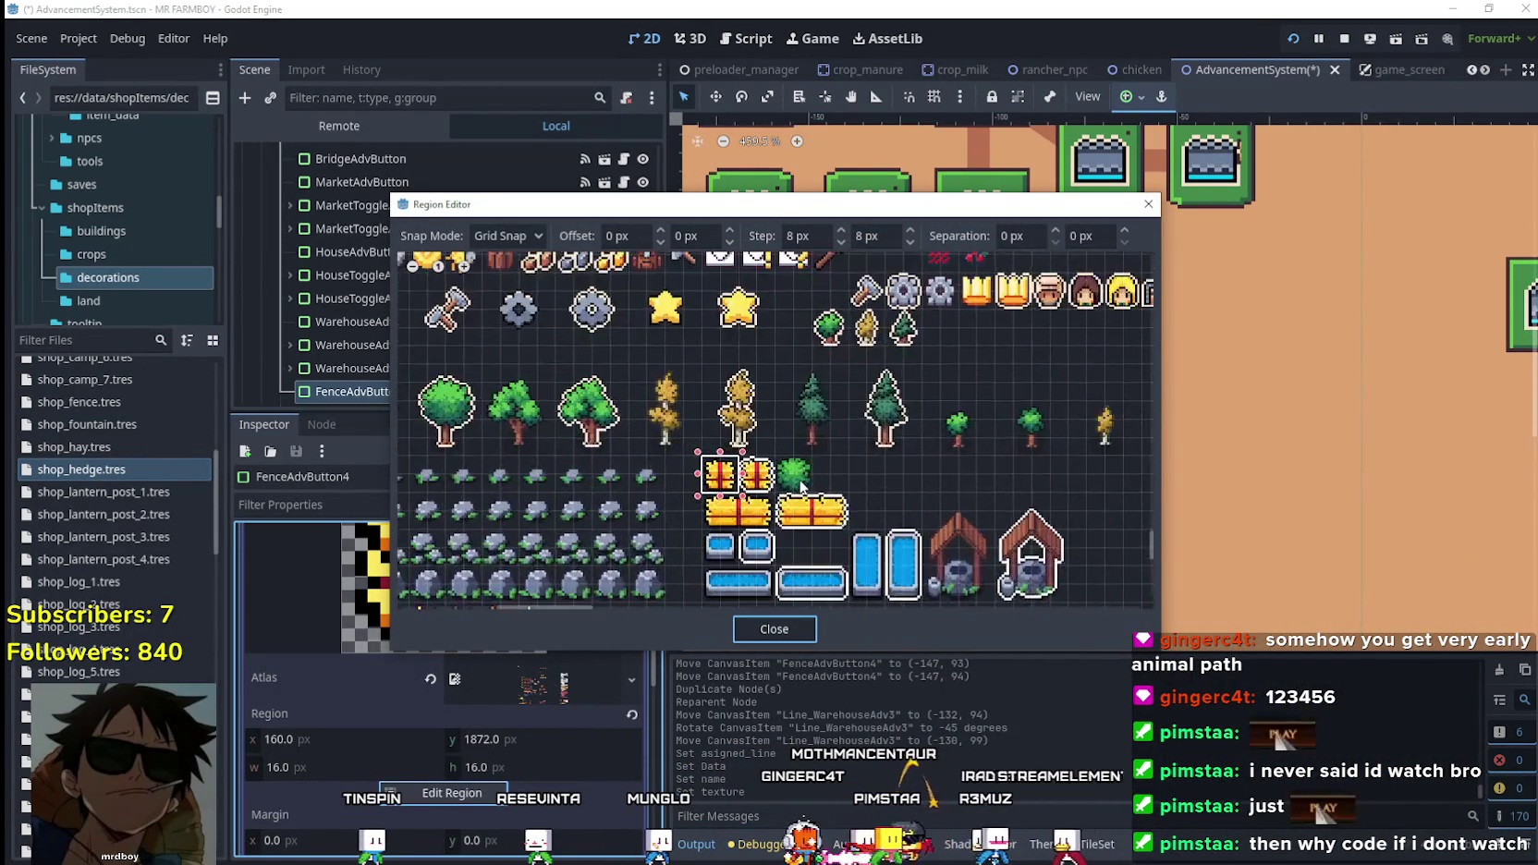
click(819, 502)
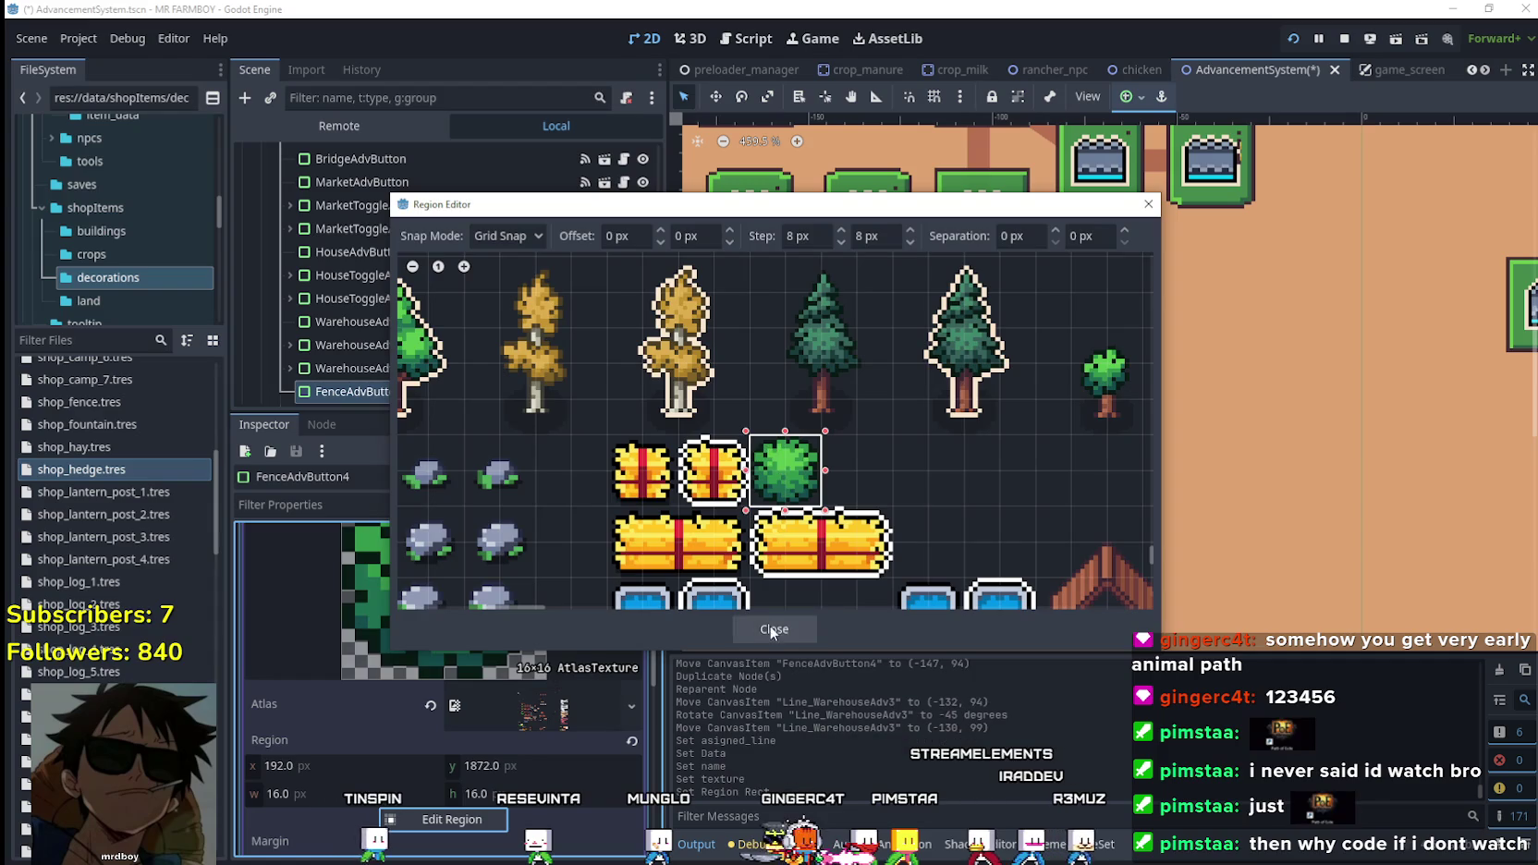
click(774, 629)
scroll(562, 646, up, 5)
click(562, 691)
key(ctrl+s)
Make the Fed / Cucumber / 20 requirement's AdvItemData unique to FenceAdvButton4.
click(564, 804)
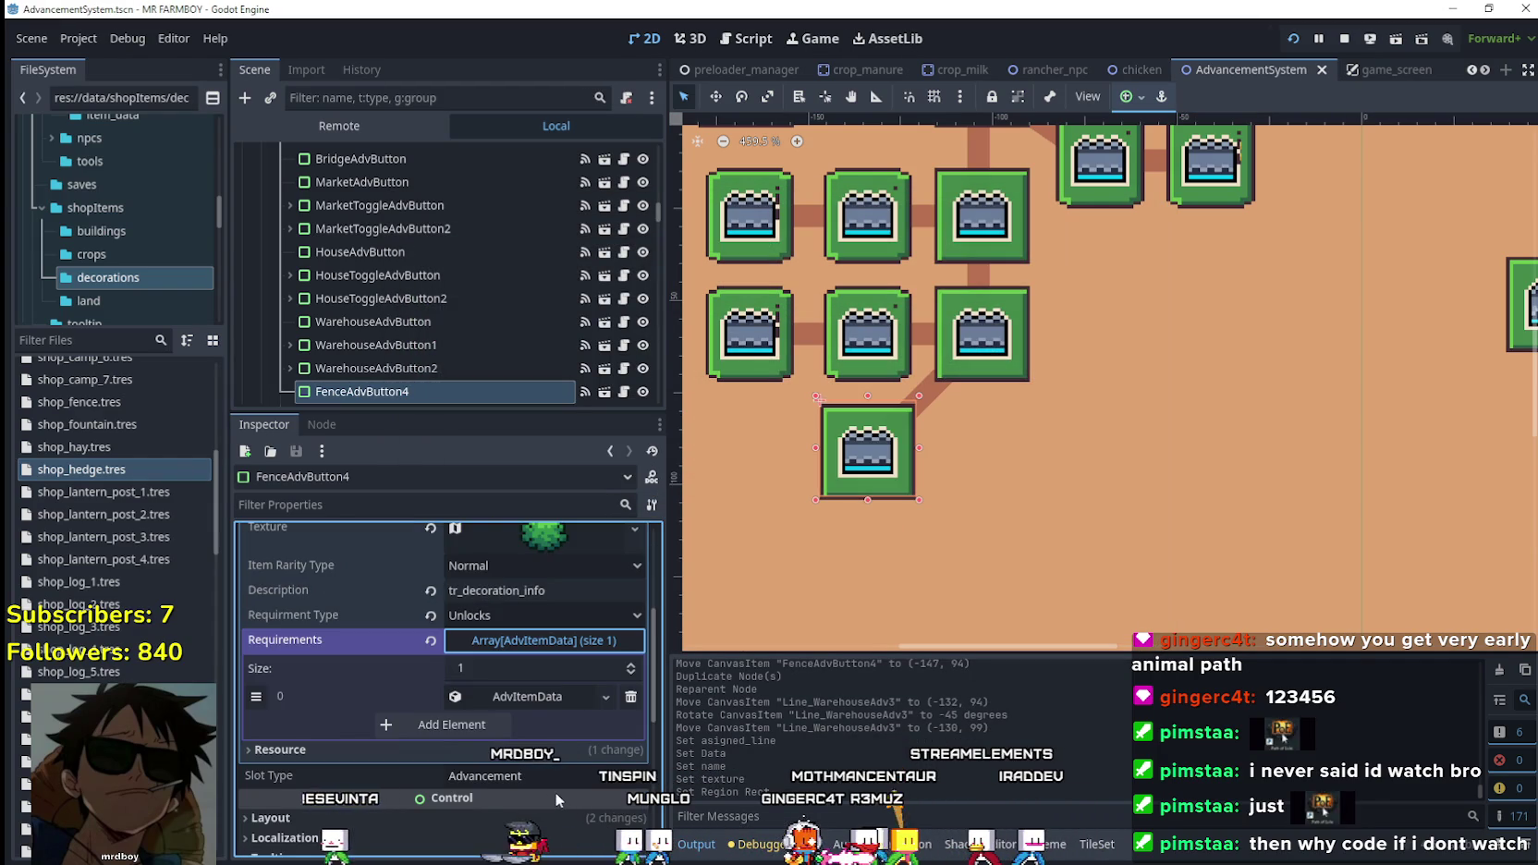
click(518, 699)
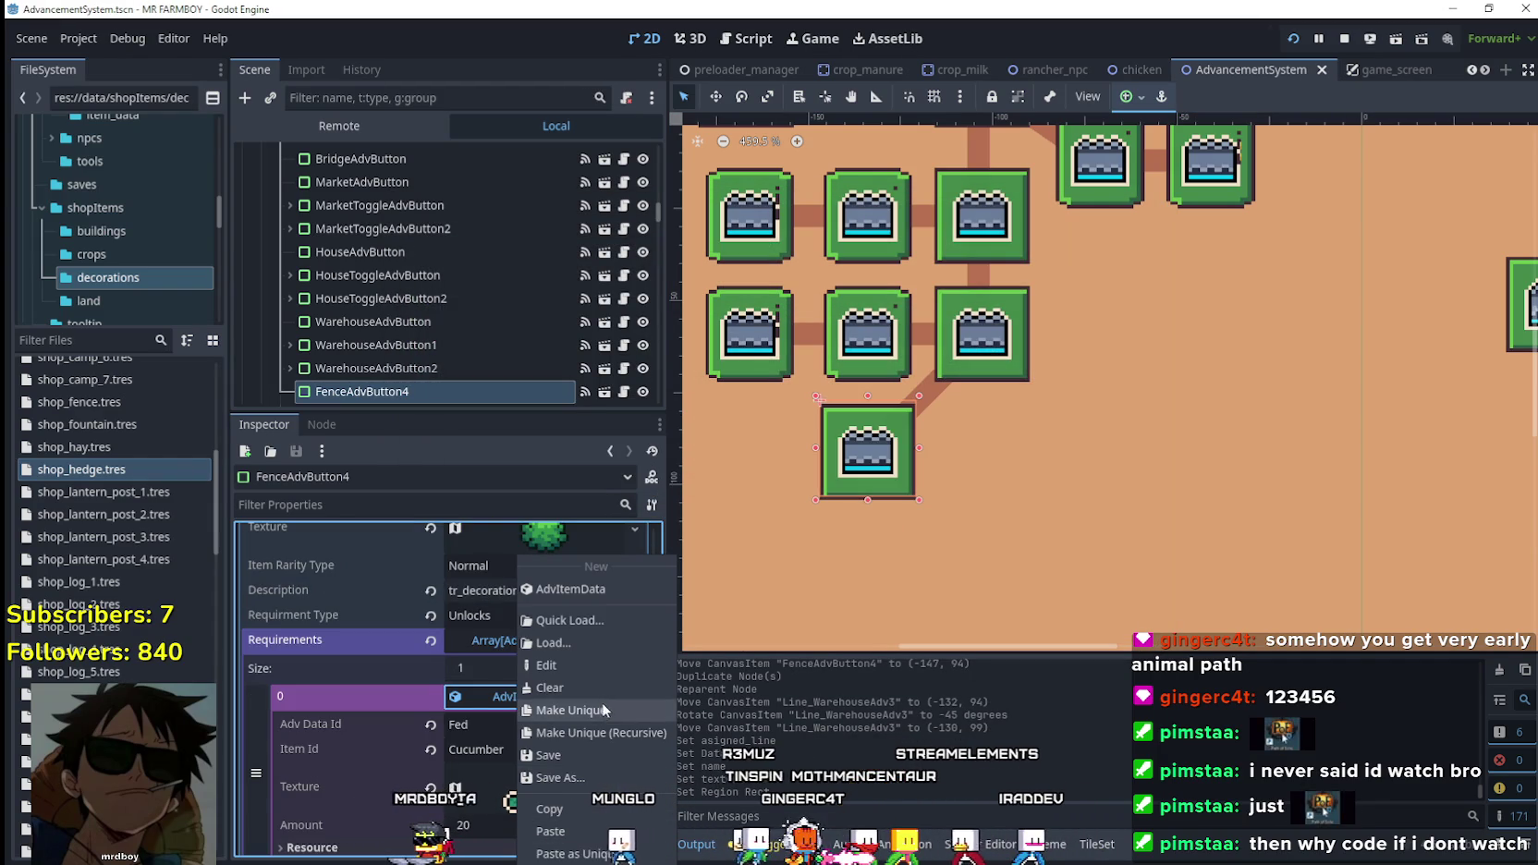
click(598, 710)
scroll(531, 748, down, 3)
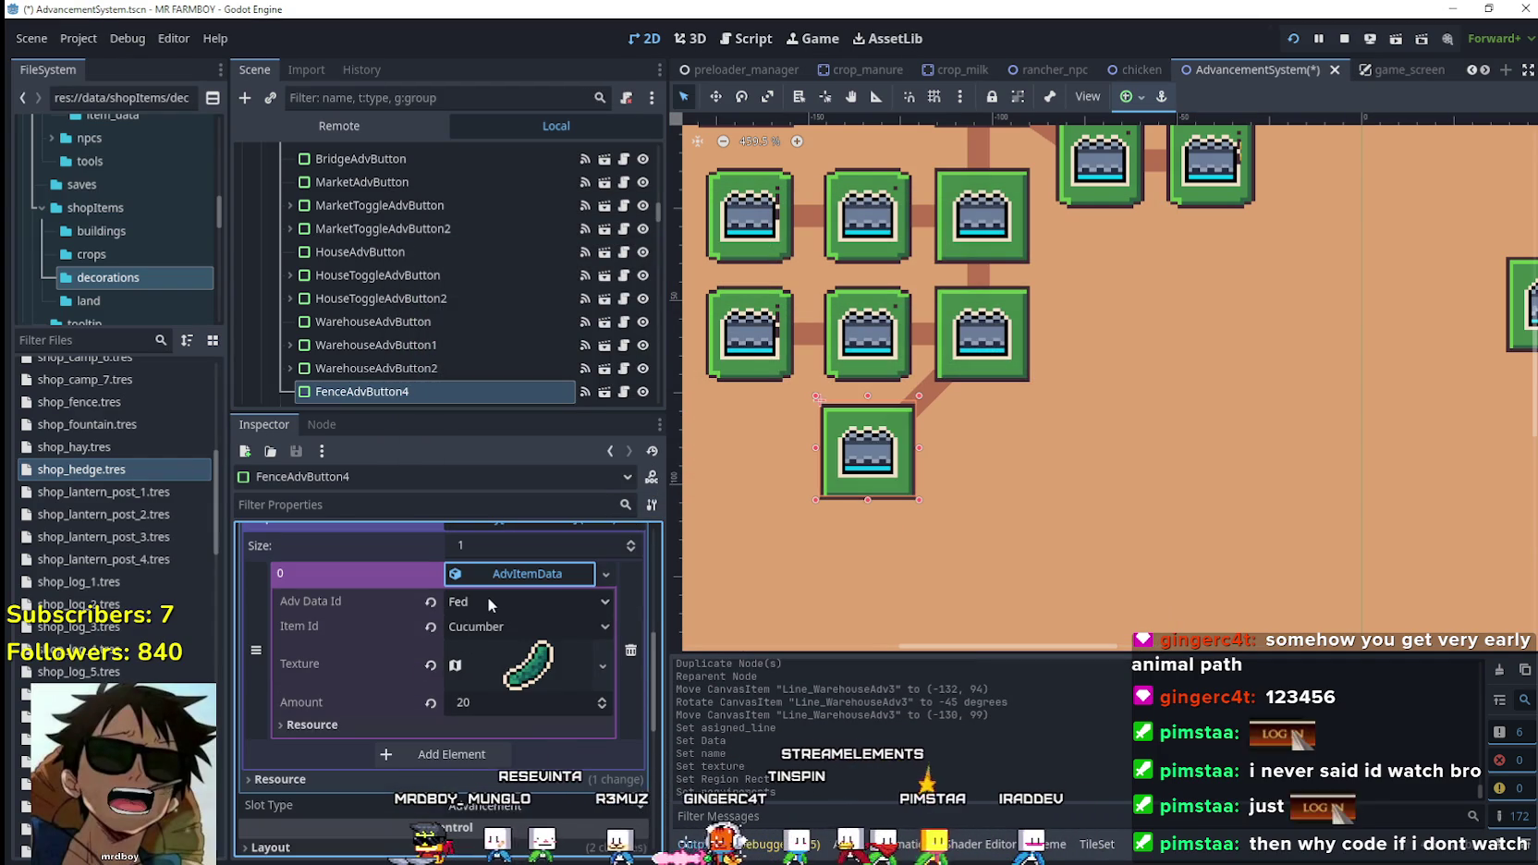
scroll(1067, 297, down, 3)
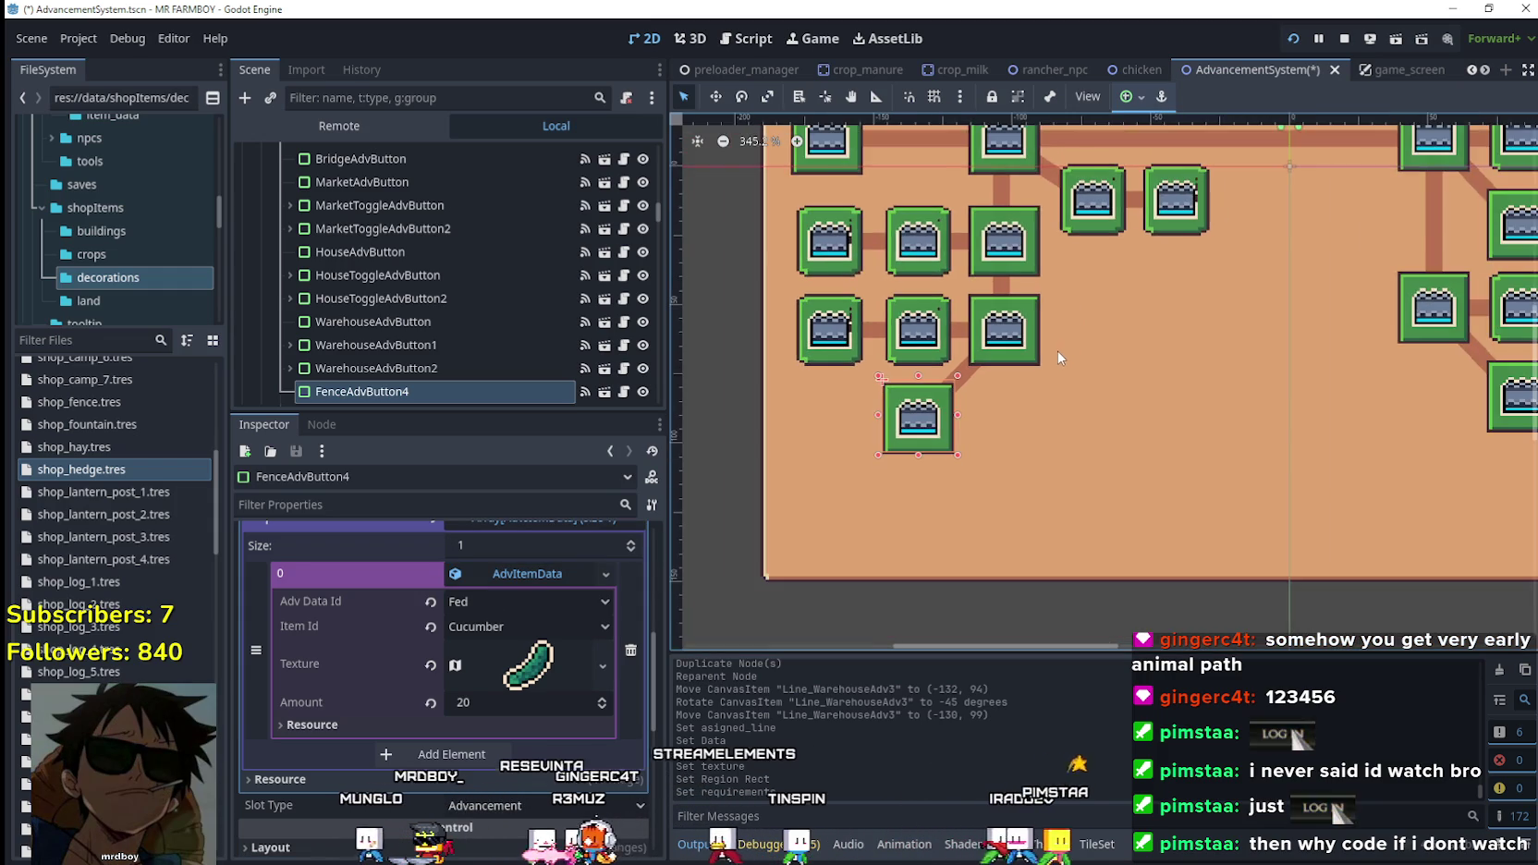
scroll(1059, 348, up, 3)
scroll(1056, 353, up, 1)
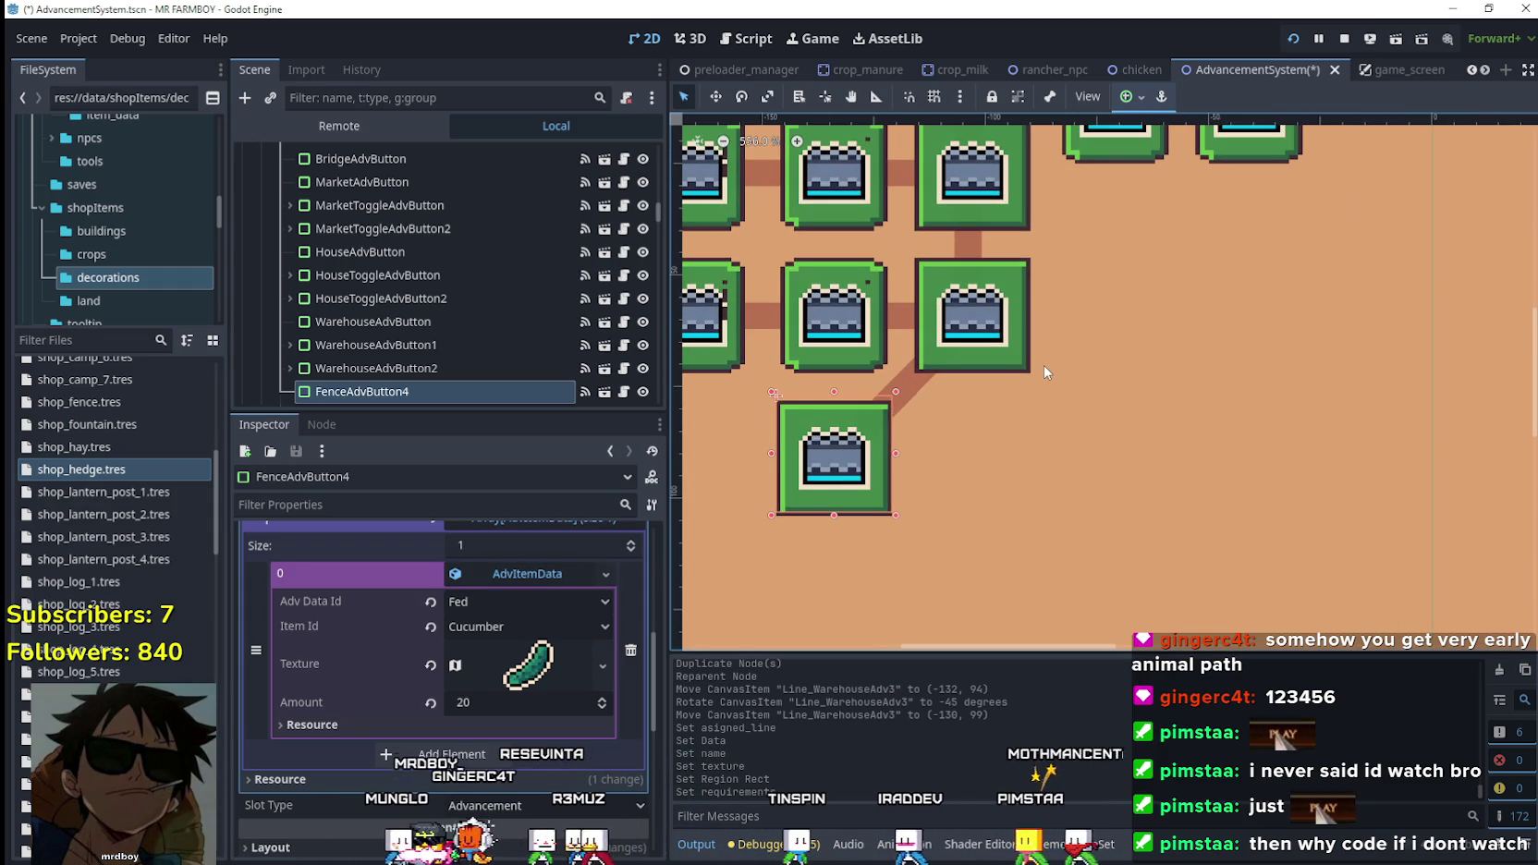
scroll(1044, 371, up, 1)
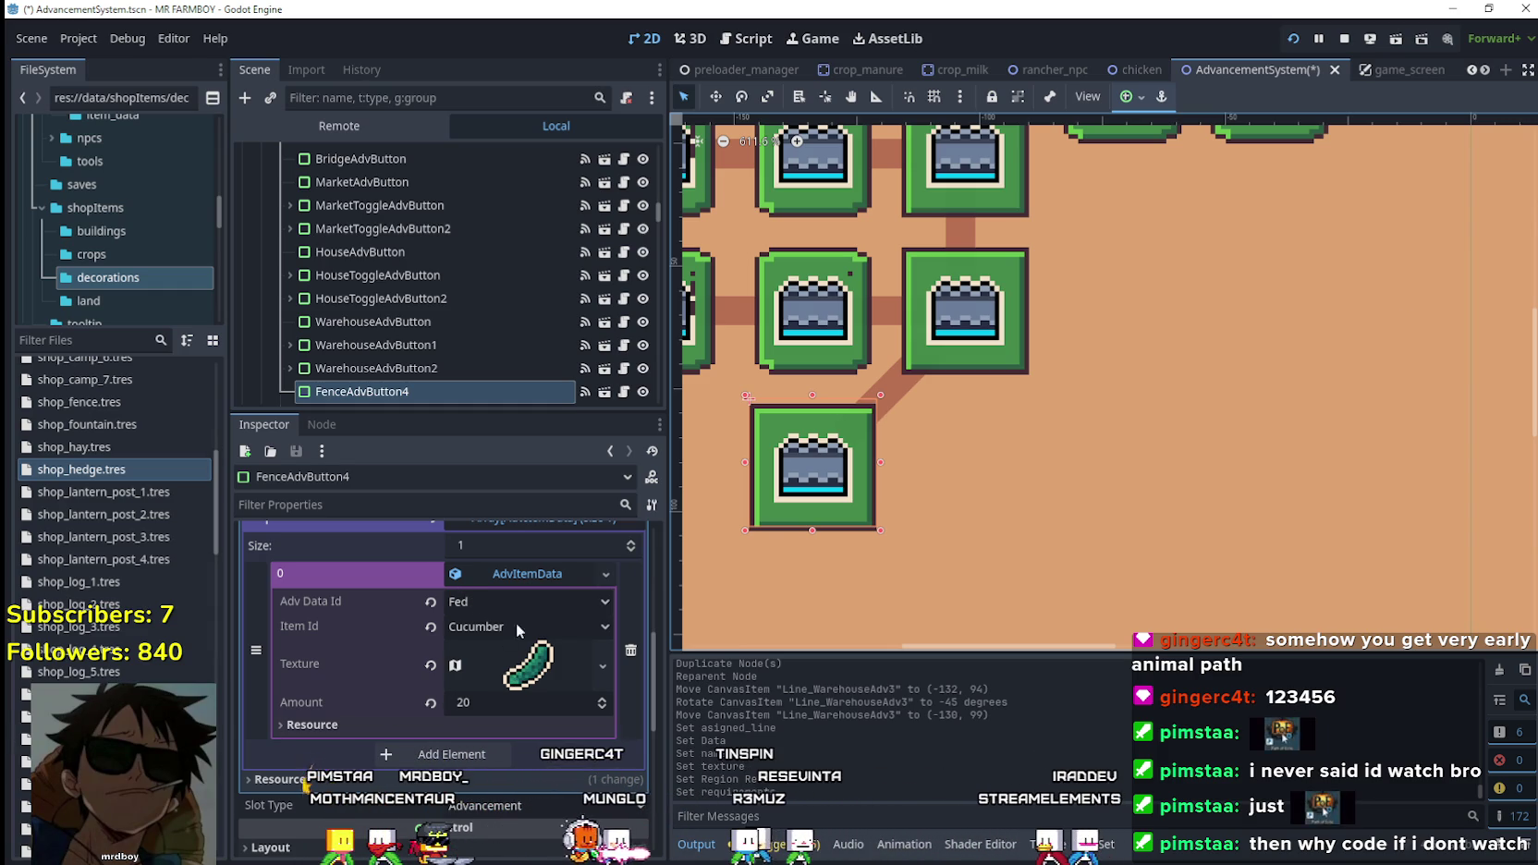
Set the requirement's Adv Data Id to Hired and Item Id to Total Hired.
click(468, 602)
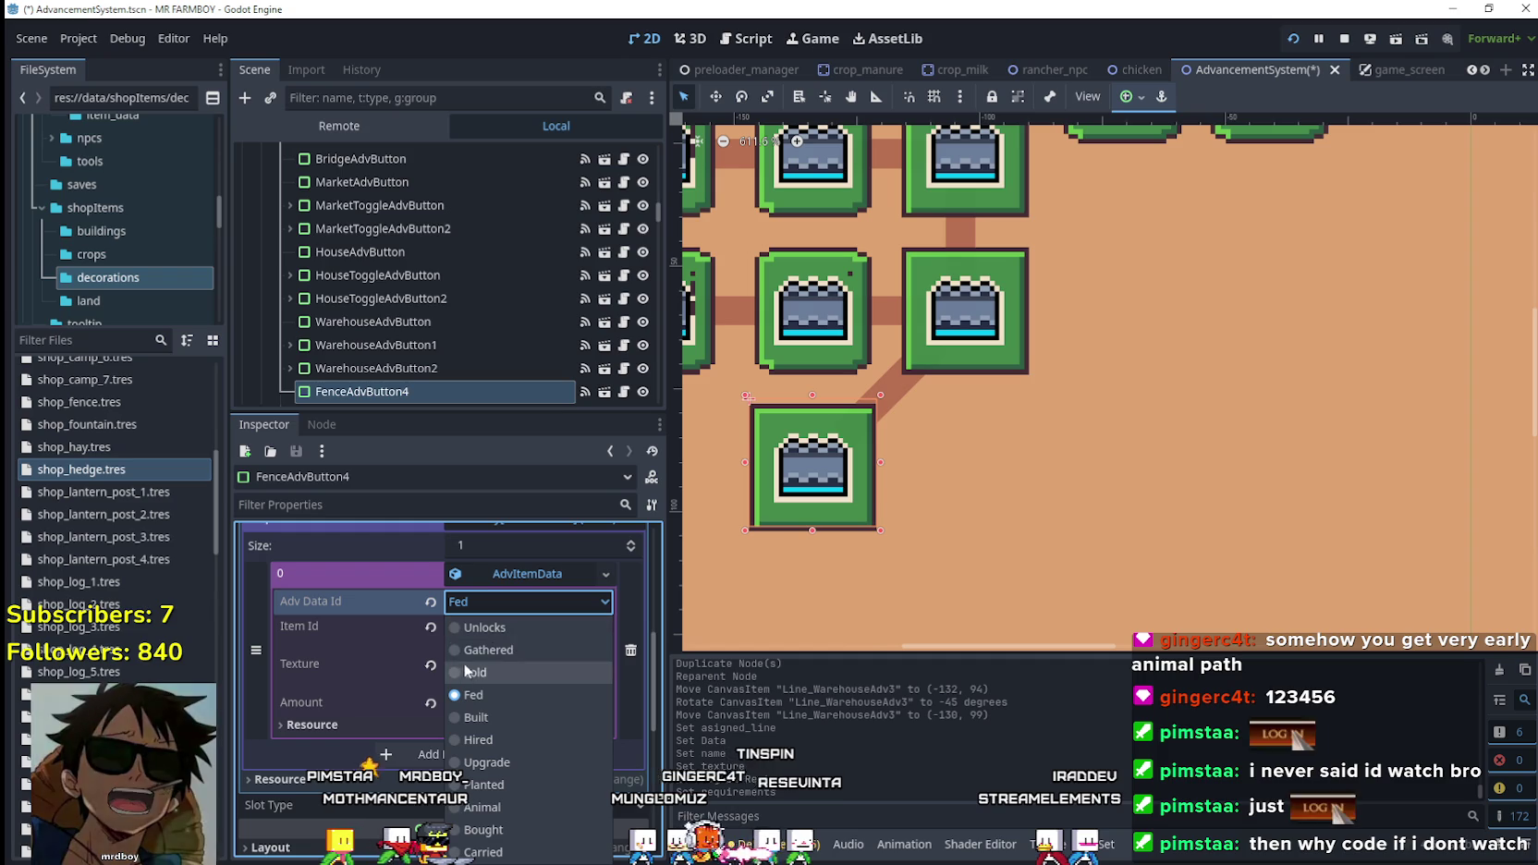
click(483, 738)
click(537, 617)
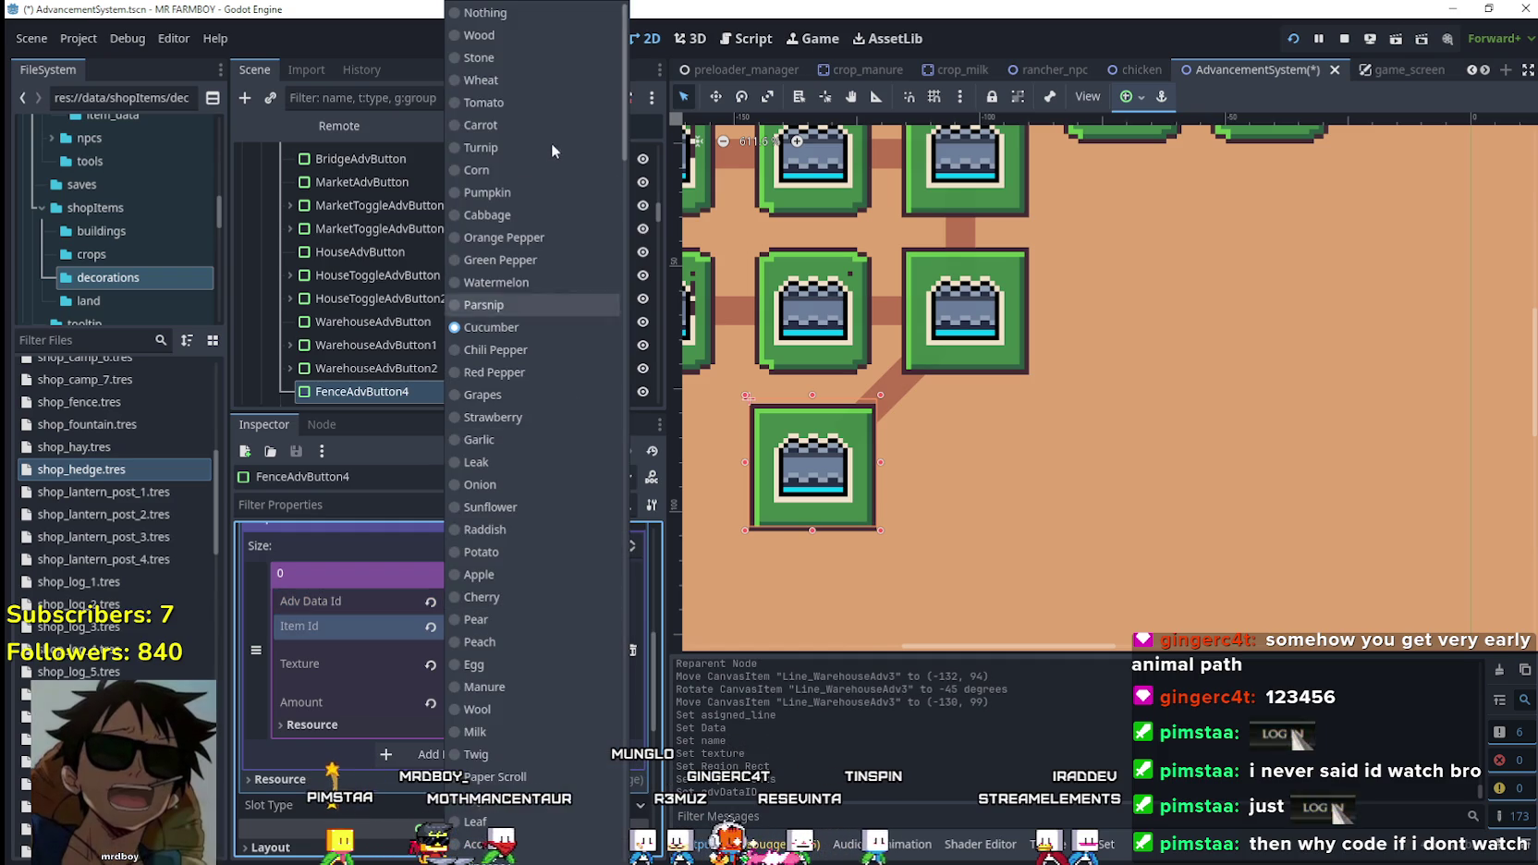
scroll(550, 342, down, 15)
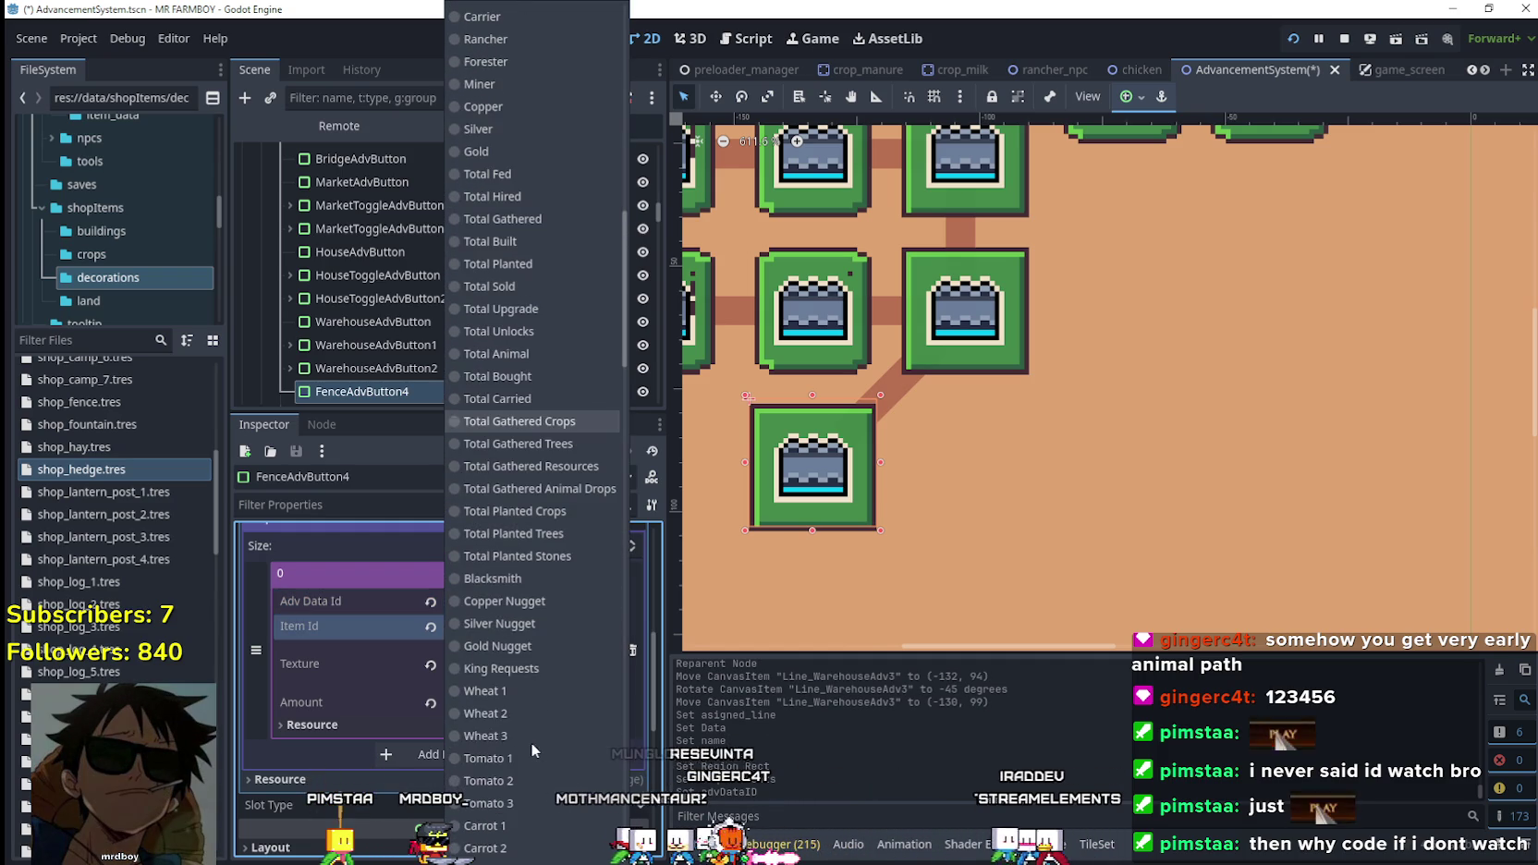
scroll(547, 616, down, 5)
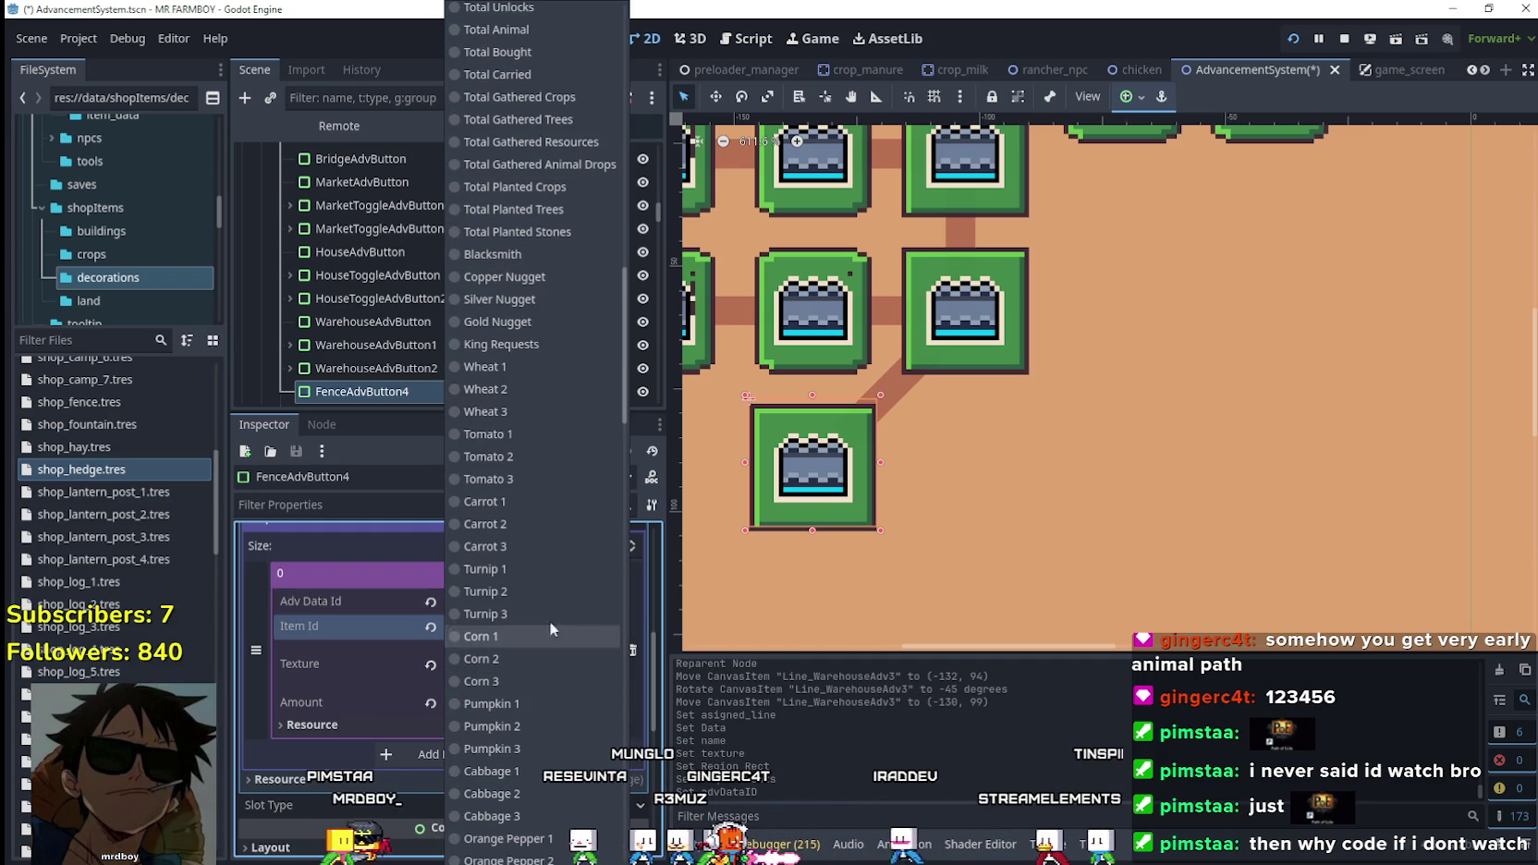
scroll(550, 427, up, 3)
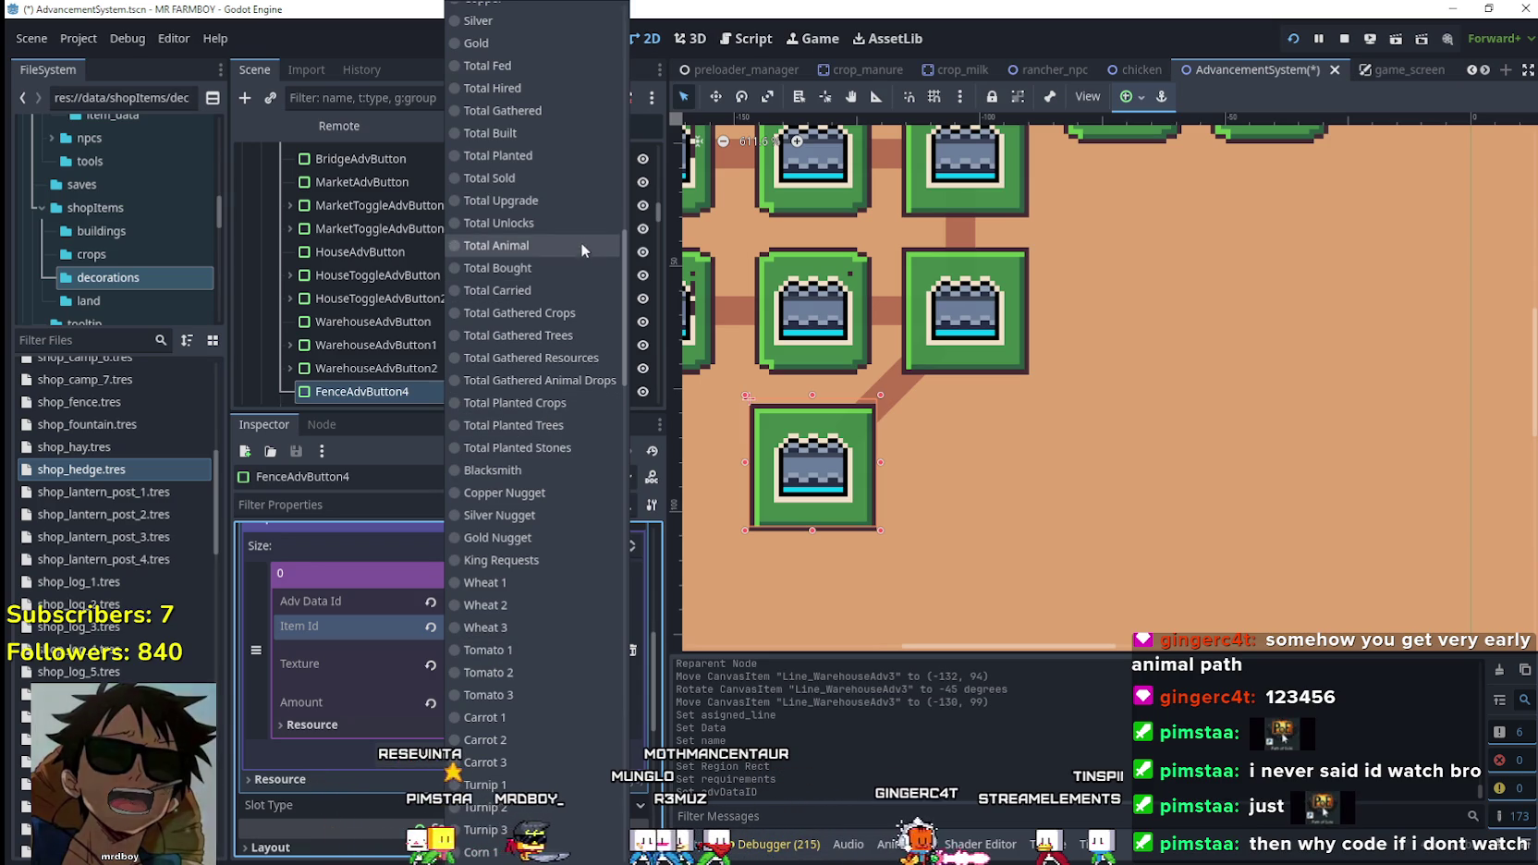
click(526, 92)
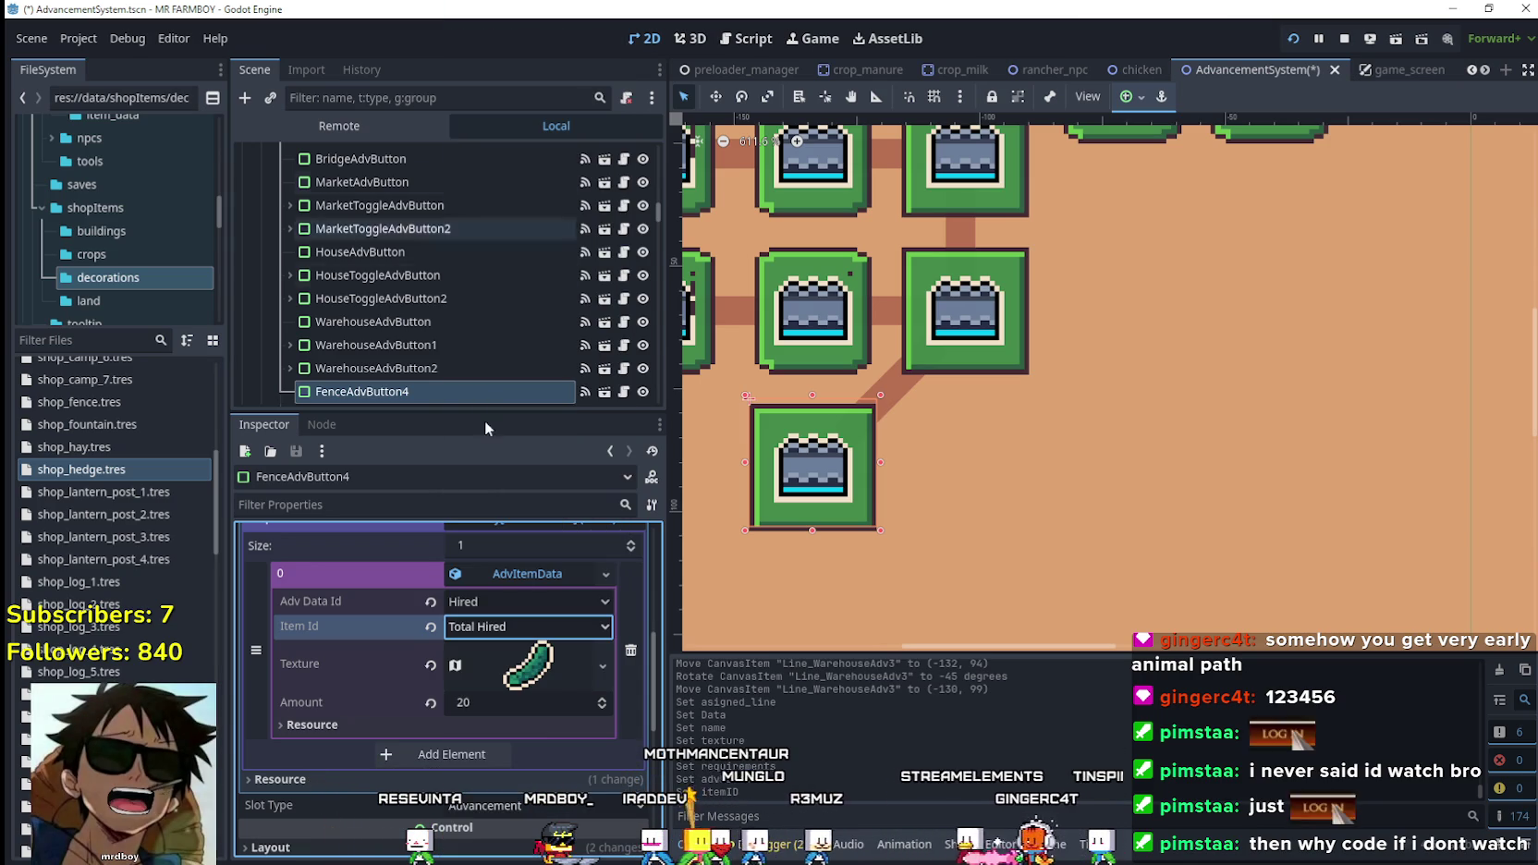
Set FenceAdvButton4's Requirment Type to Hired, keeping Adv Data Id as Hired.
click(544, 605)
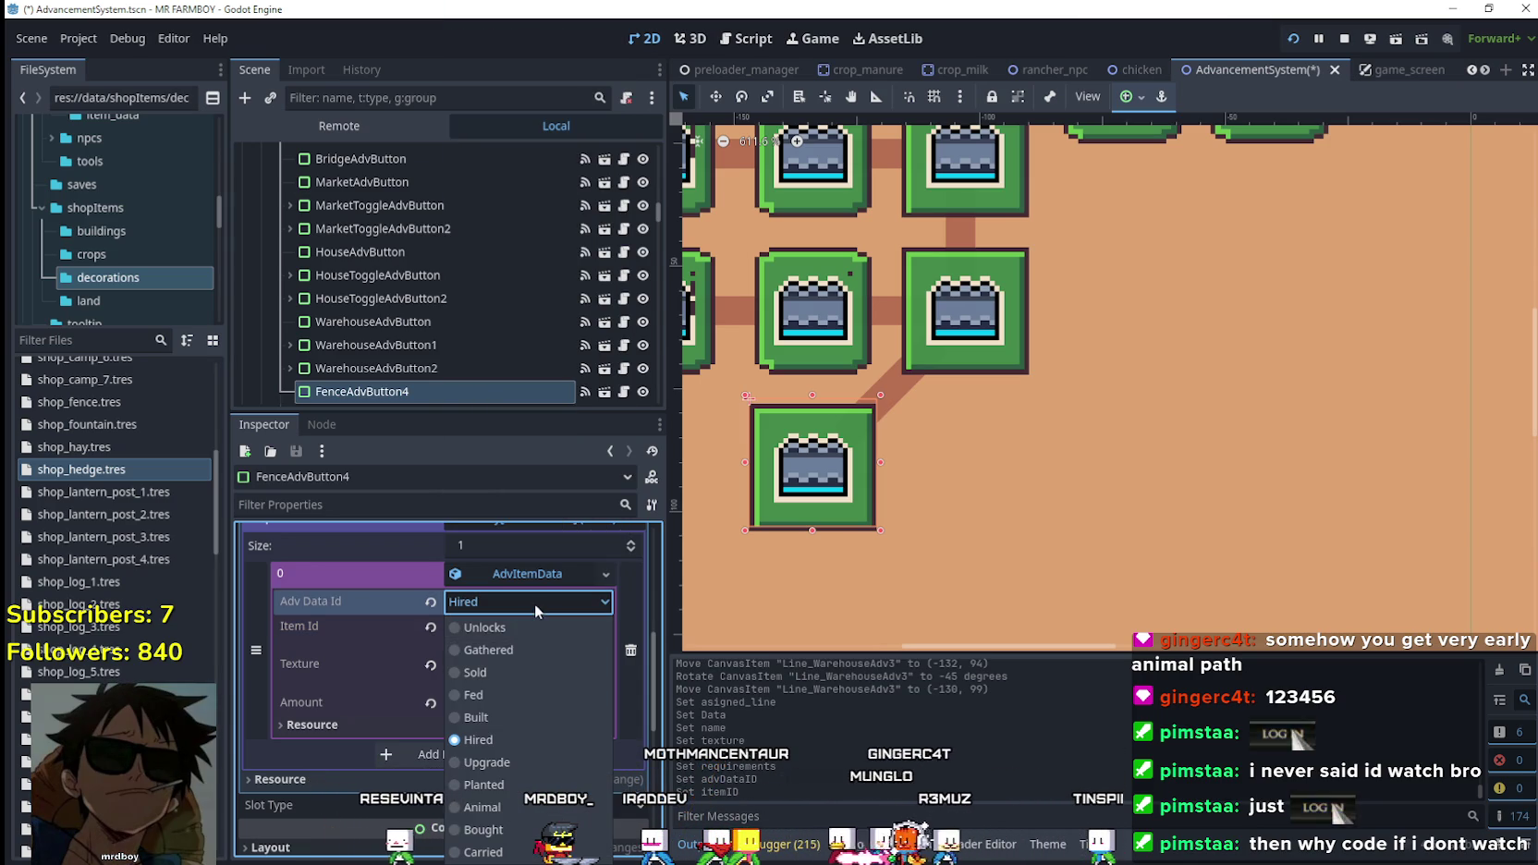
click(534, 602)
click(534, 602)
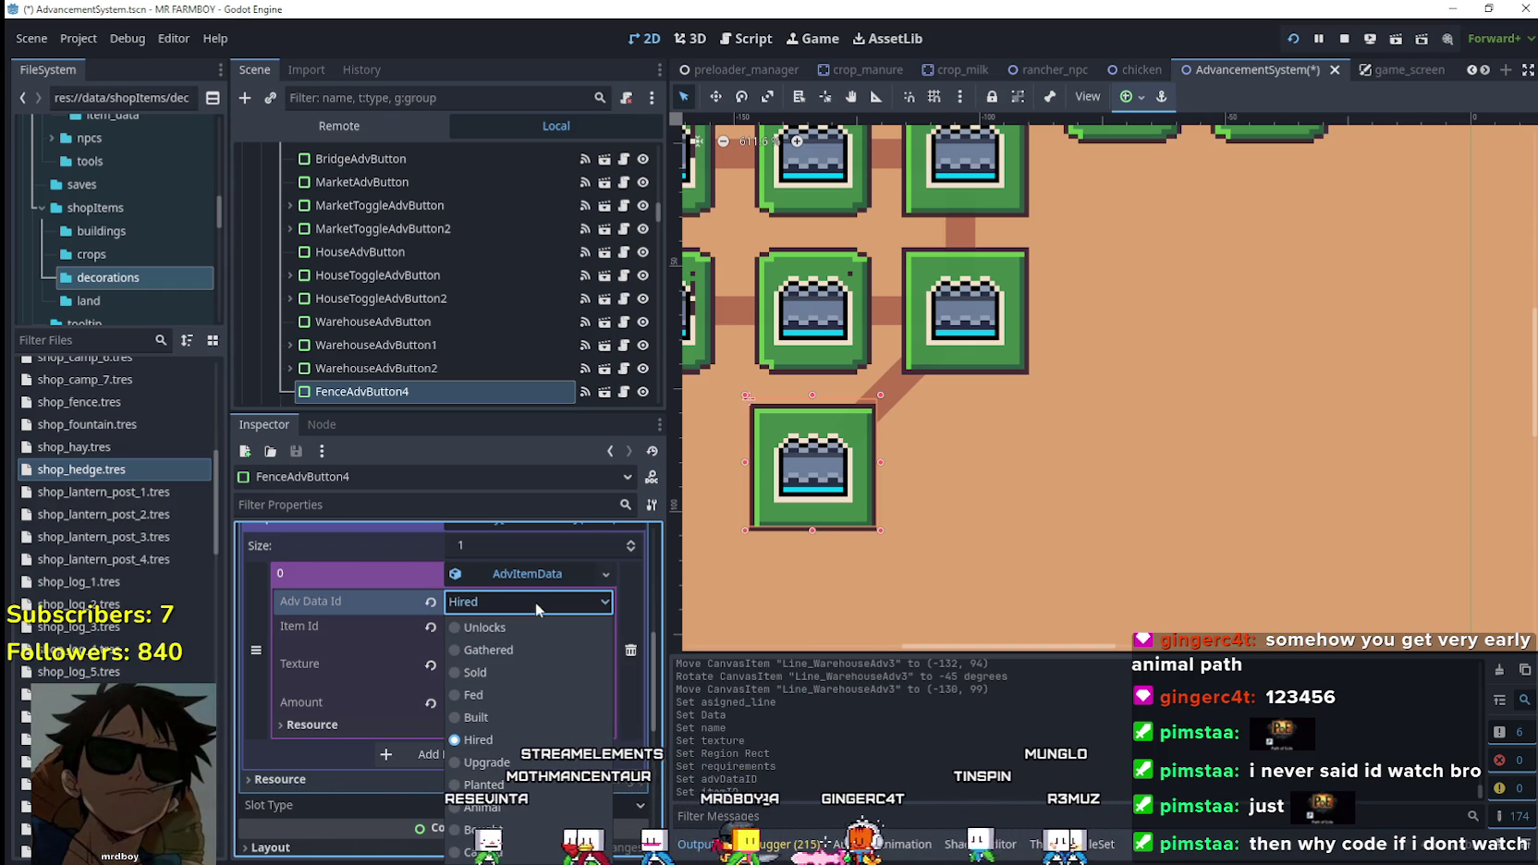
click(534, 610)
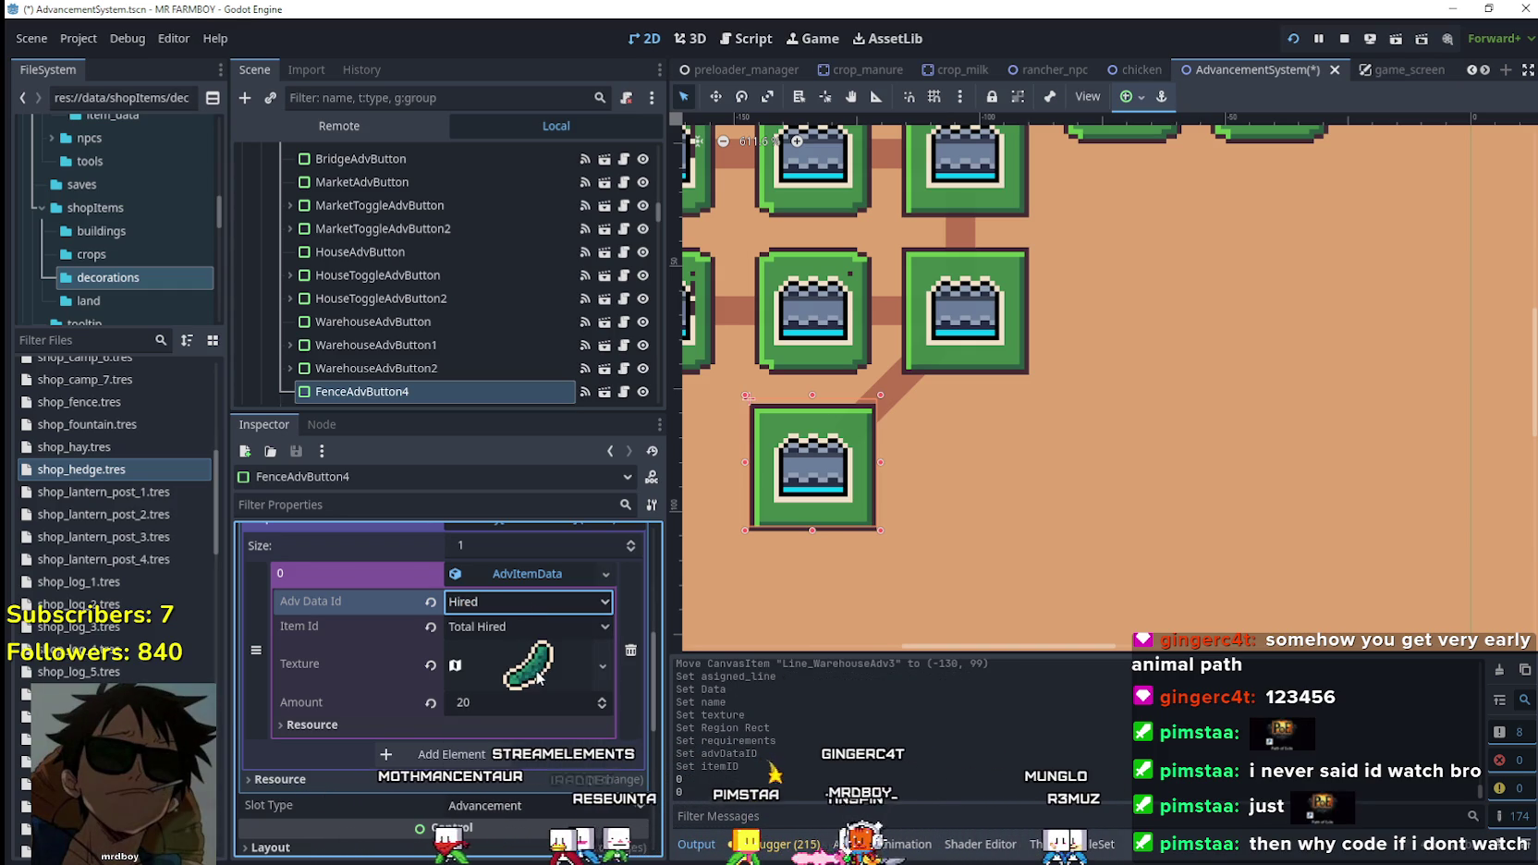
scroll(534, 660, up, 5)
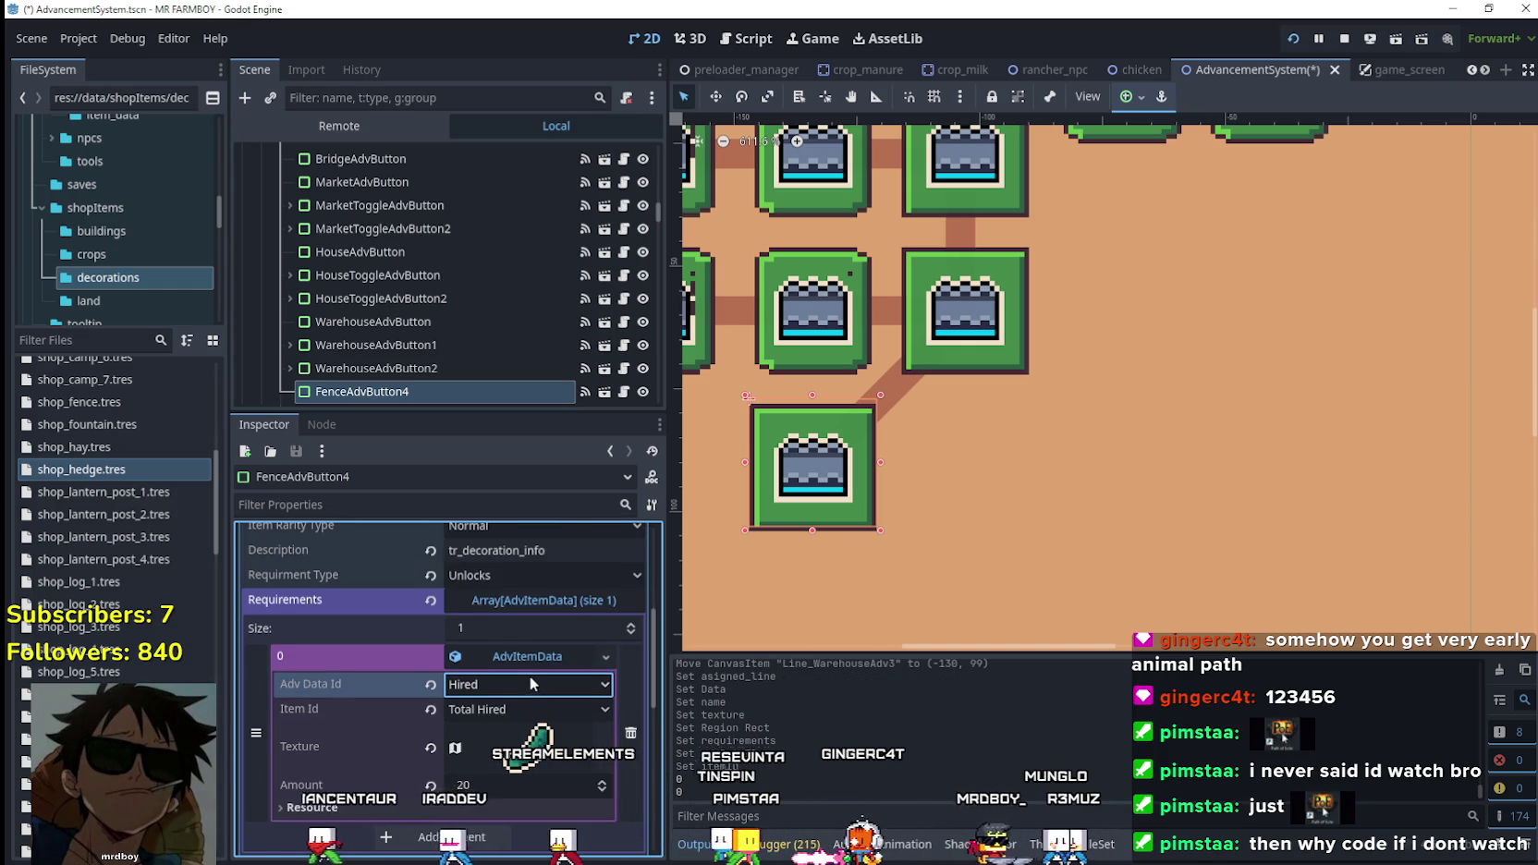
click(524, 612)
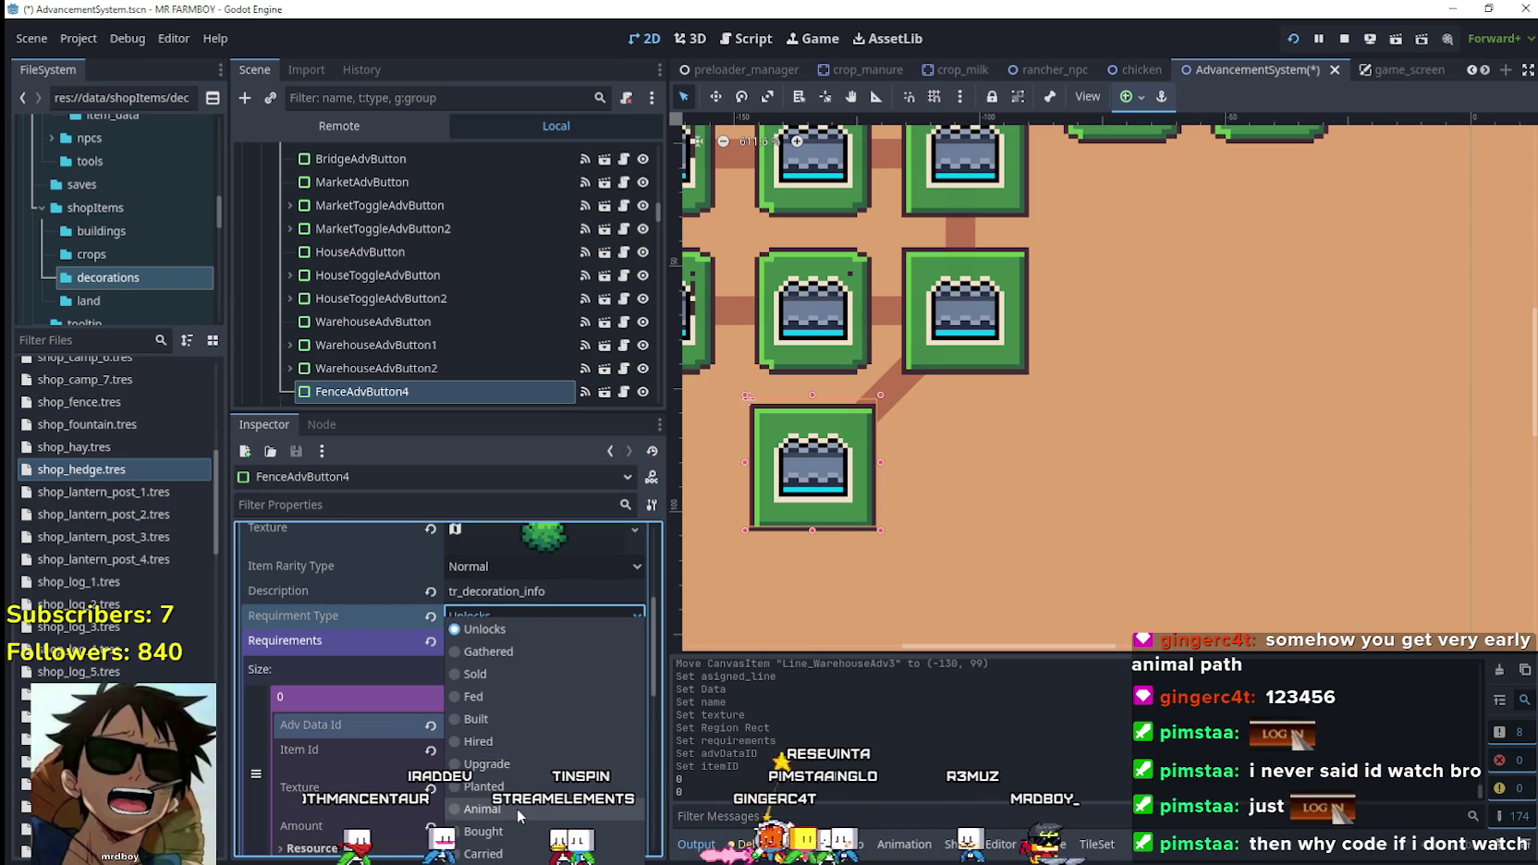
click(478, 742)
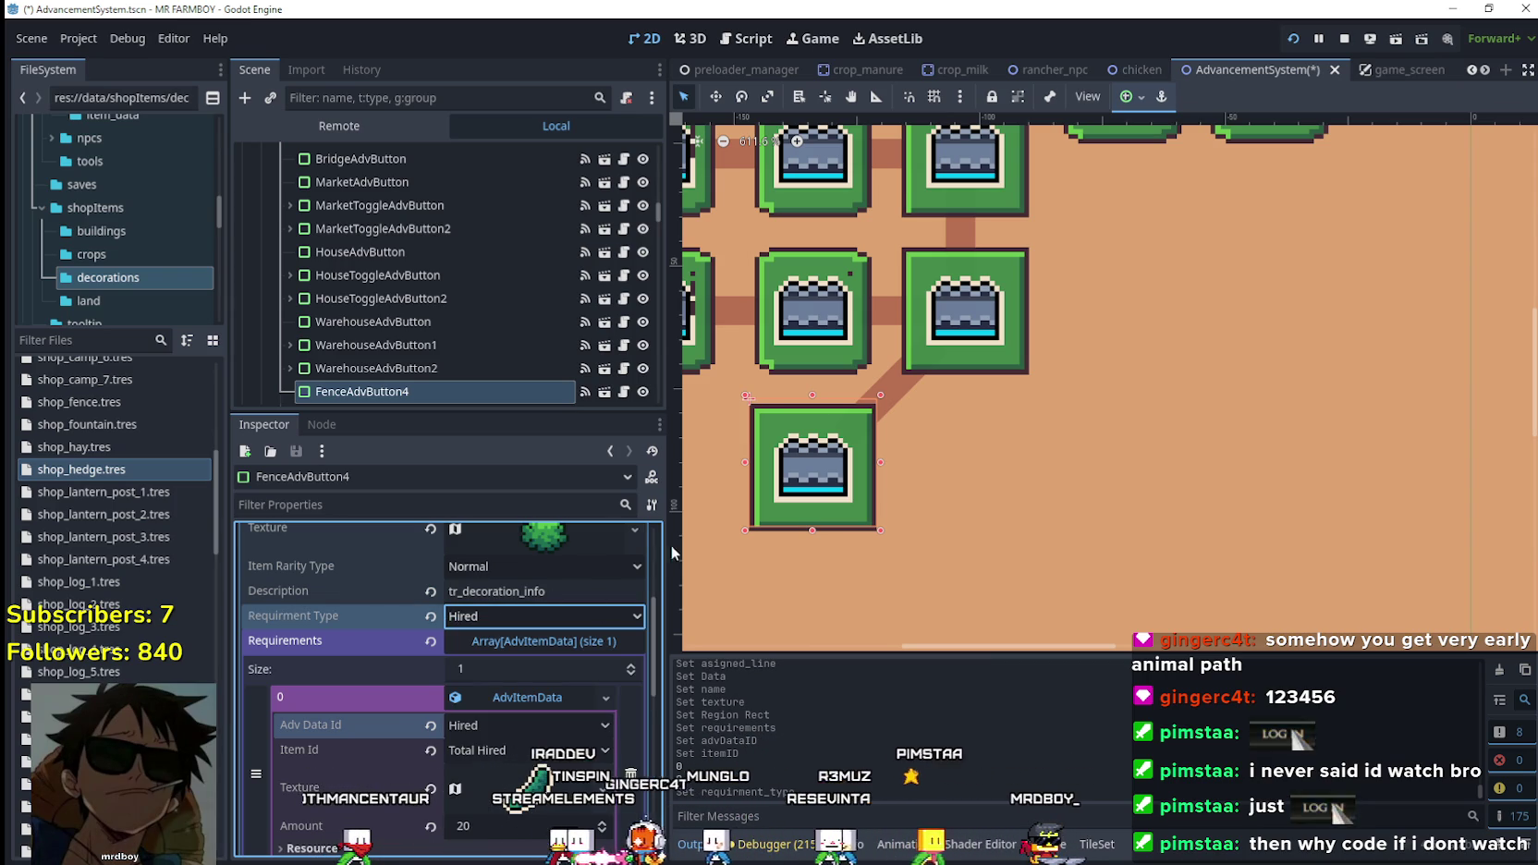
scroll(1007, 442, down, 3)
scroll(1427, 493, up, 1)
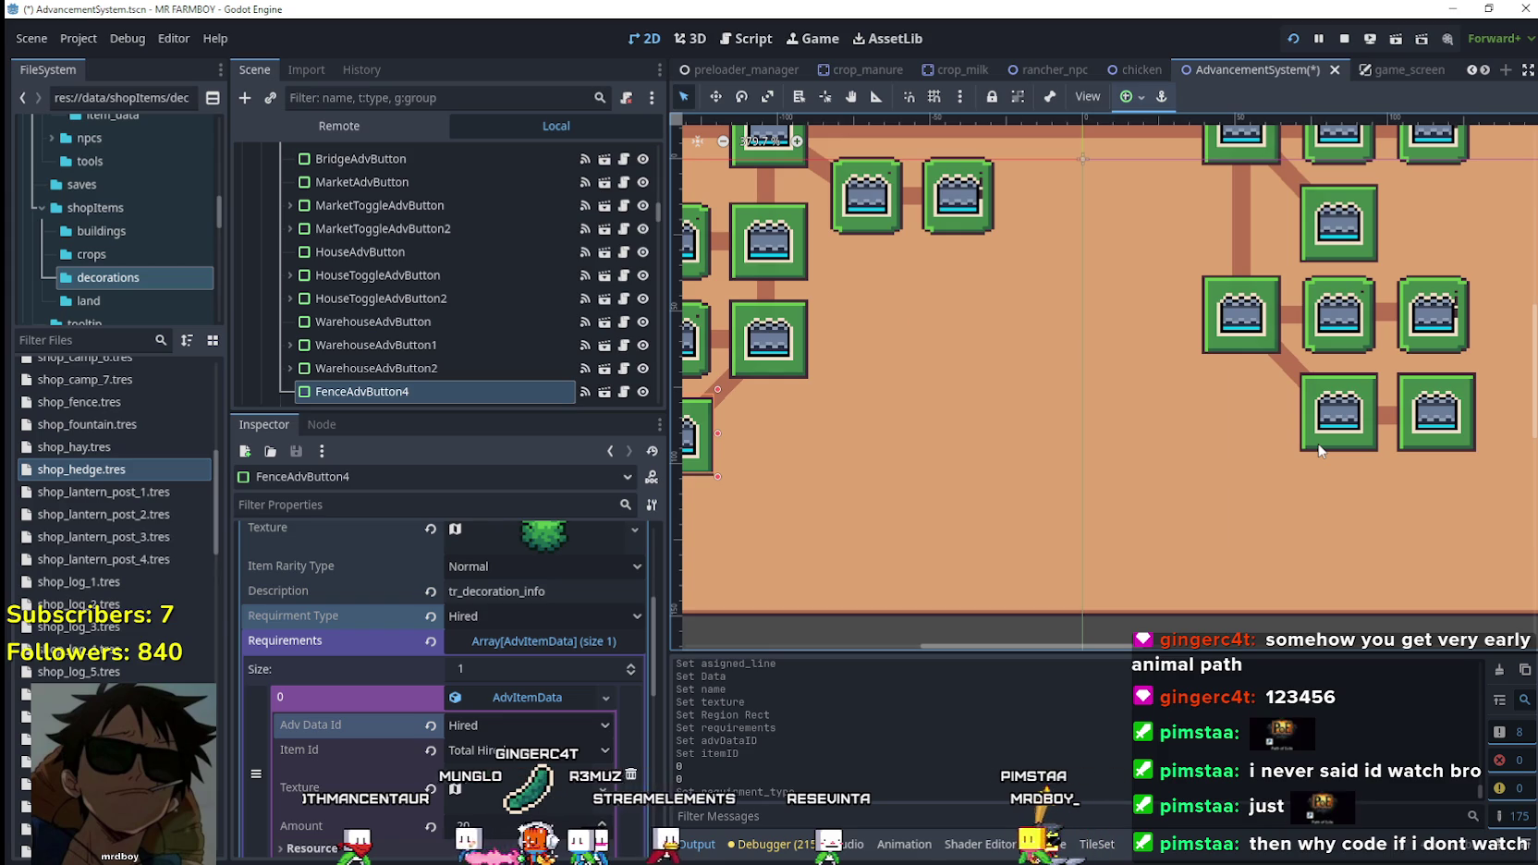
On FenceAdvButton2, leave Item Rarity Type at Normal and set Requirement Type to Fed.
click(1319, 448)
click(568, 631)
scroll(536, 739, down, 5)
scroll(513, 693, down, 1)
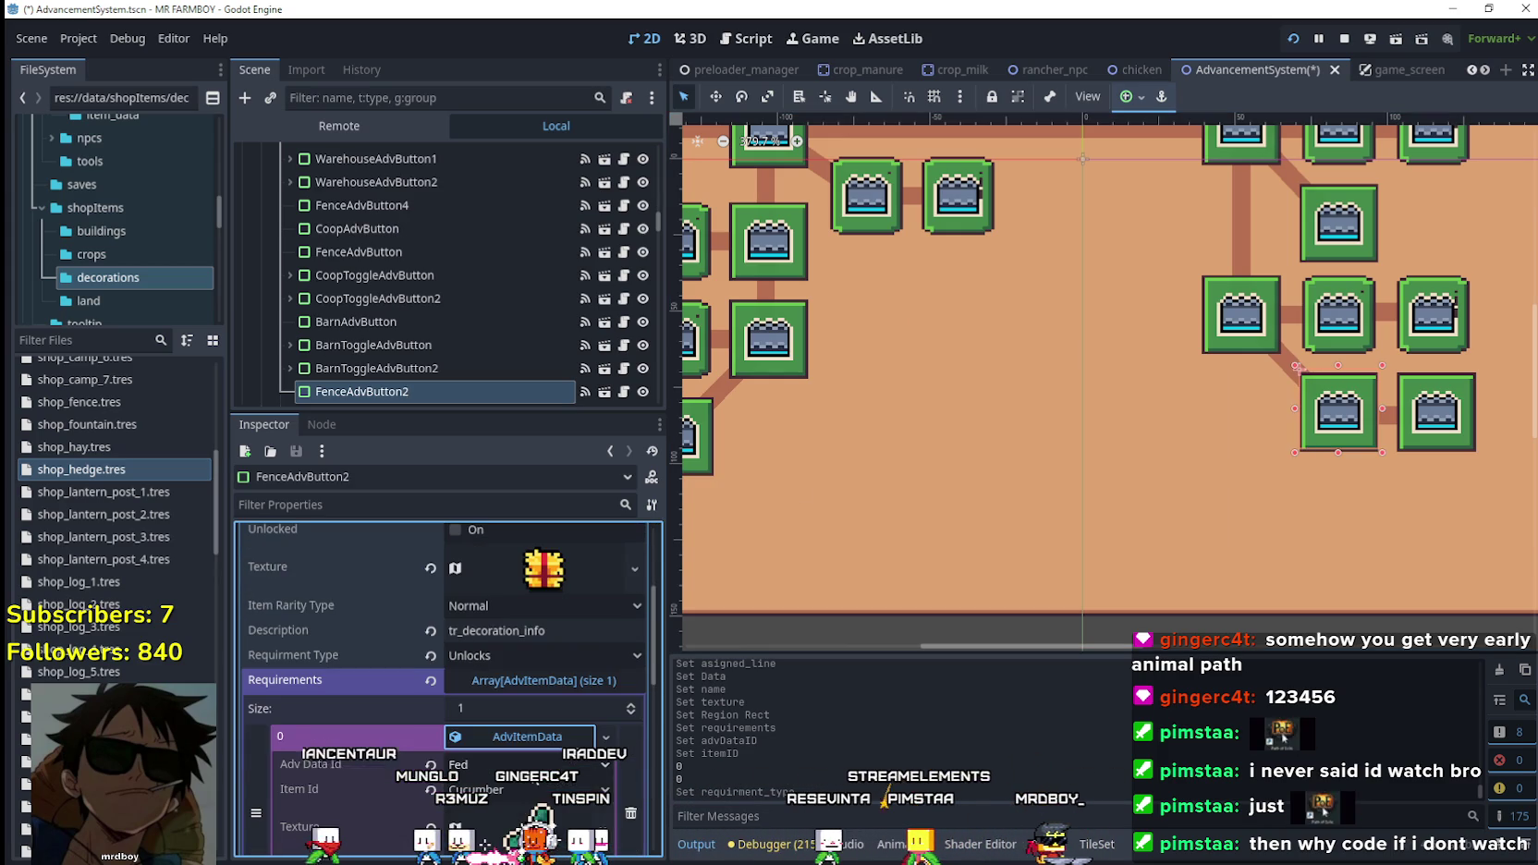
click(493, 606)
click(495, 629)
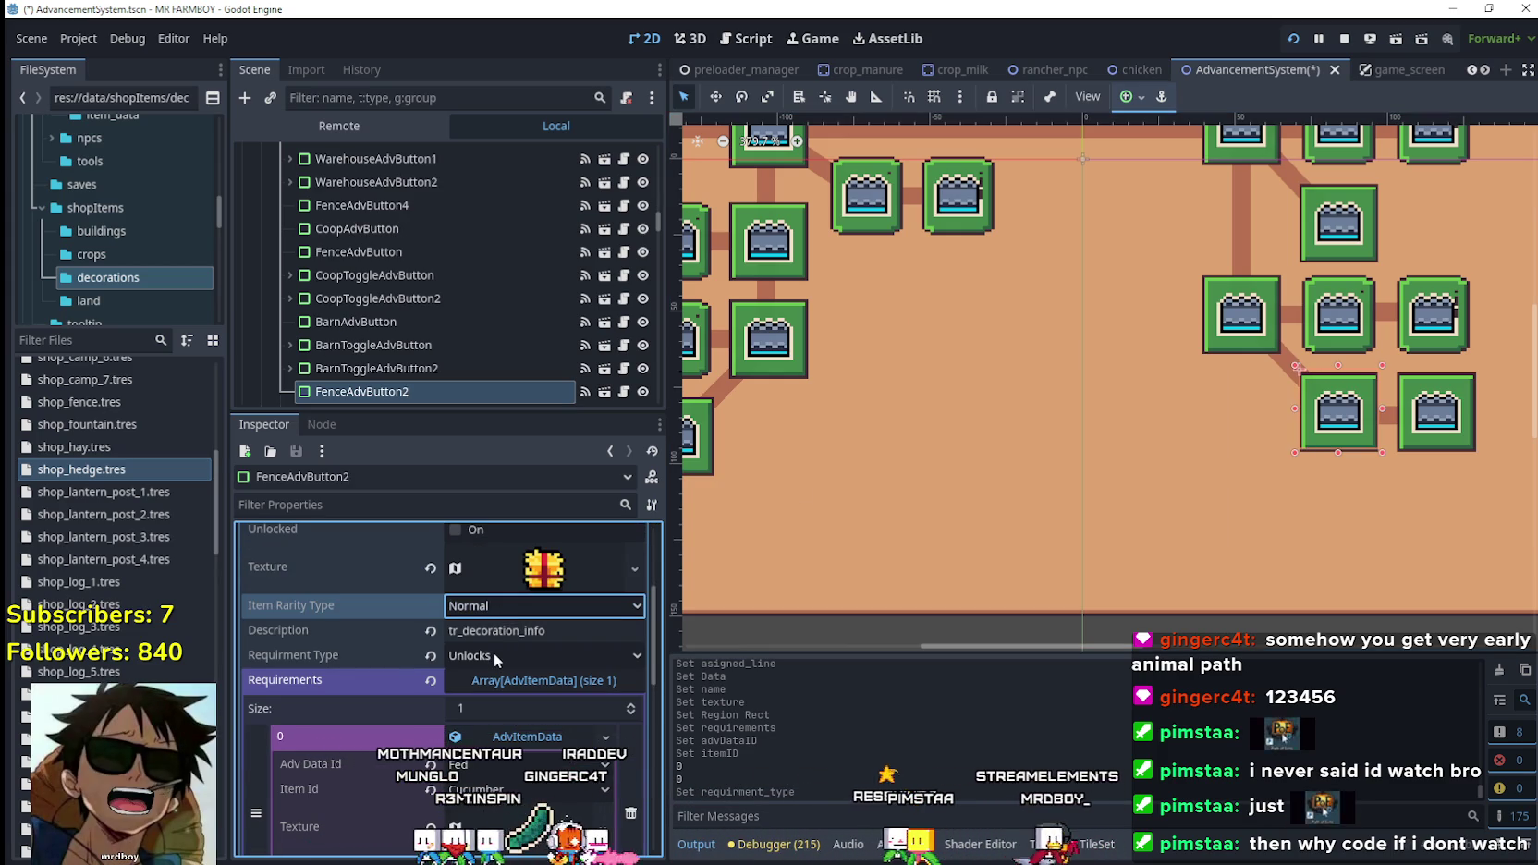
click(494, 656)
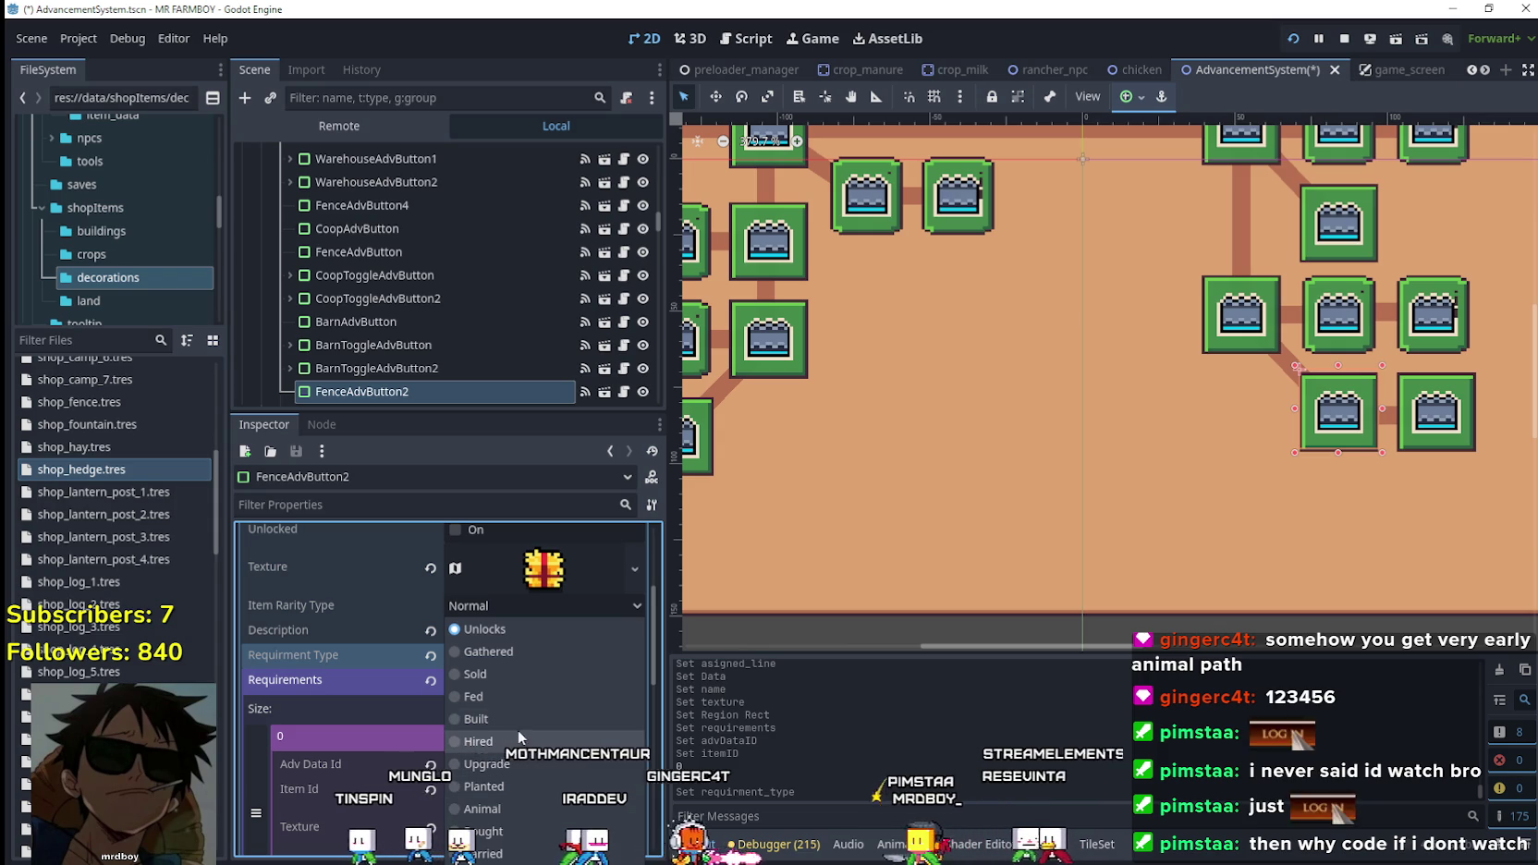
click(521, 700)
Choose a requirement type in FenceAdvButton3's advancement data.
click(1437, 411)
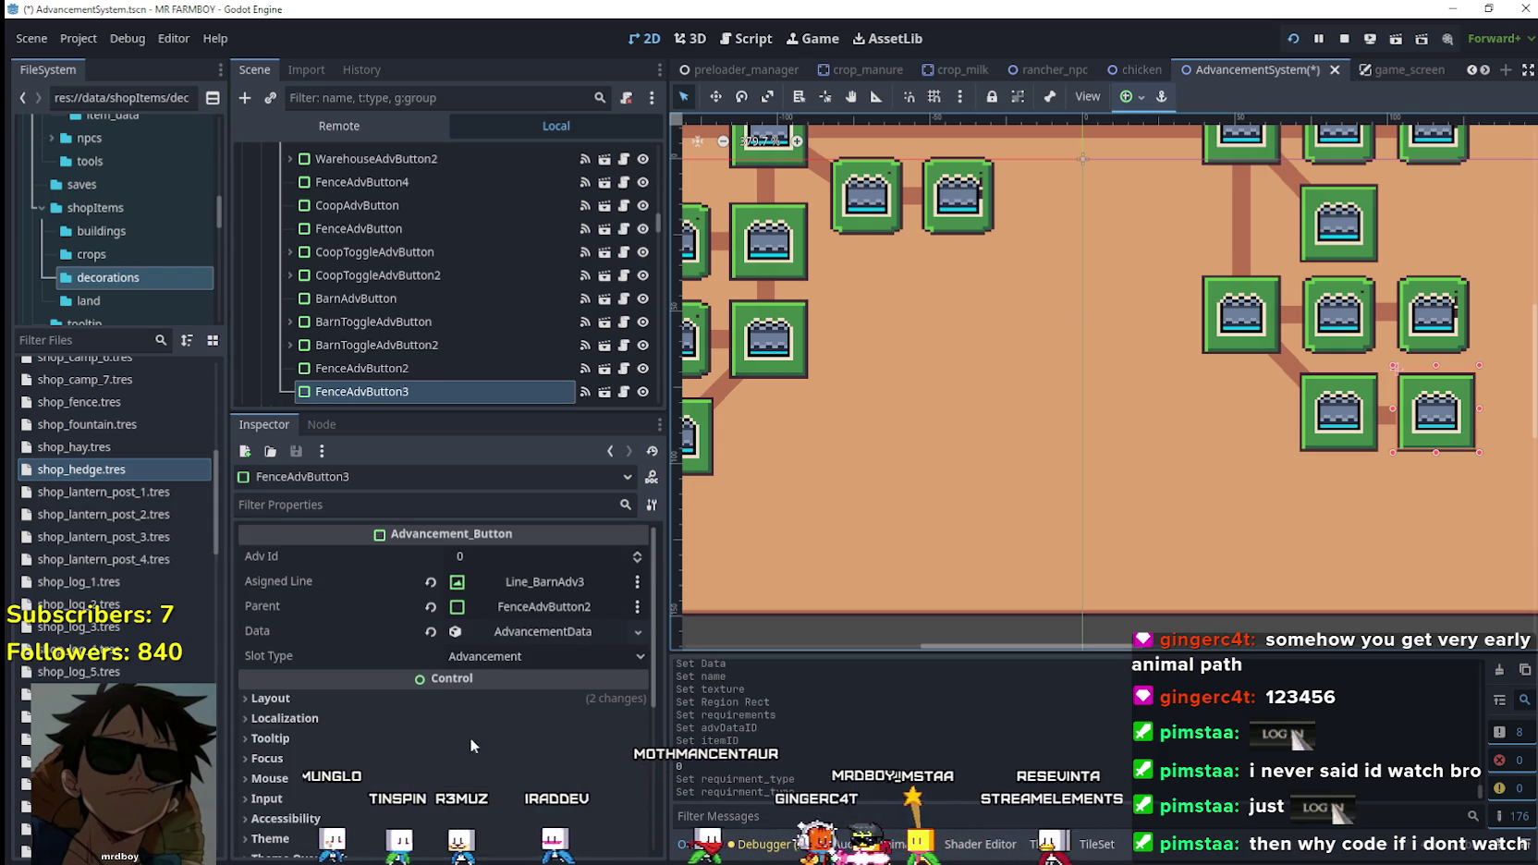
click(525, 629)
scroll(495, 744, down, 2)
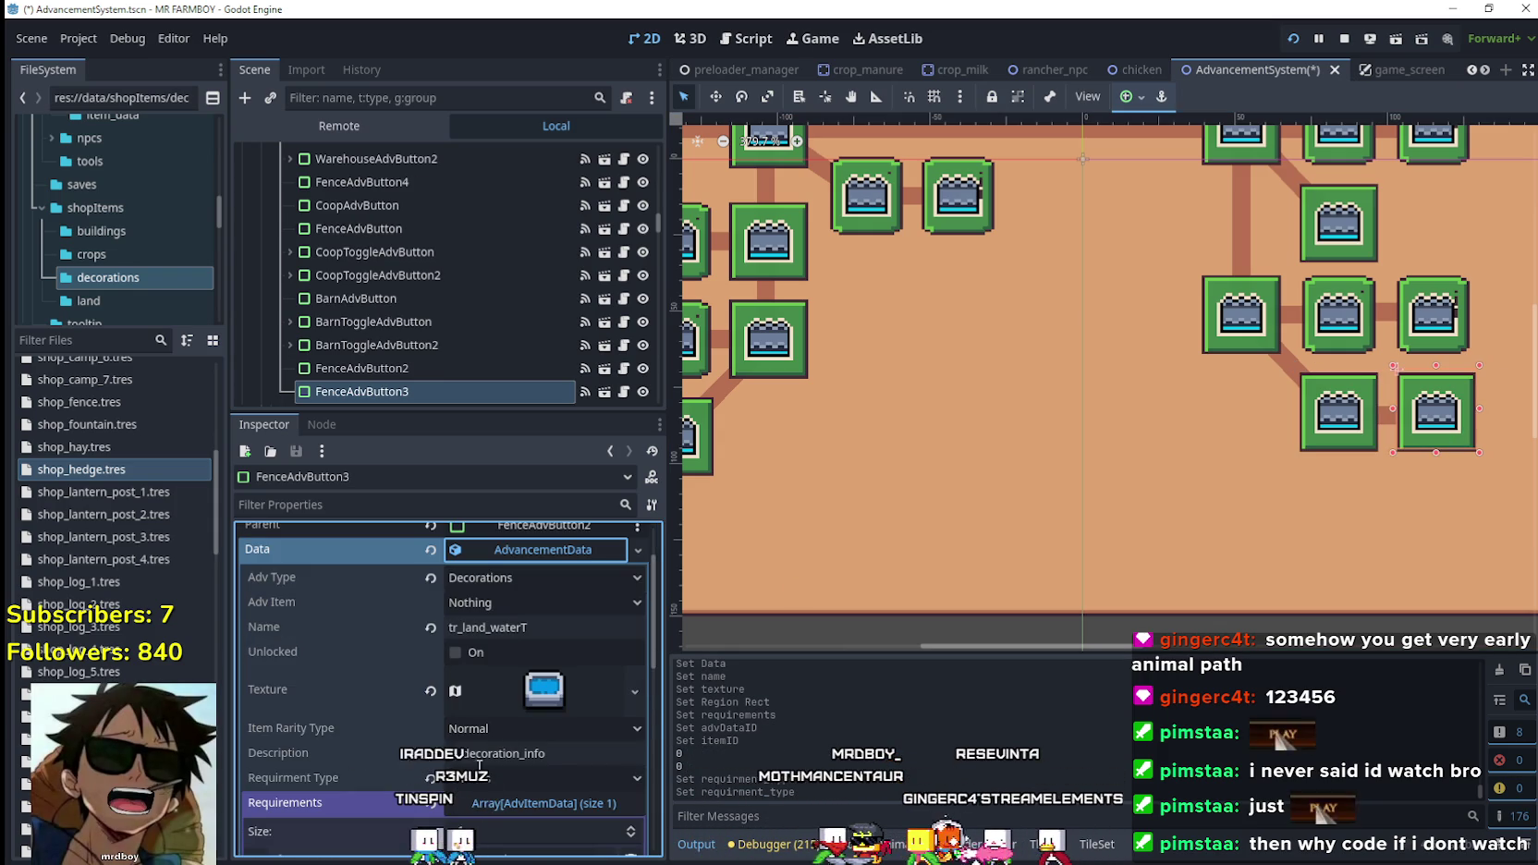
click(478, 779)
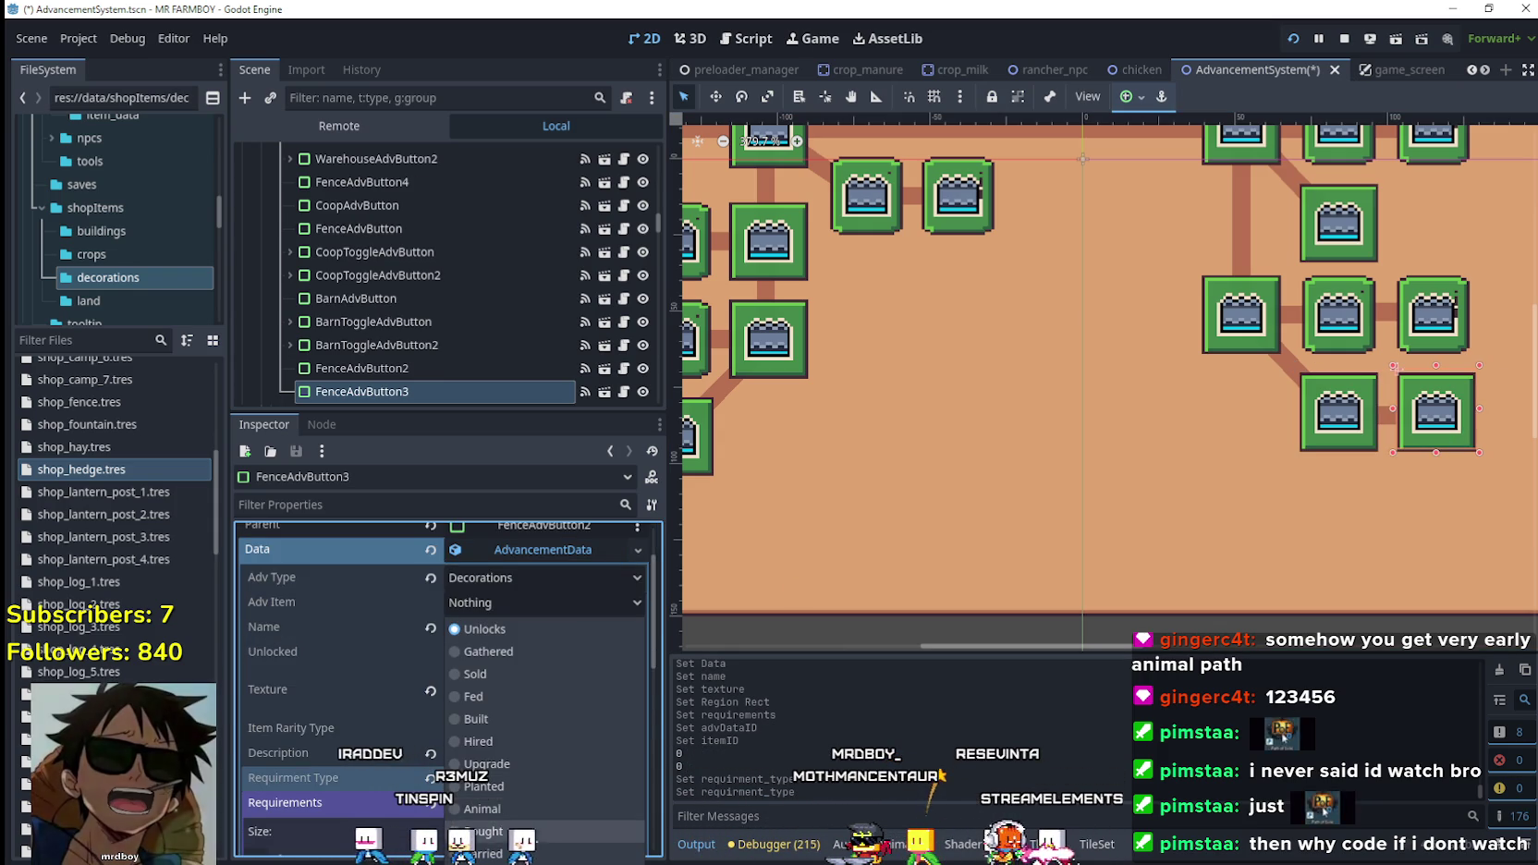
click(514, 704)
On FenceAdvButton, set the first requirement's data id and requirement type.
click(1344, 259)
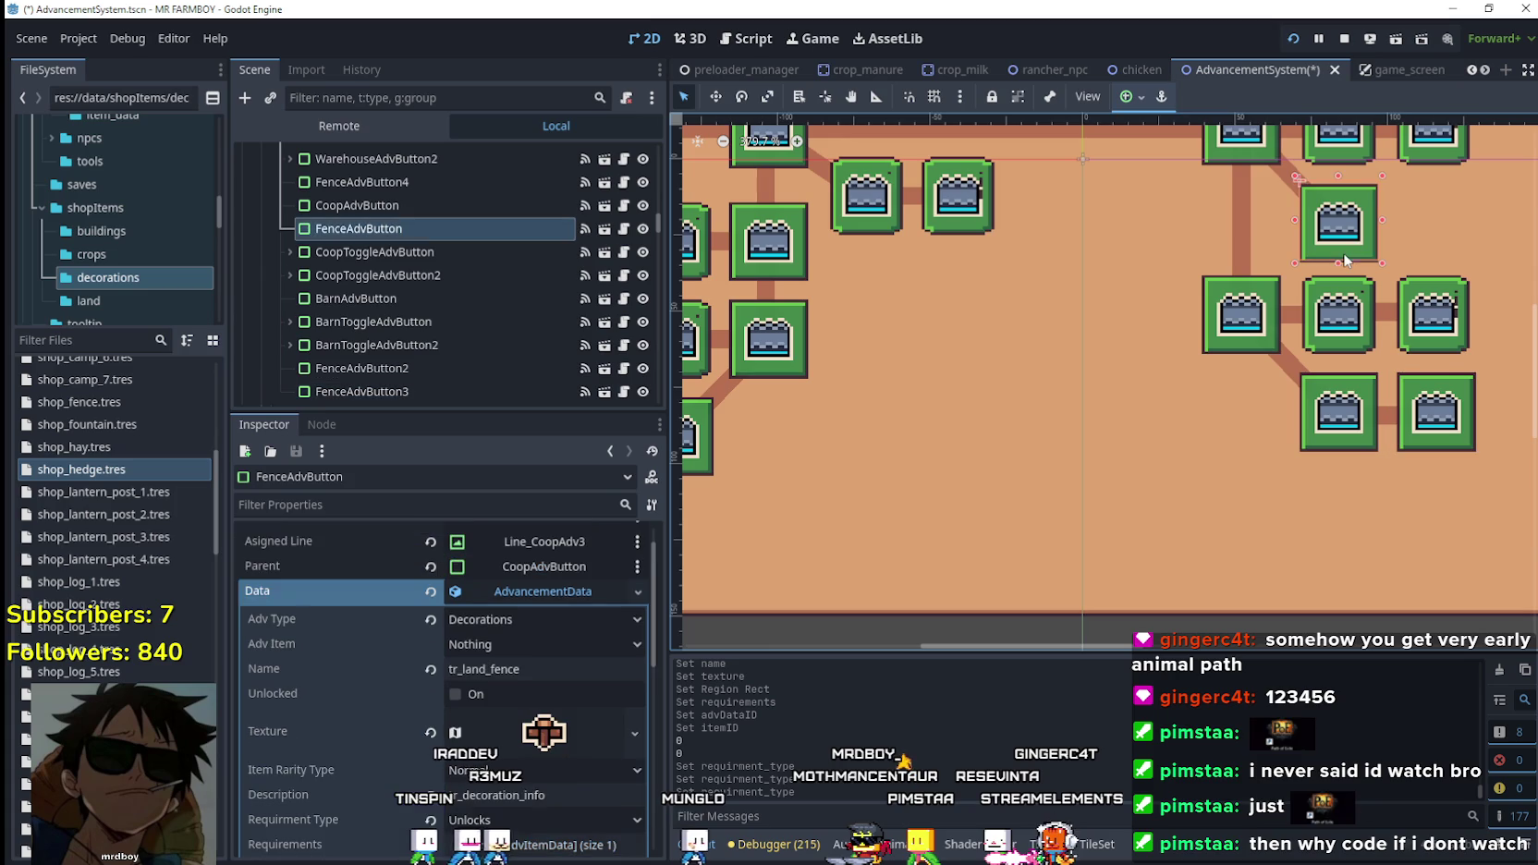
scroll(482, 773, down, 5)
click(544, 640)
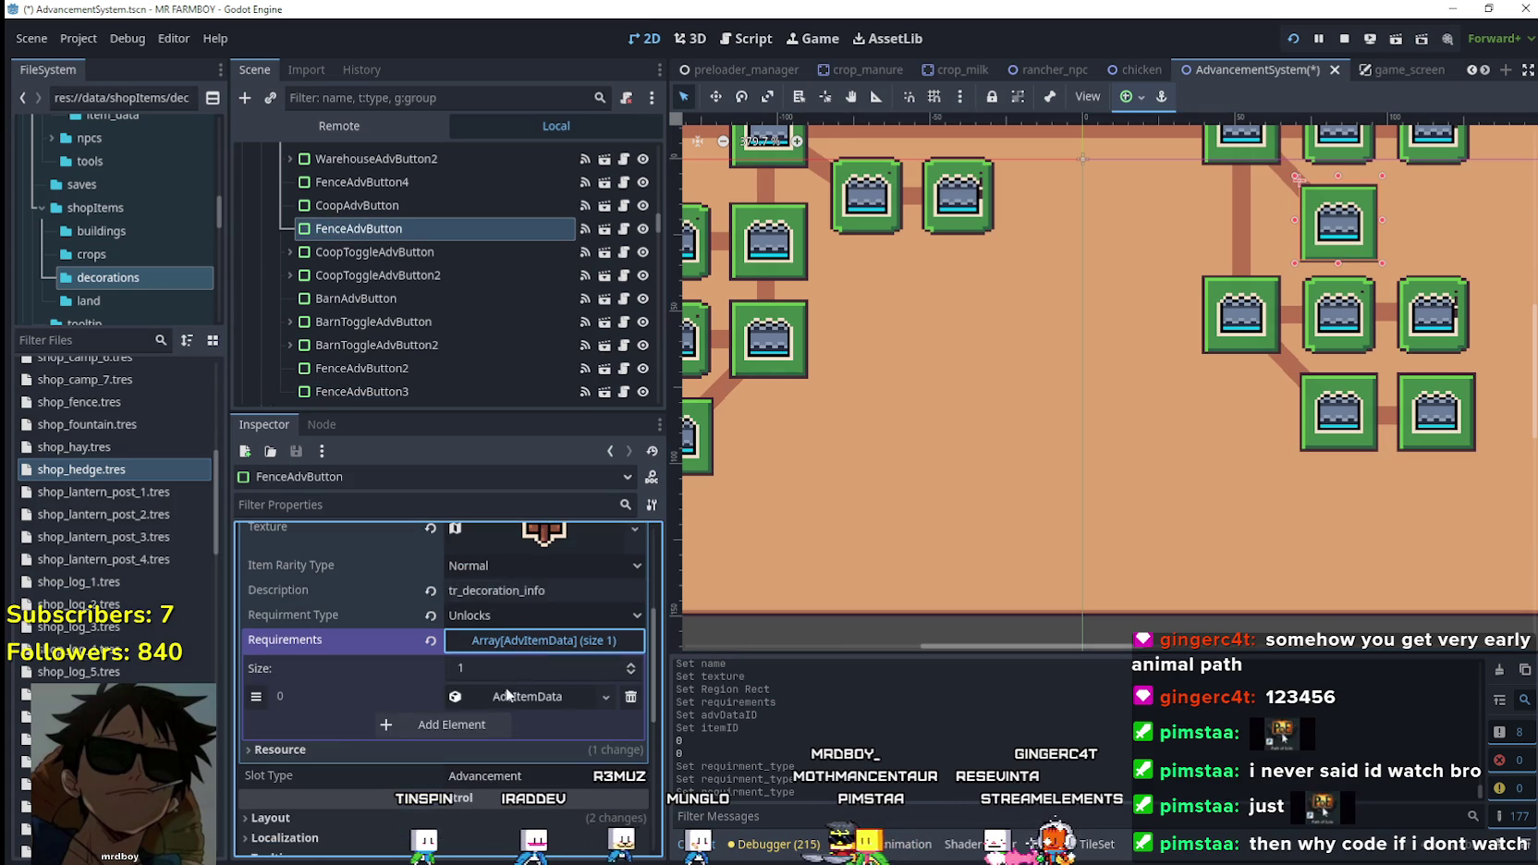
click(527, 696)
click(513, 727)
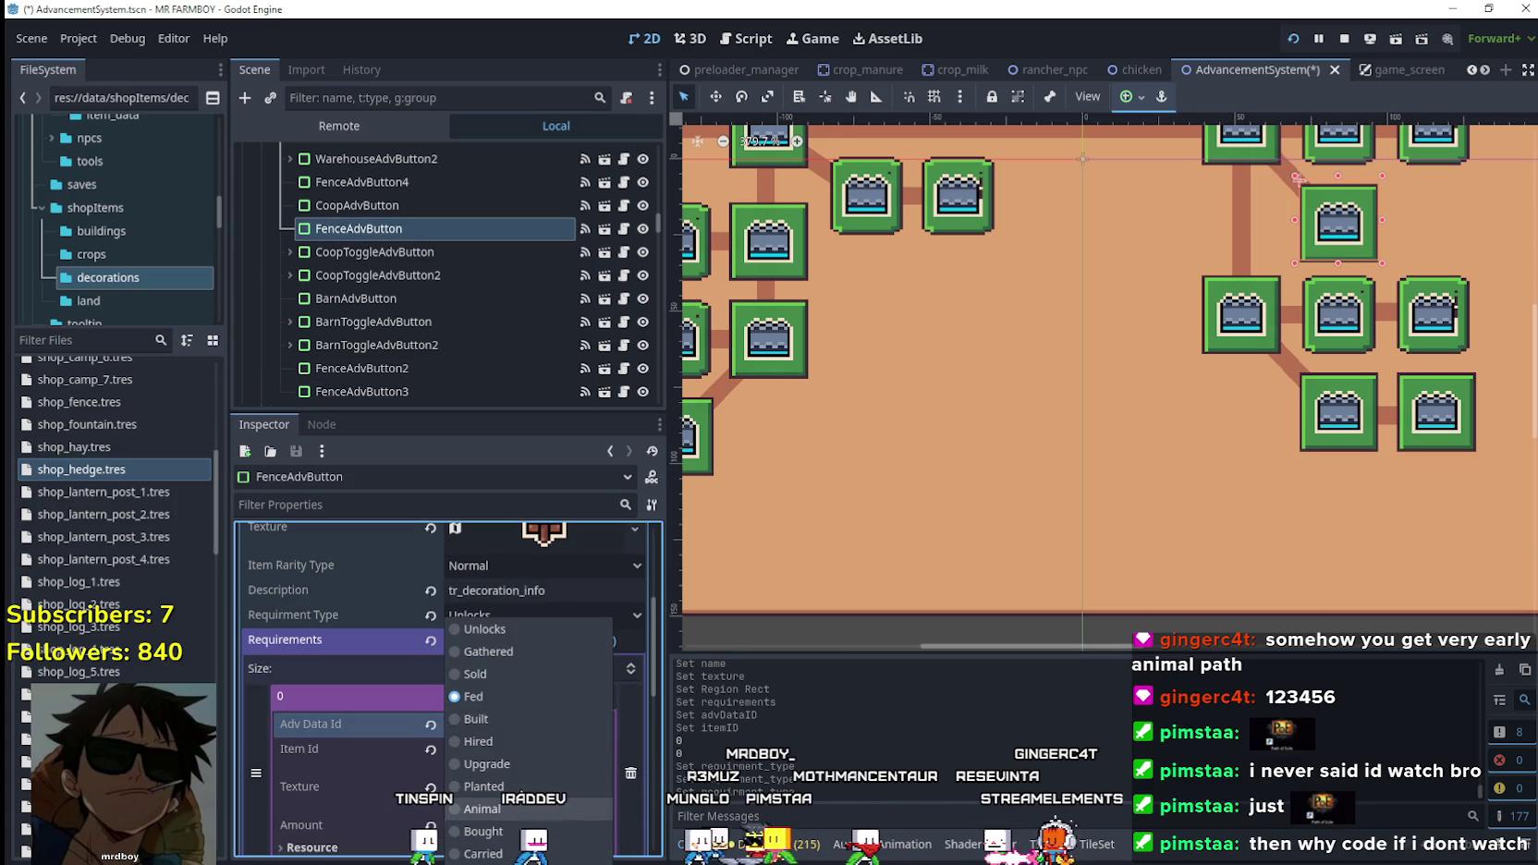
click(505, 691)
click(516, 615)
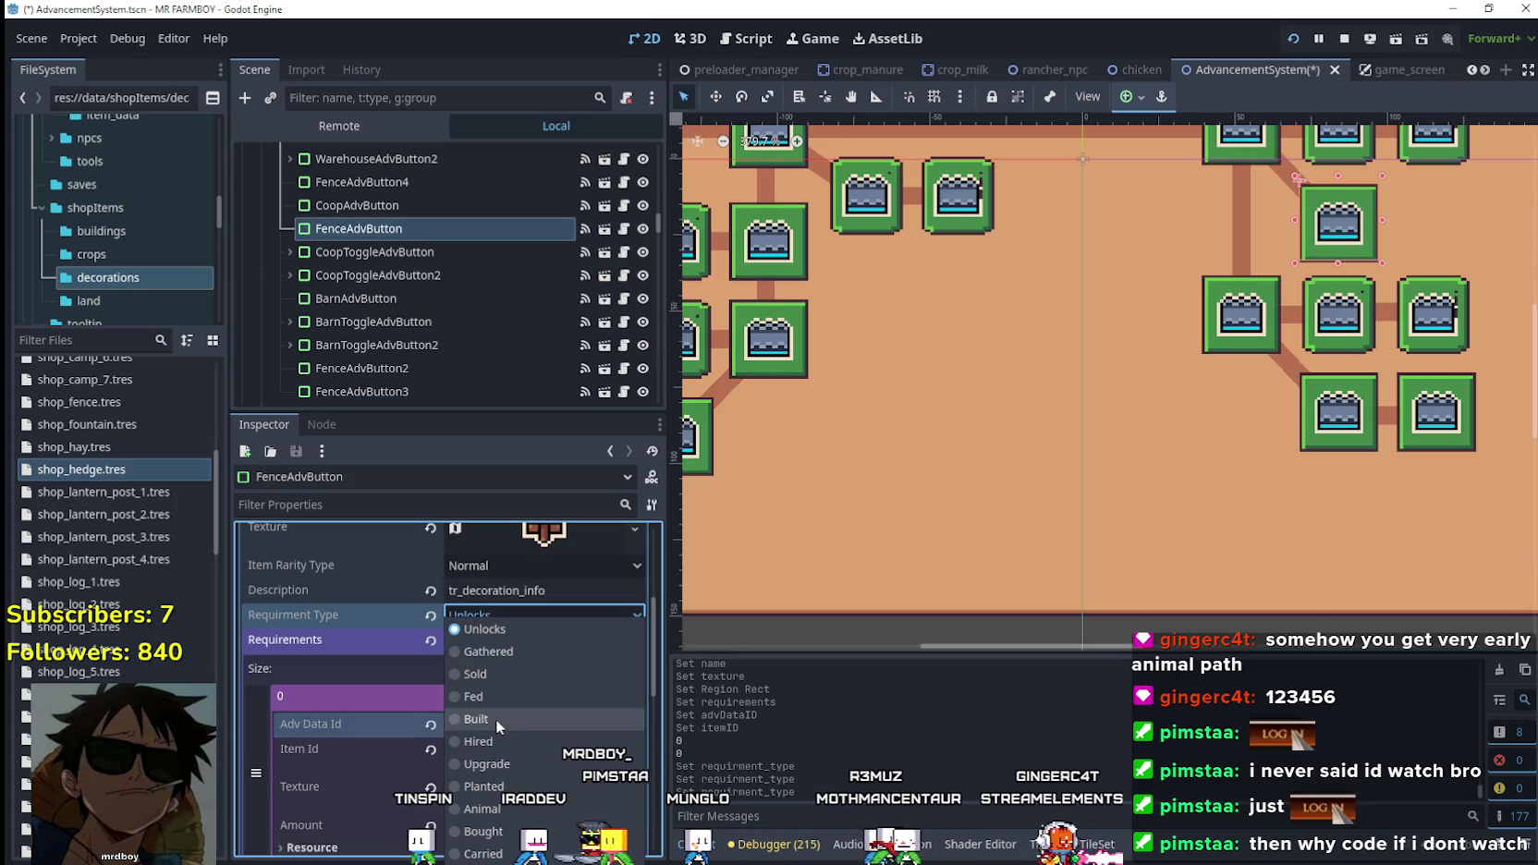
click(500, 700)
scroll(1016, 431, down, 2)
On FenceAdvButton4, expand Requirements element 0 and bring up its Texture options.
click(737, 437)
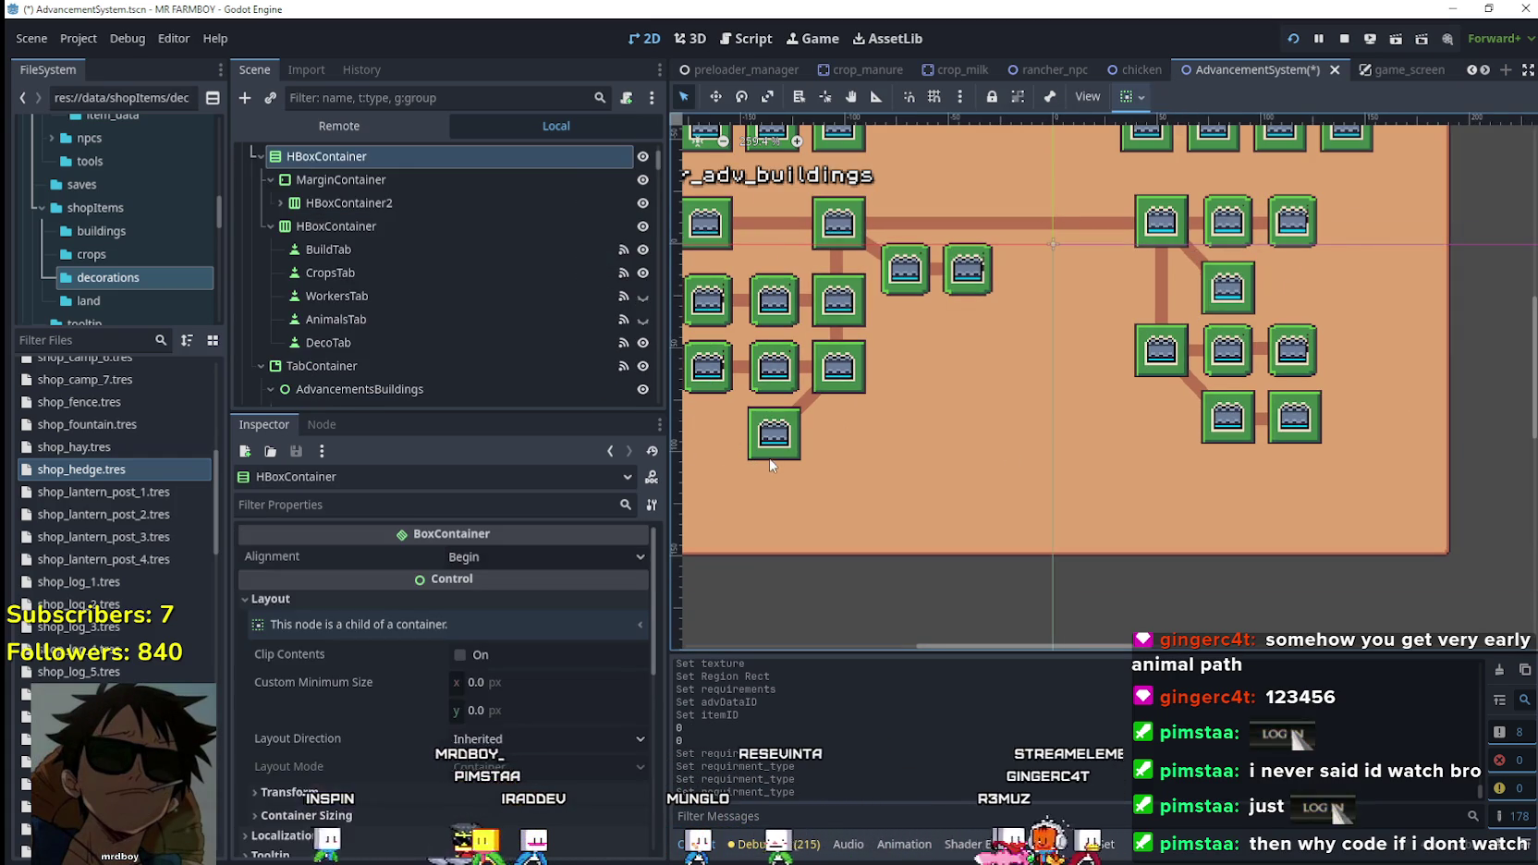
click(775, 444)
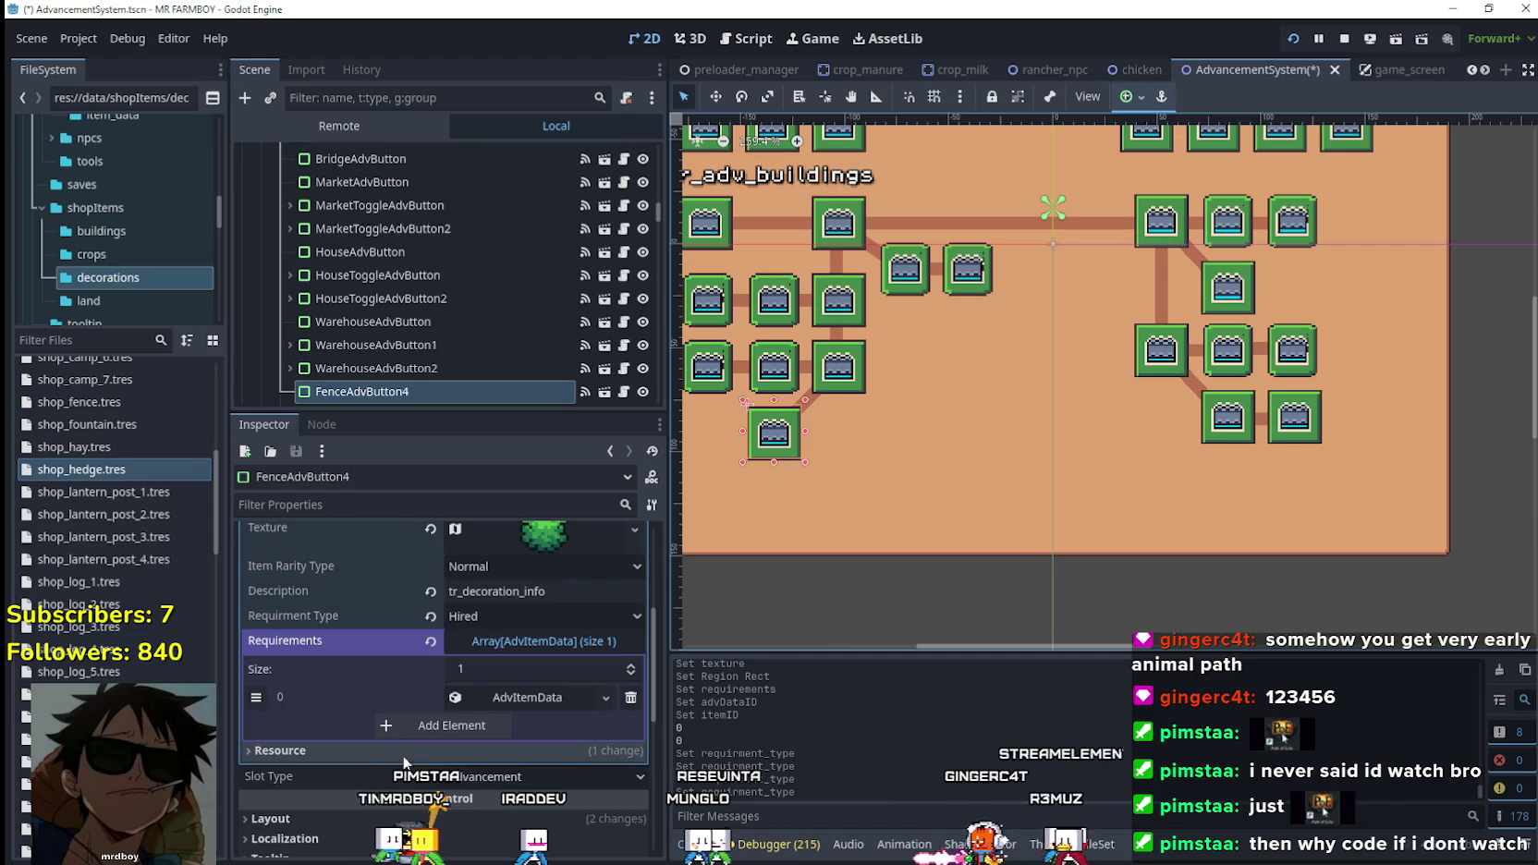
click(528, 696)
scroll(529, 697, down, 1)
click(601, 747)
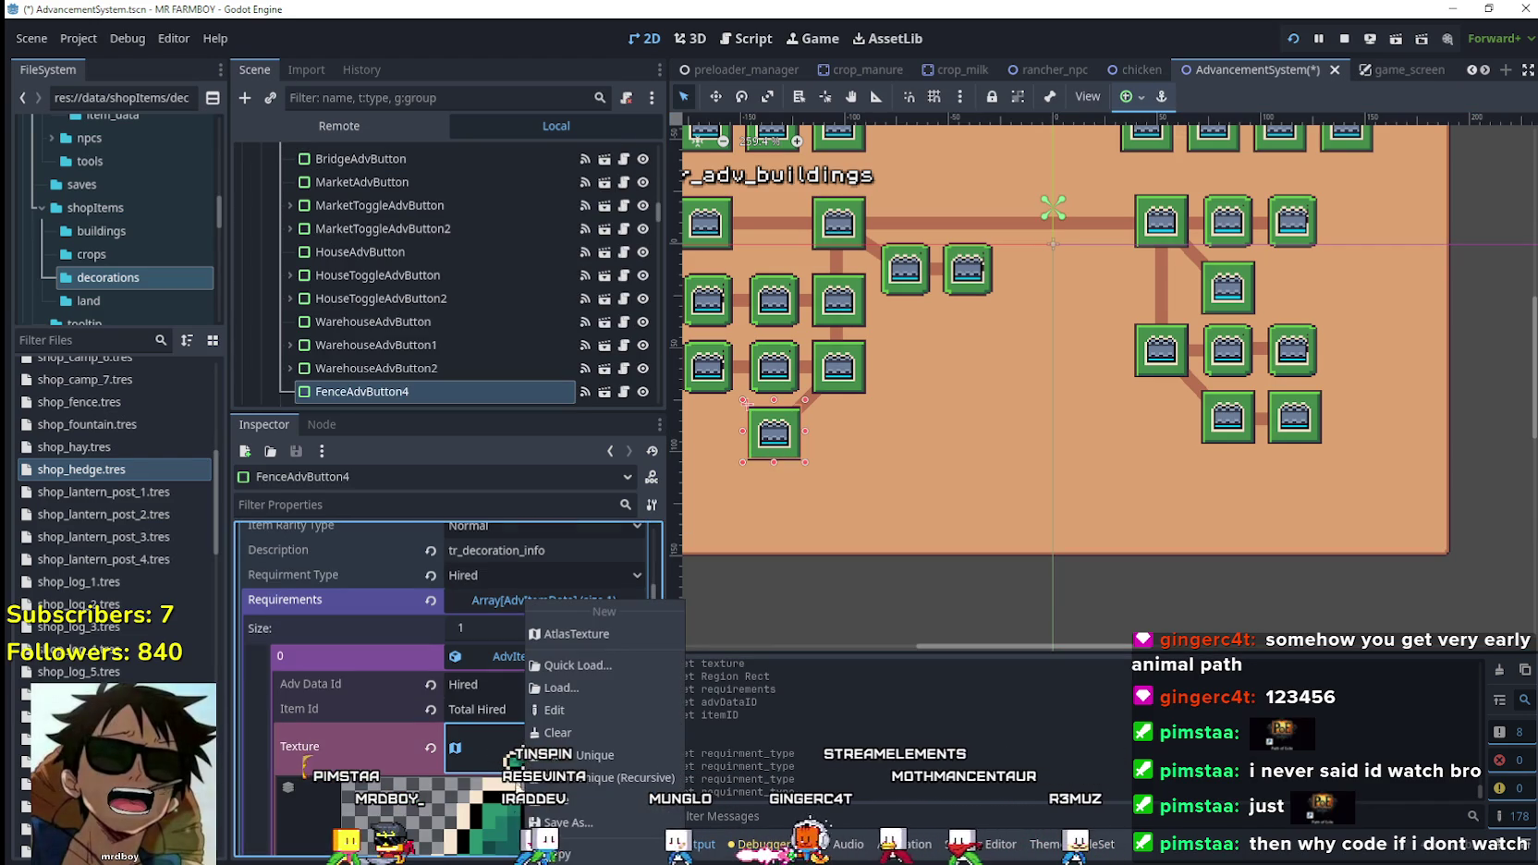
Give the Hired requirement a new AtlasTexture and open it in the Region Editor.
click(585, 758)
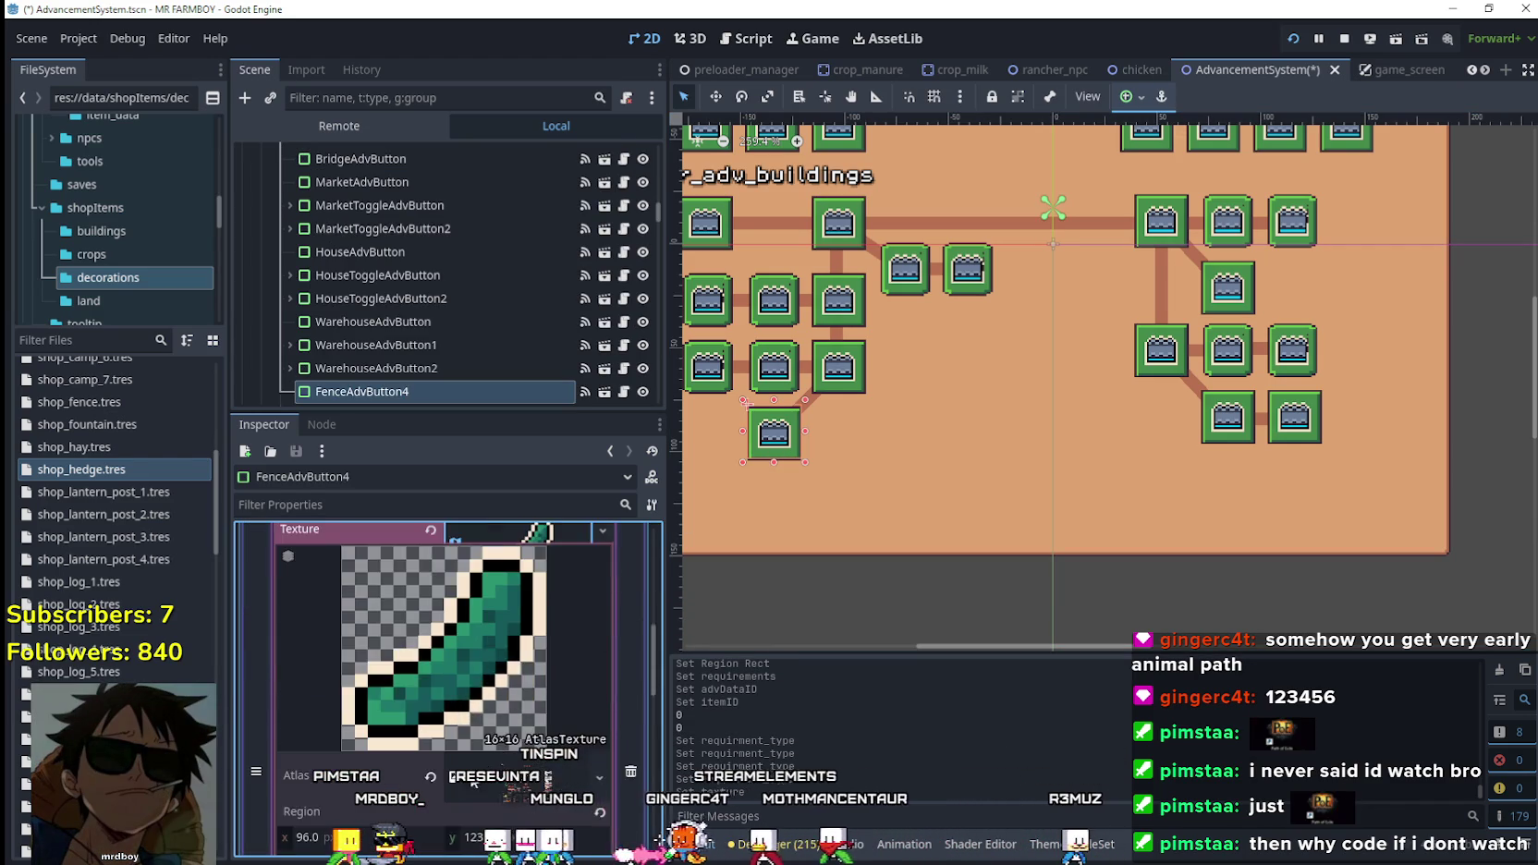
scroll(468, 702, down, 3)
click(452, 766)
scroll(651, 486, down, 8)
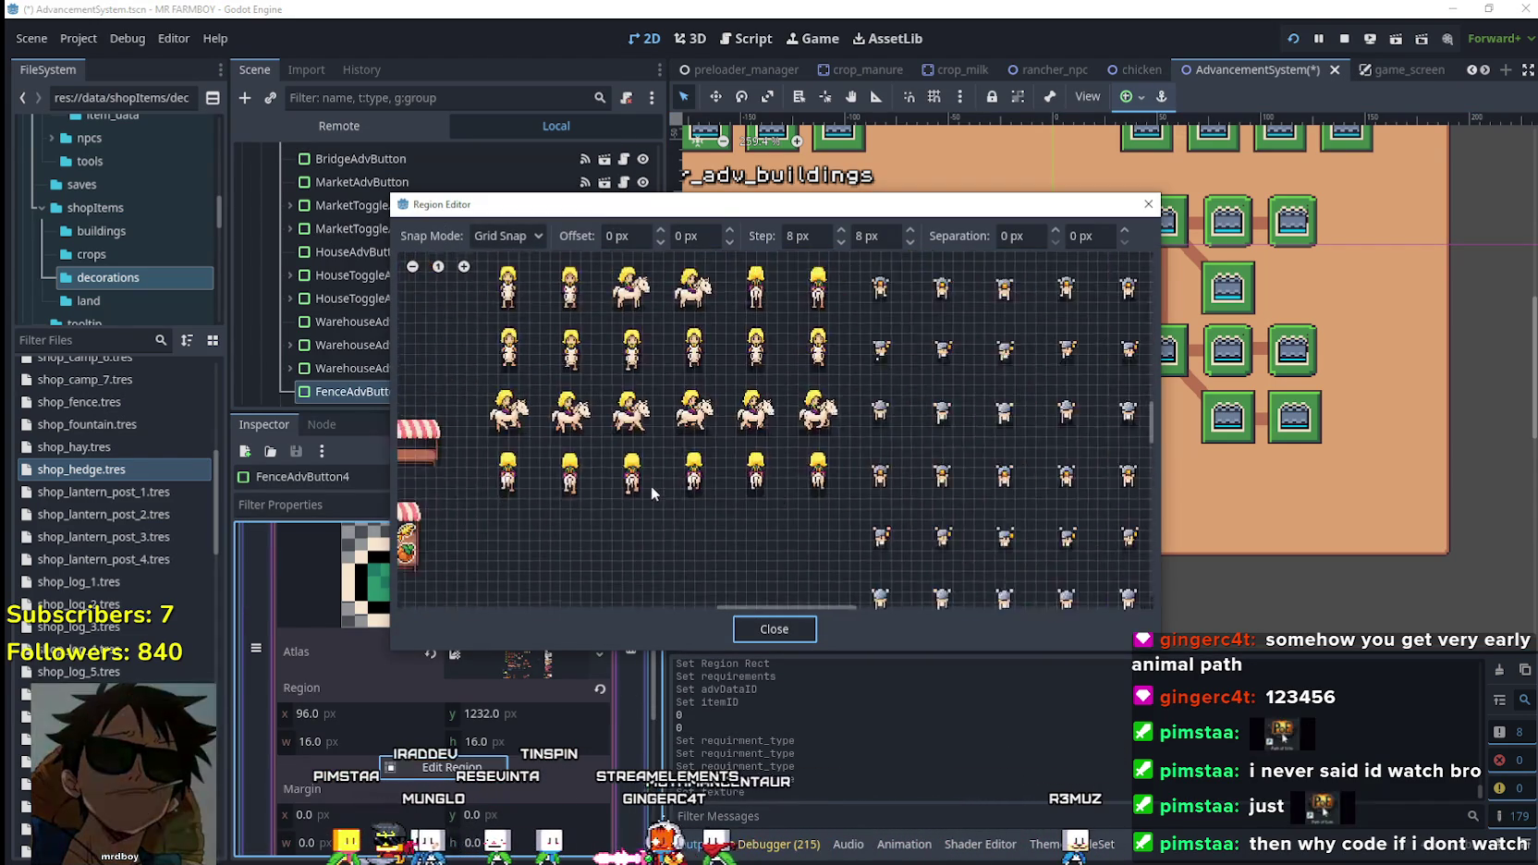
mouse_move(575, 552)
mouse_down()
mouse_move(688, 506)
mouse_move(622, 399)
mouse_move(622, 364)
mouse_move(776, 384)
mouse_up()
scroll(733, 474, up, 3)
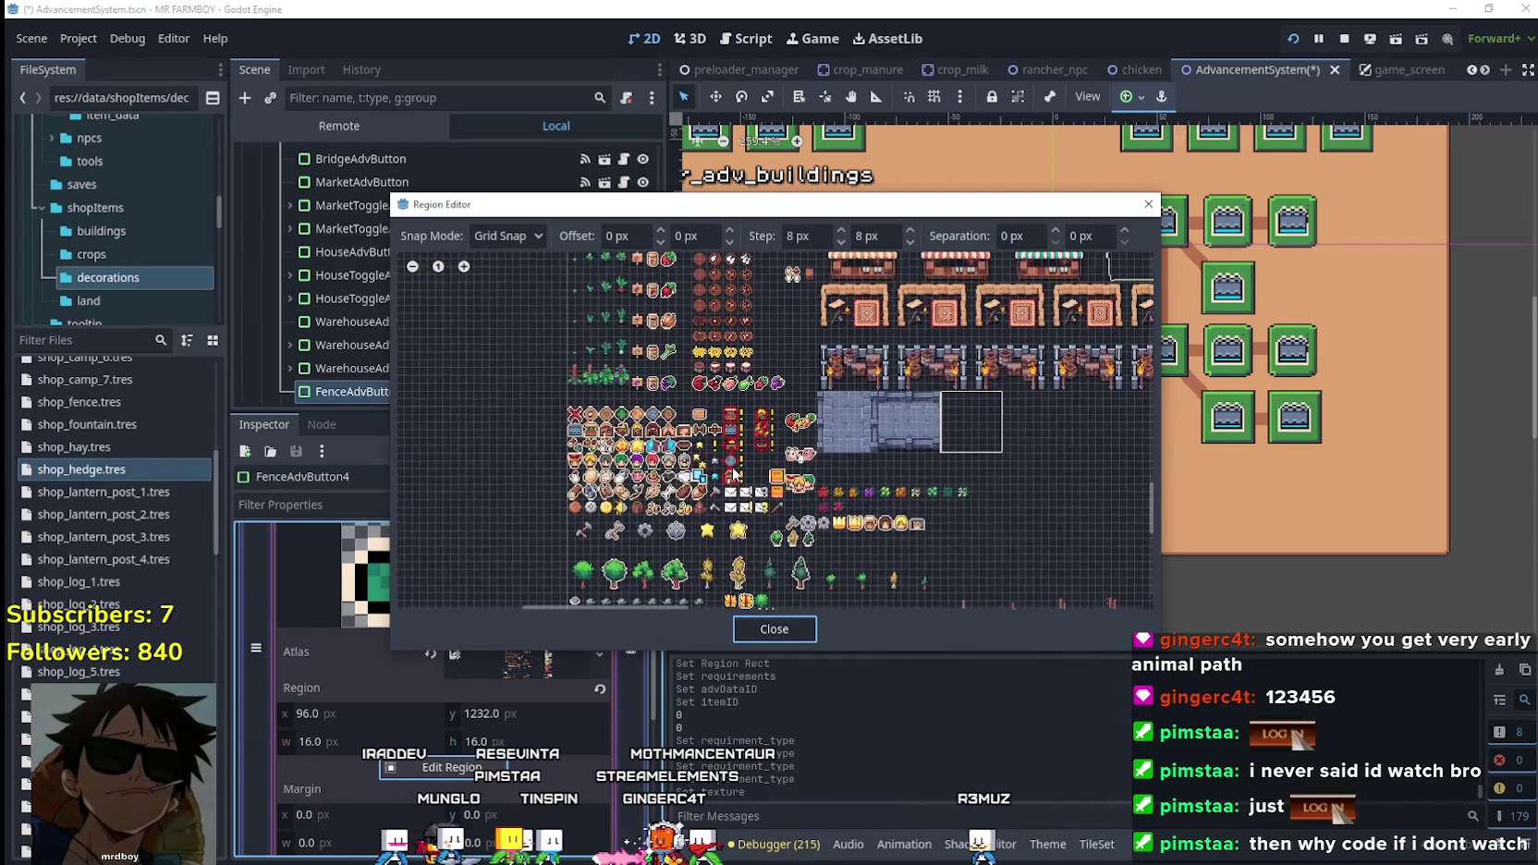
scroll(714, 434, up, 5)
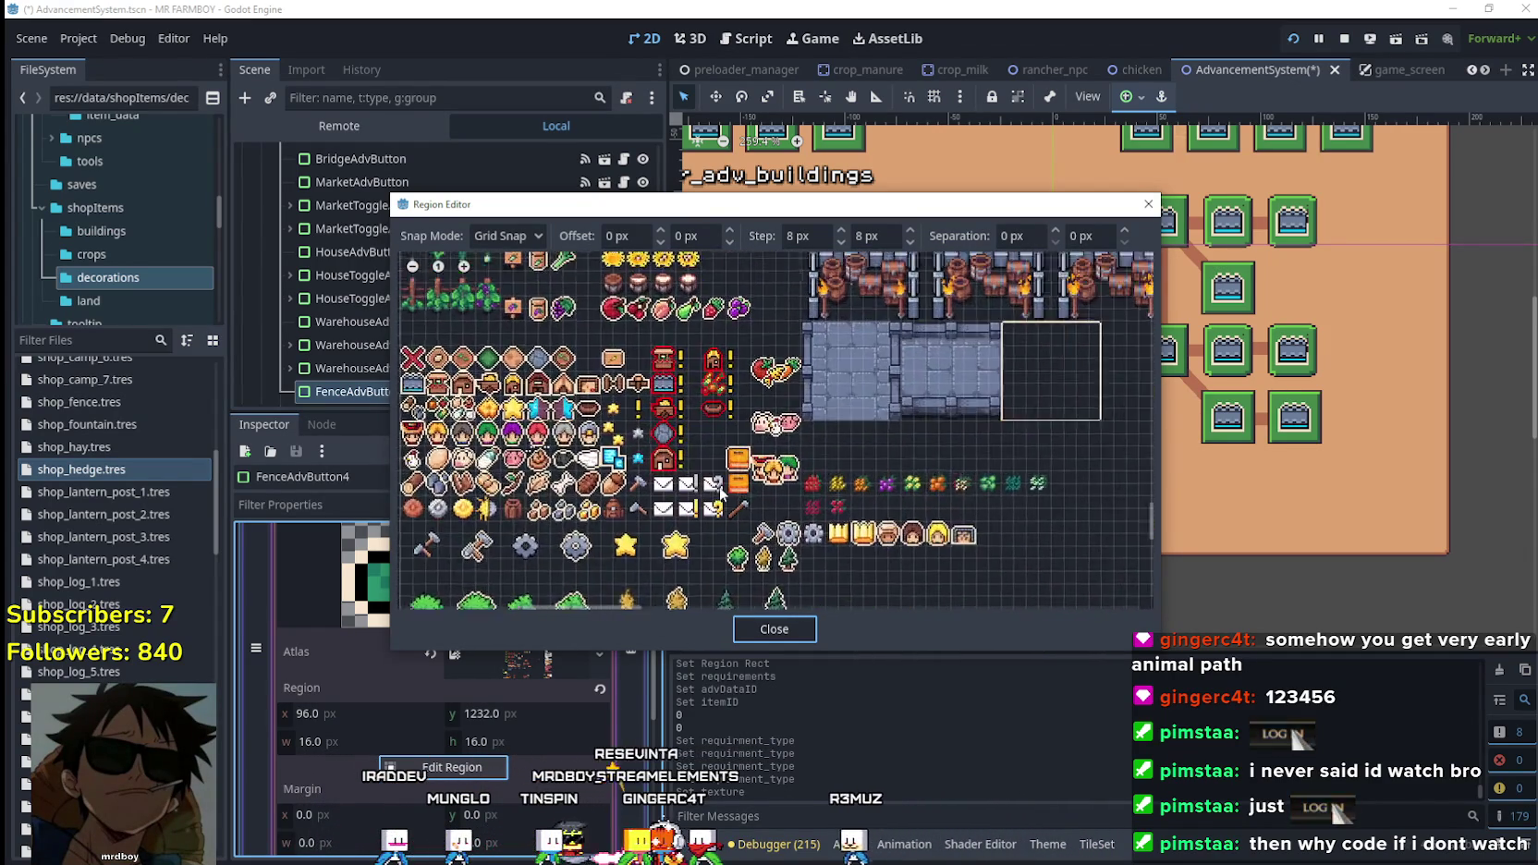
Mark the strip of villager heads as the region (x 0, y 1728, 128×16 px).
drag(763, 486, 850, 442)
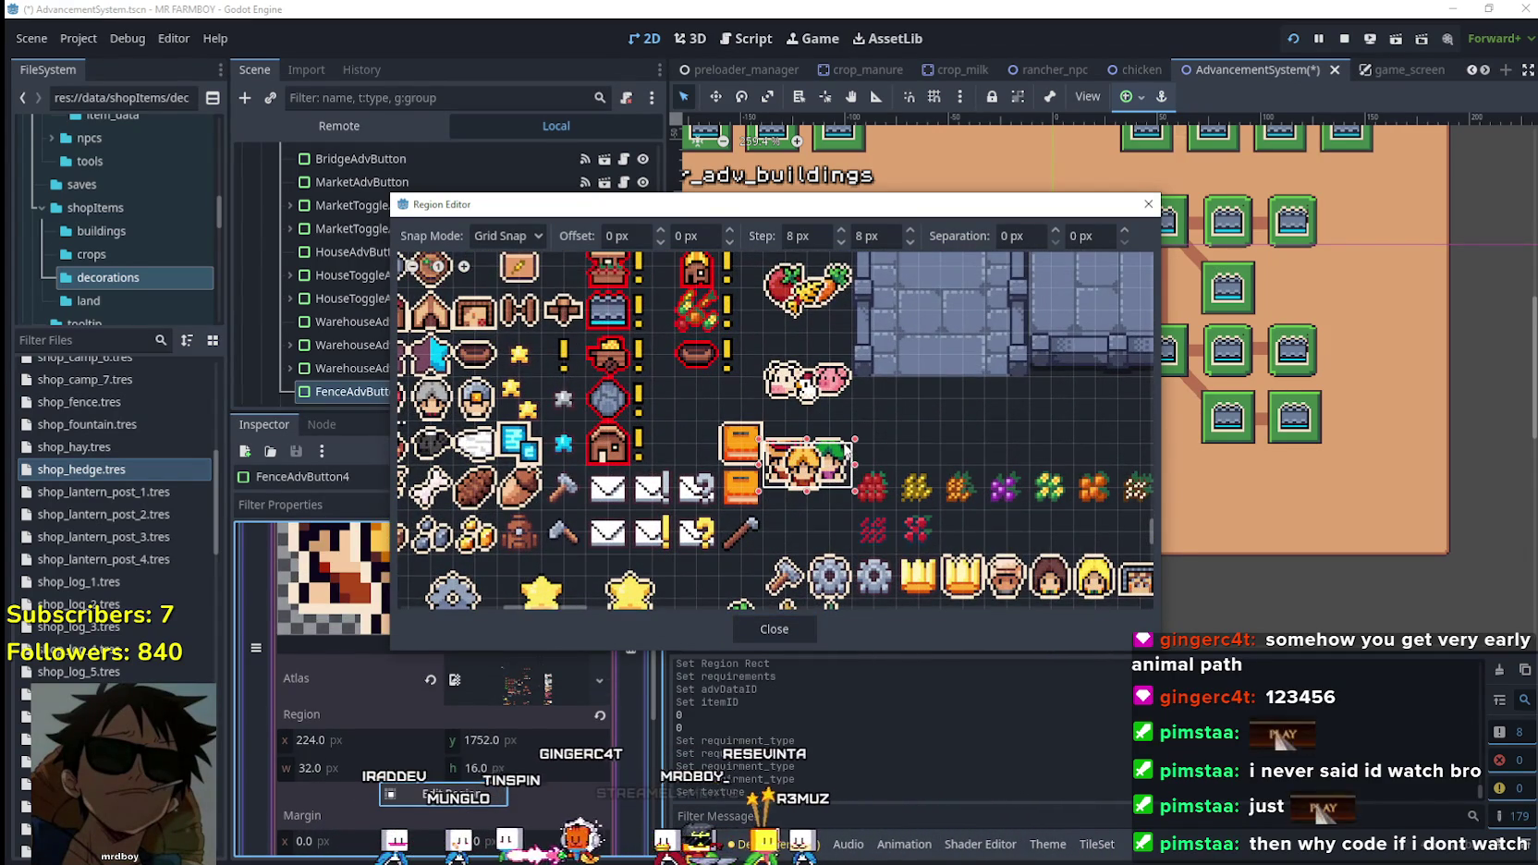
scroll(806, 392, down, 5)
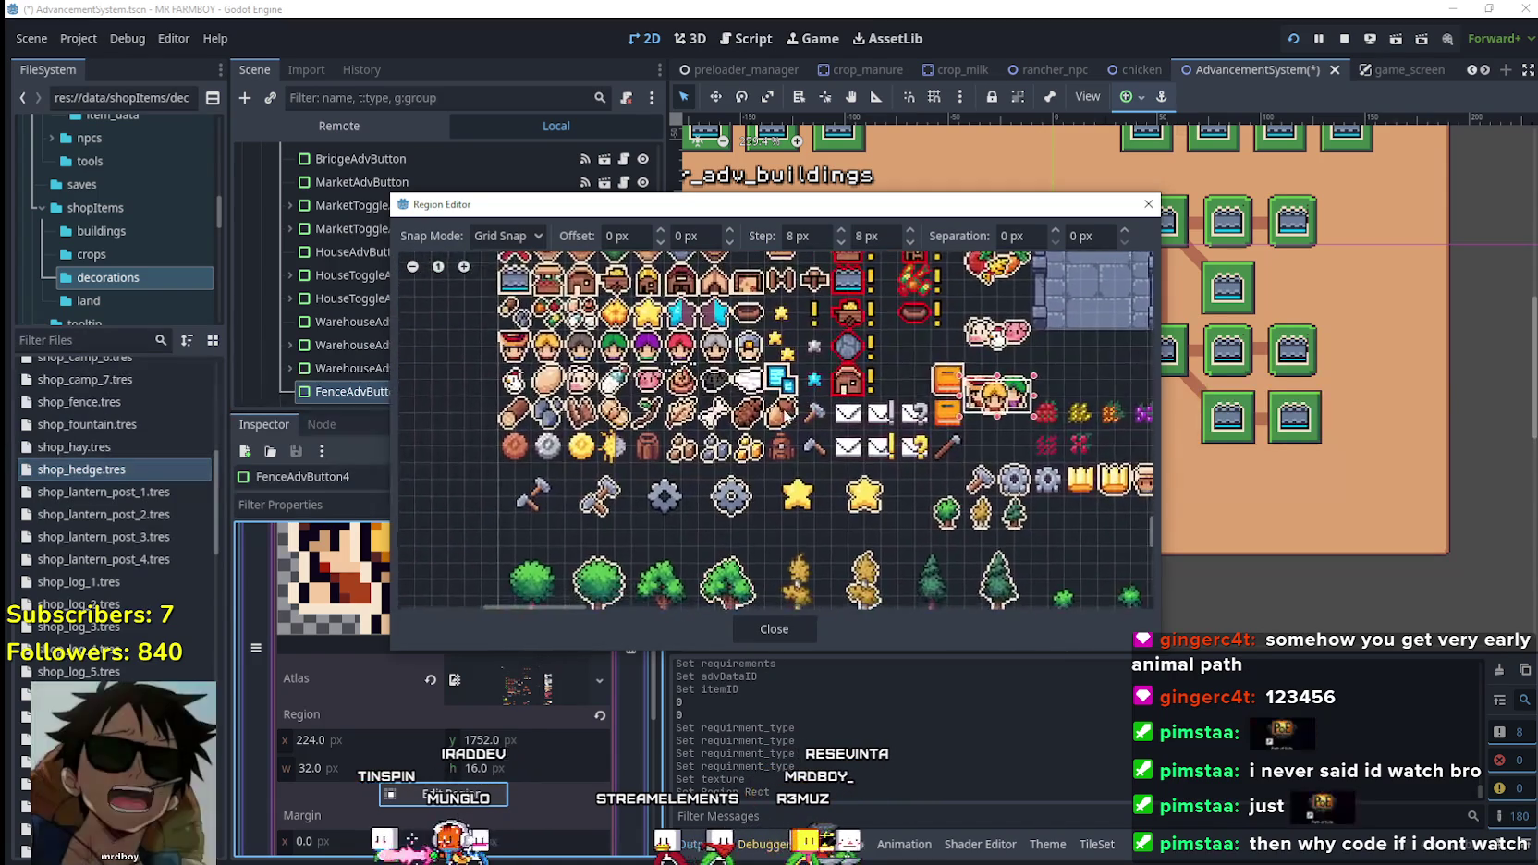
scroll(825, 448, down, 3)
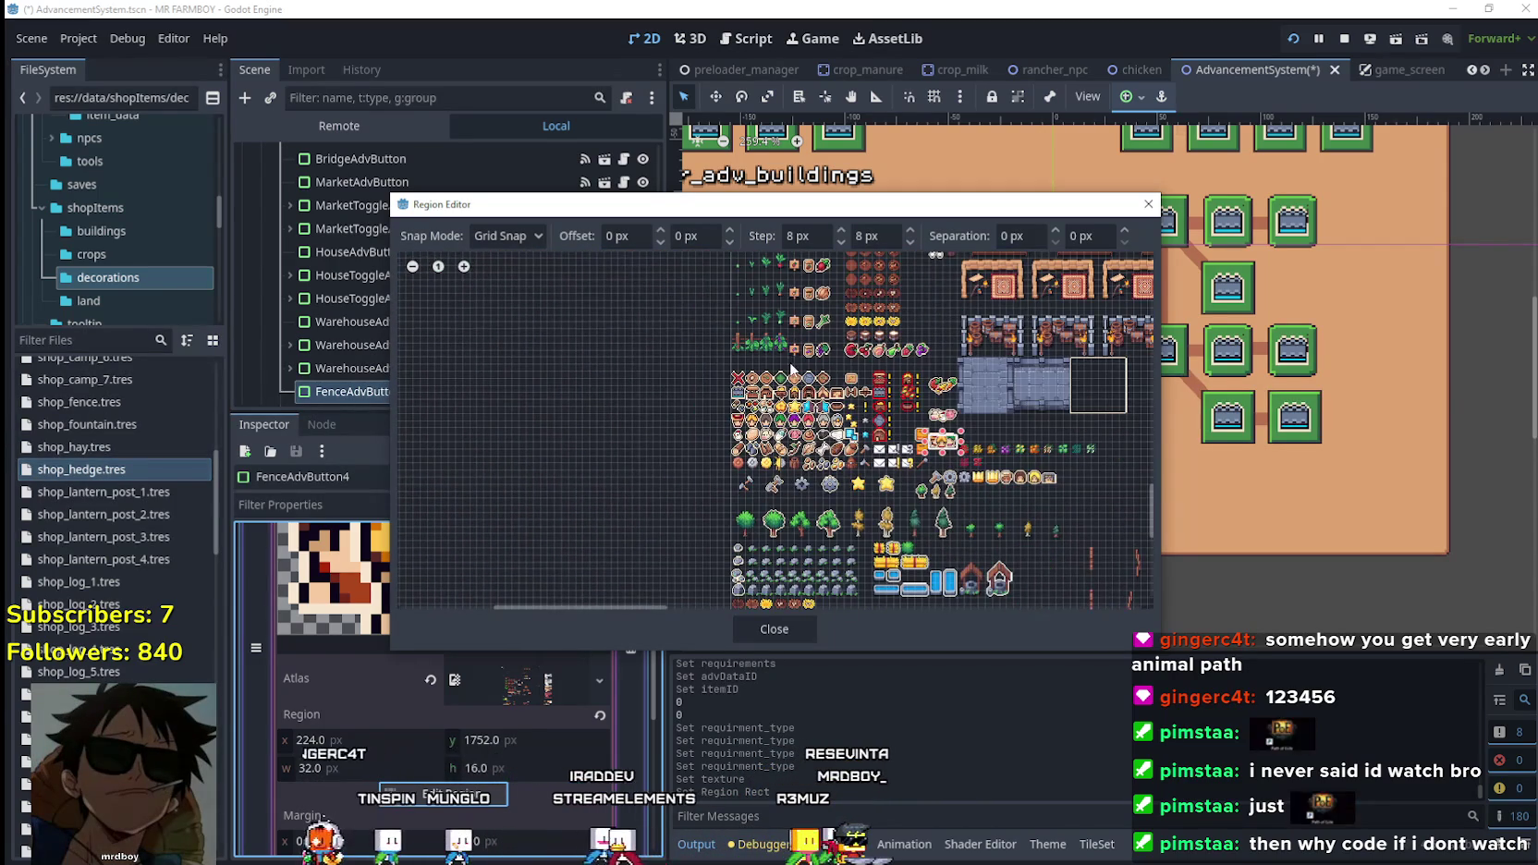
scroll(755, 546, up, 6)
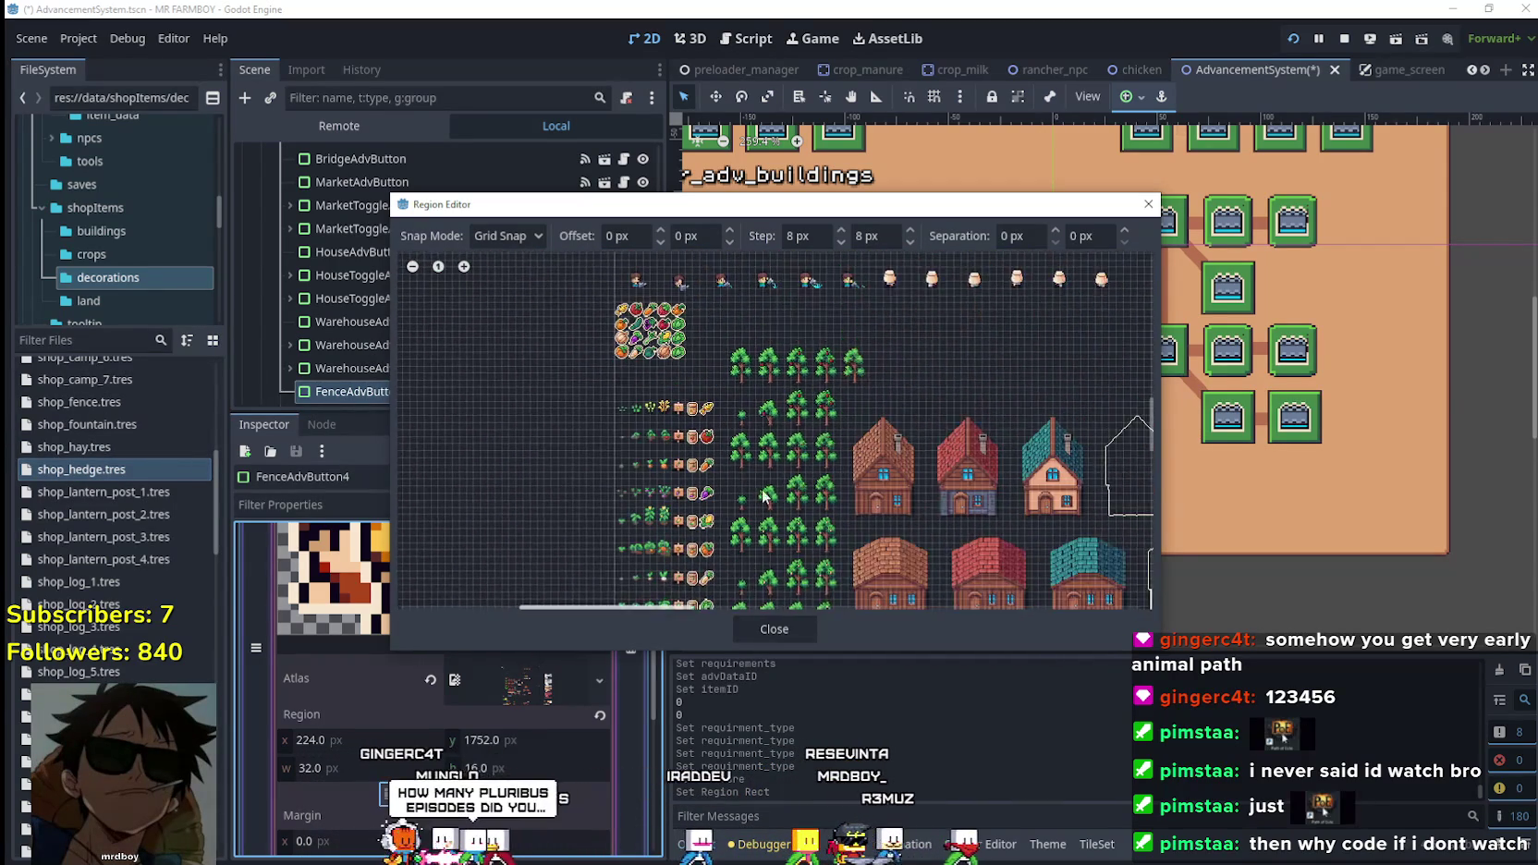
scroll(748, 336, down, 3)
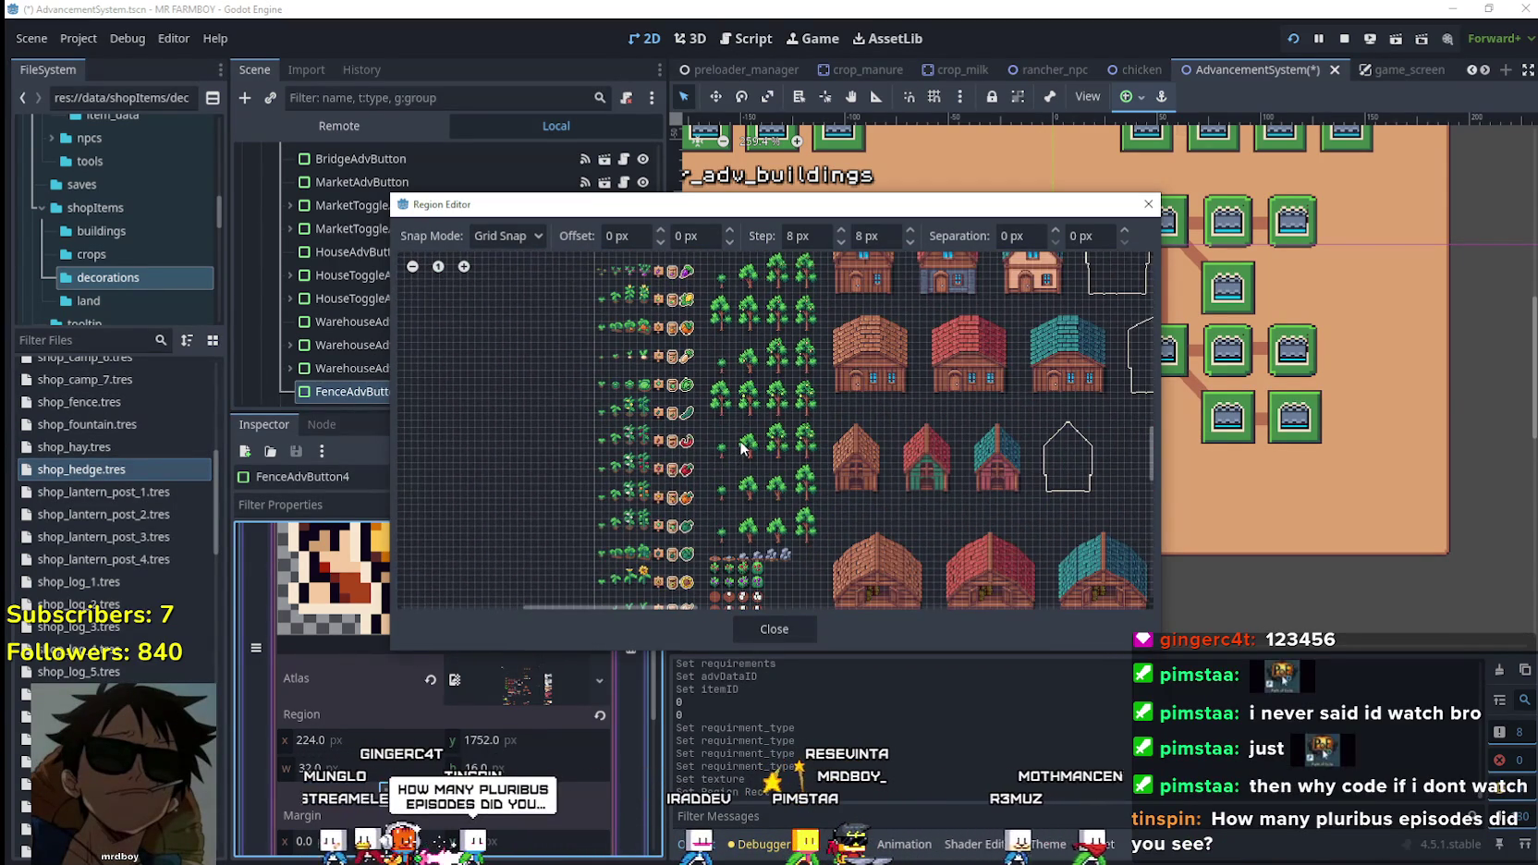
scroll(740, 451, down, 5)
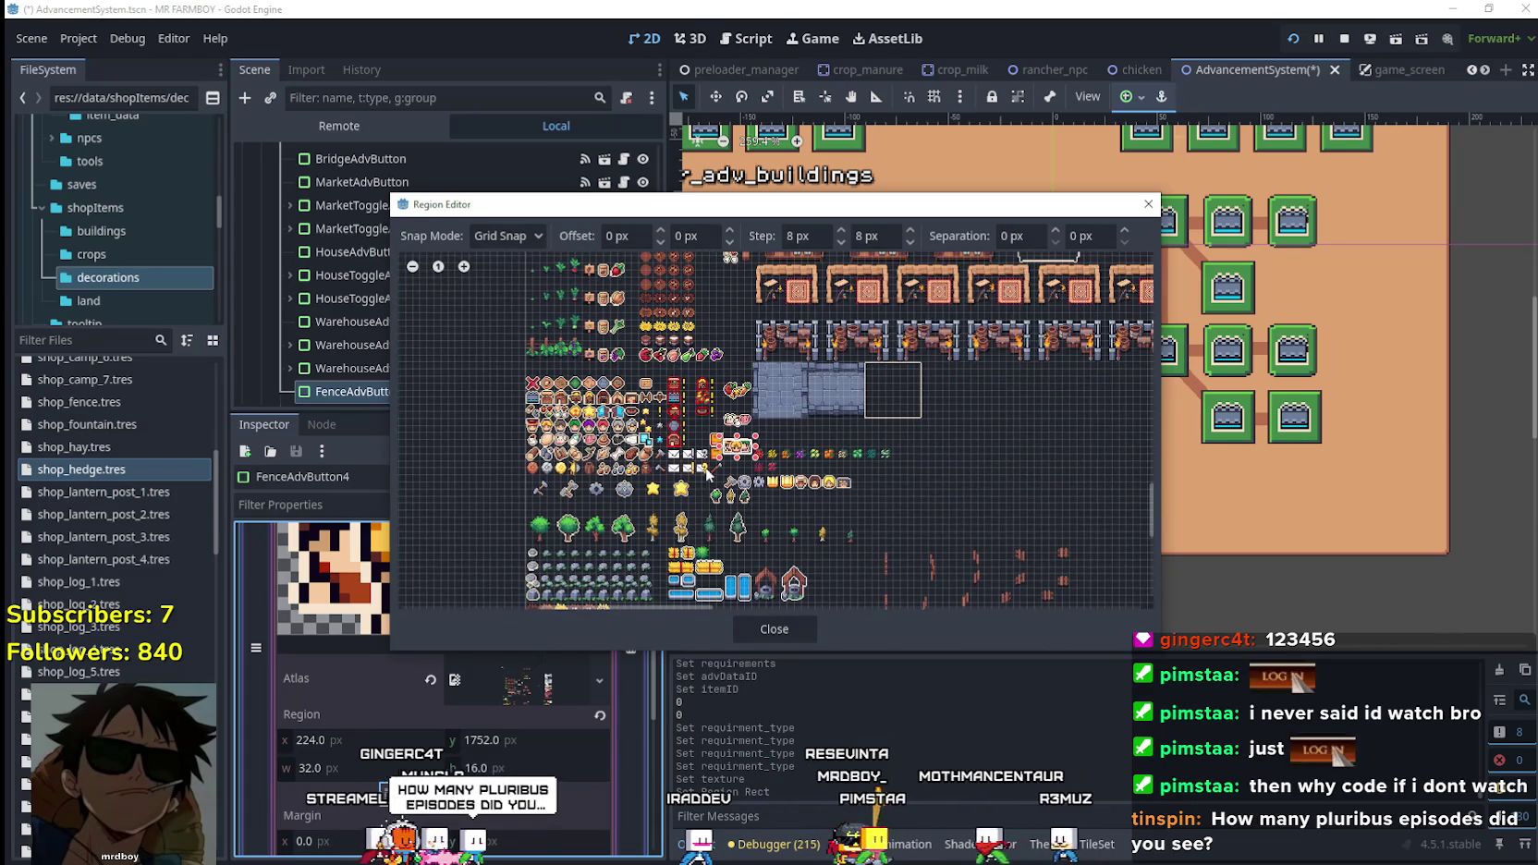
scroll(698, 486, up, 3)
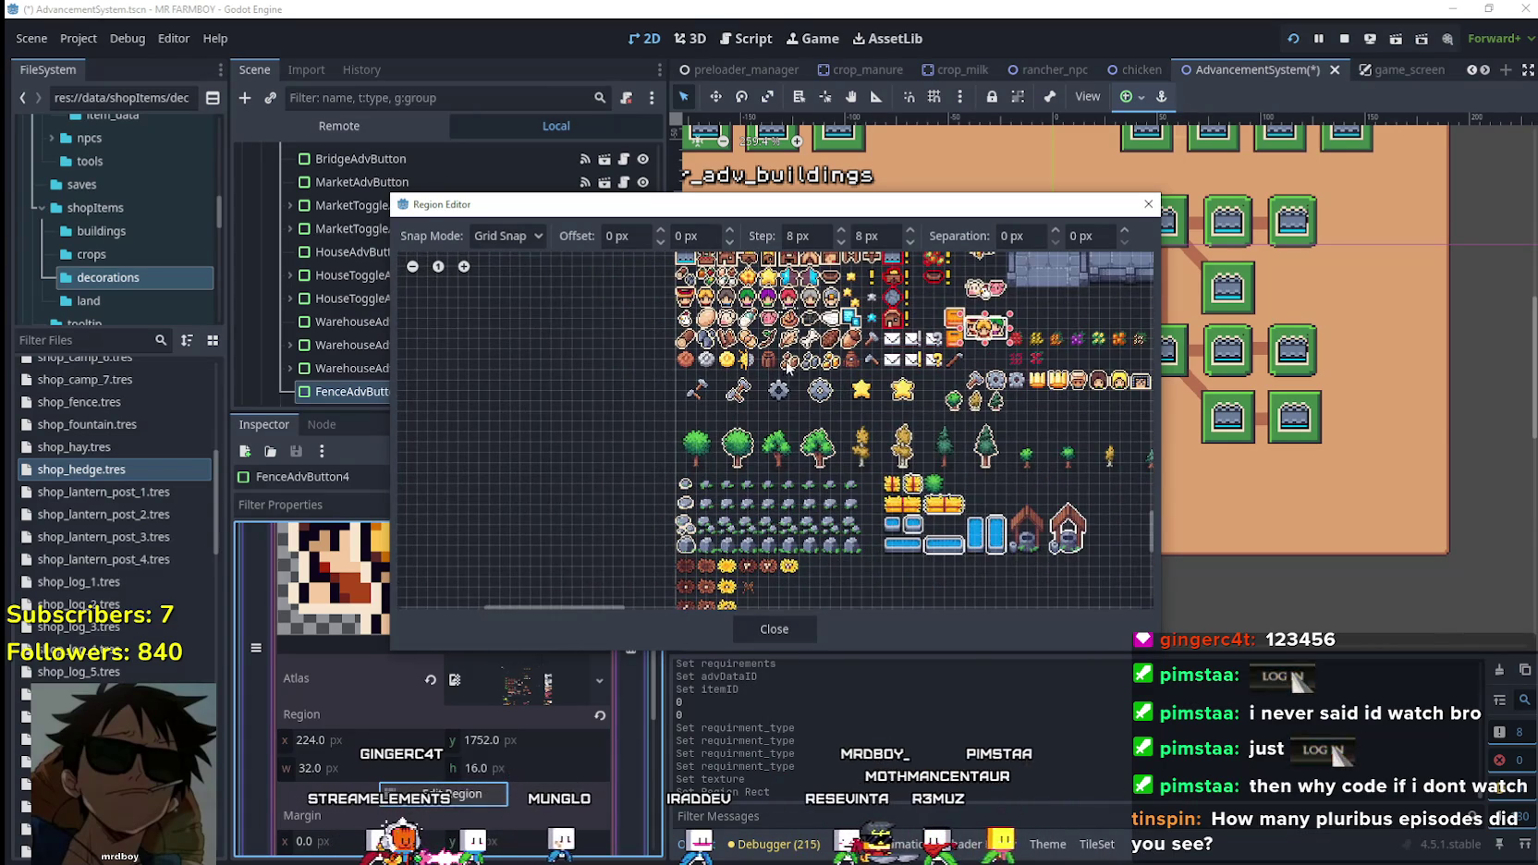
scroll(758, 342, up, 4)
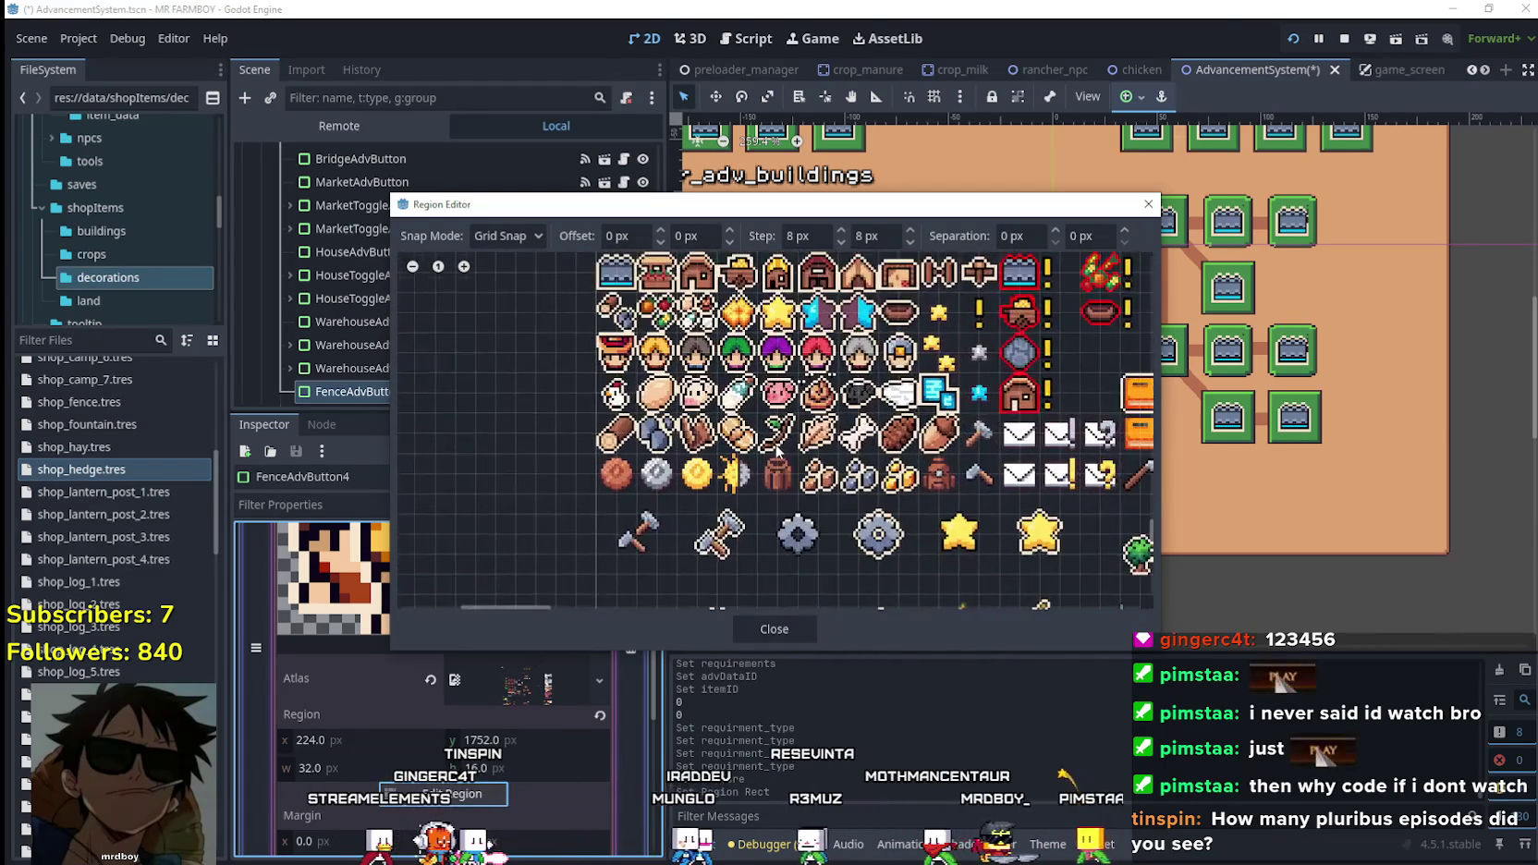
scroll(679, 338, up, 3)
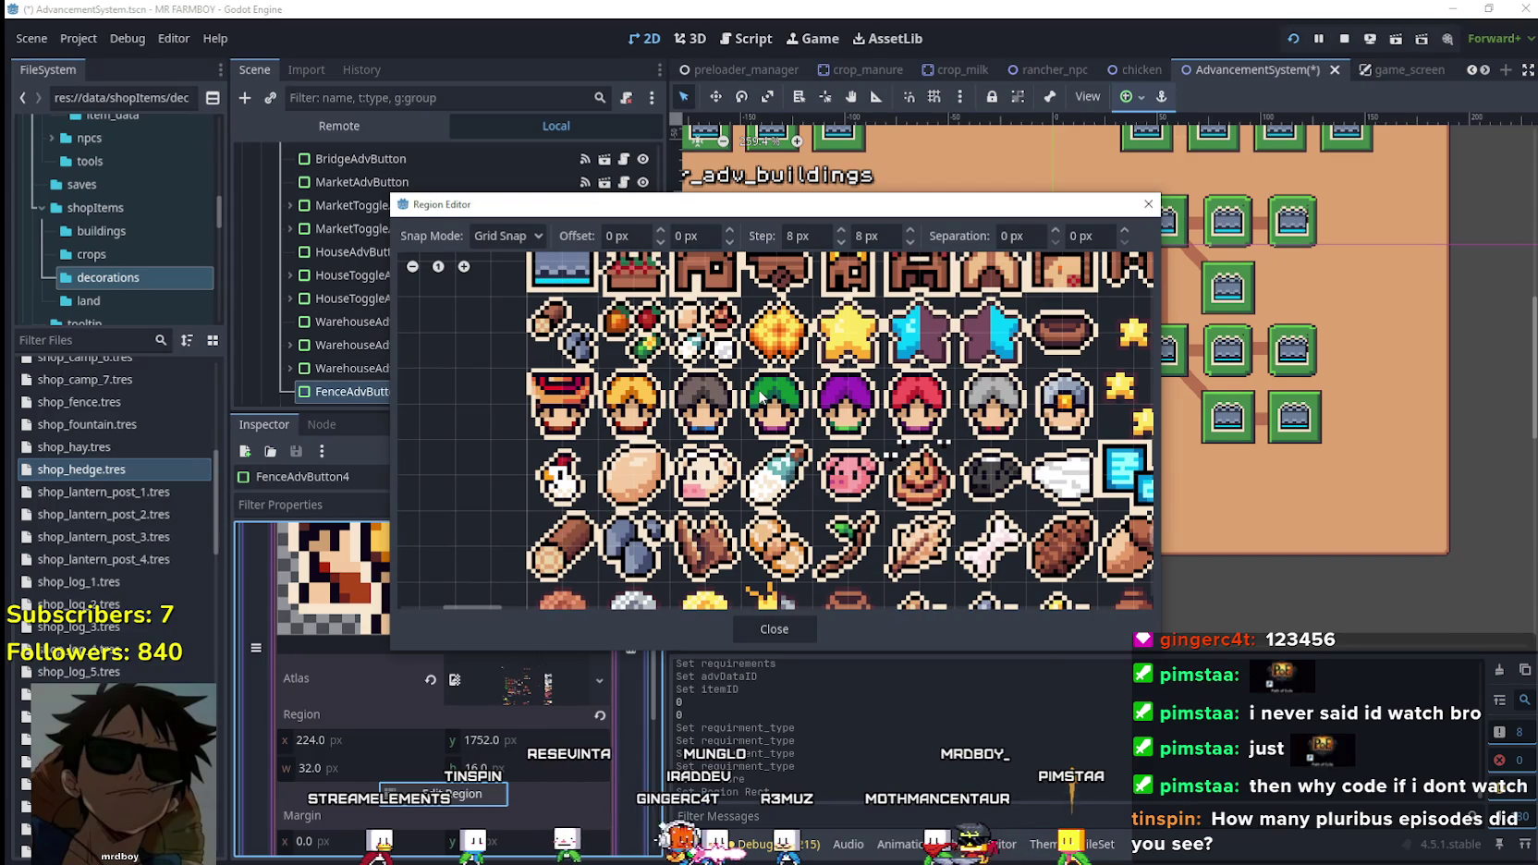
mouse_move(534, 381)
mouse_down()
mouse_move(777, 434)
mouse_move(1021, 442)
mouse_up()
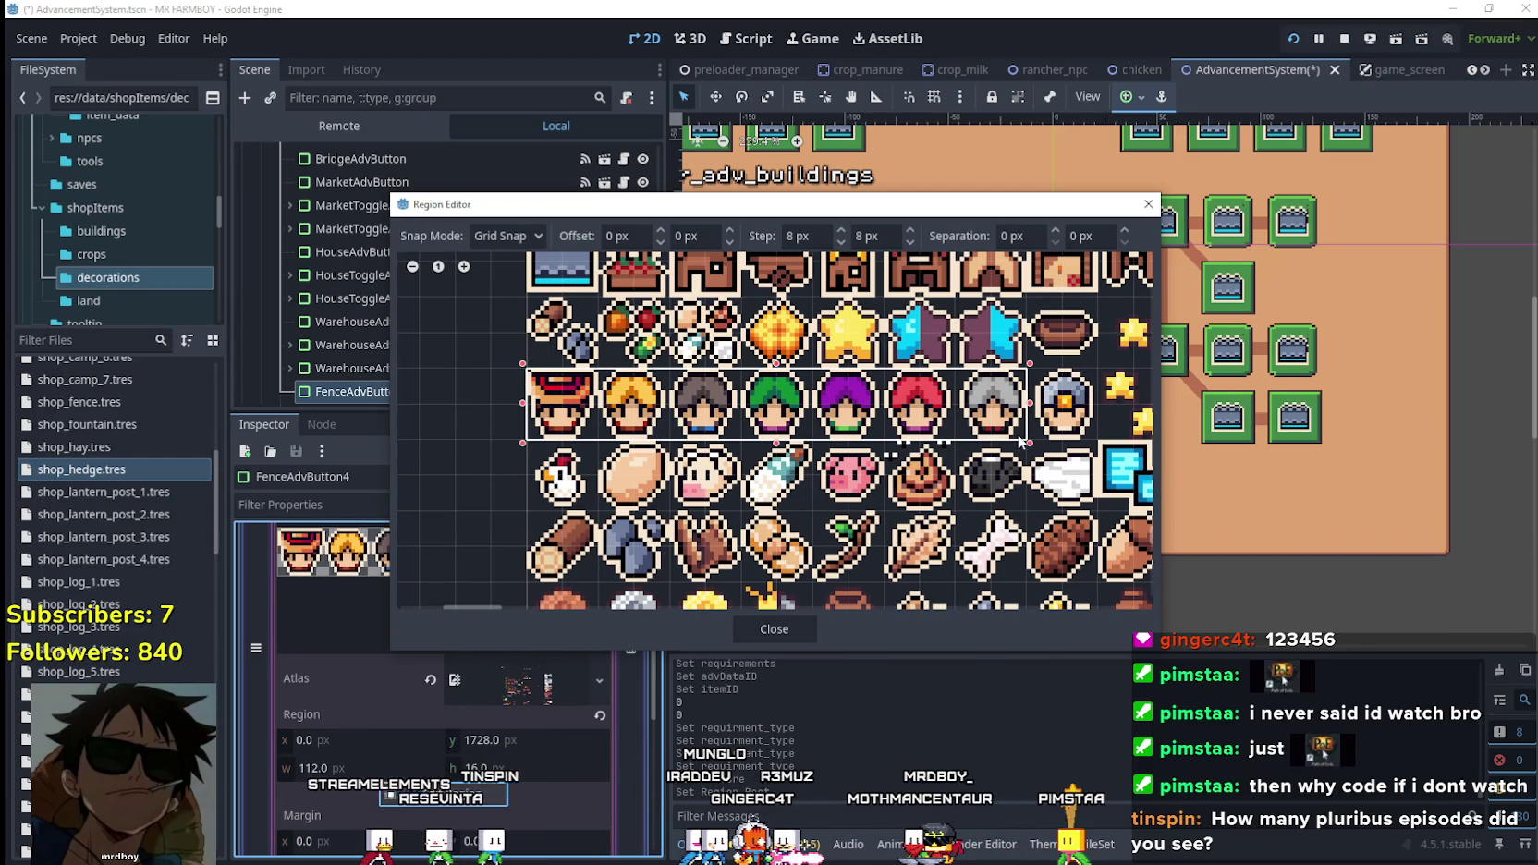
mouse_move(534, 374)
mouse_down()
mouse_move(832, 434)
mouse_move(1095, 434)
mouse_up()
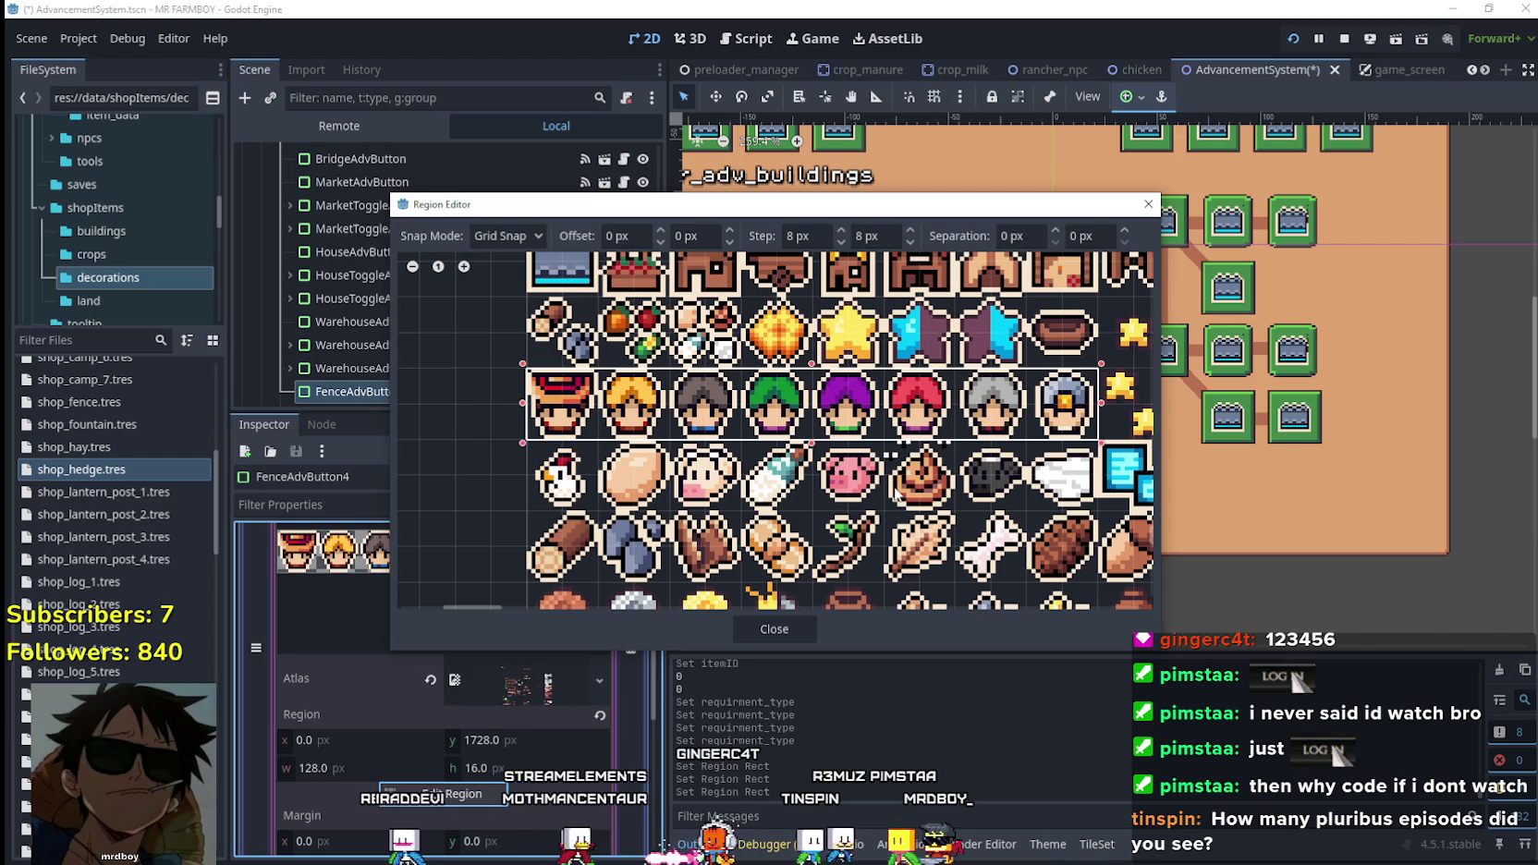
Zoom the Region Editor in on the character portraits.
scroll(894, 495, down, 6)
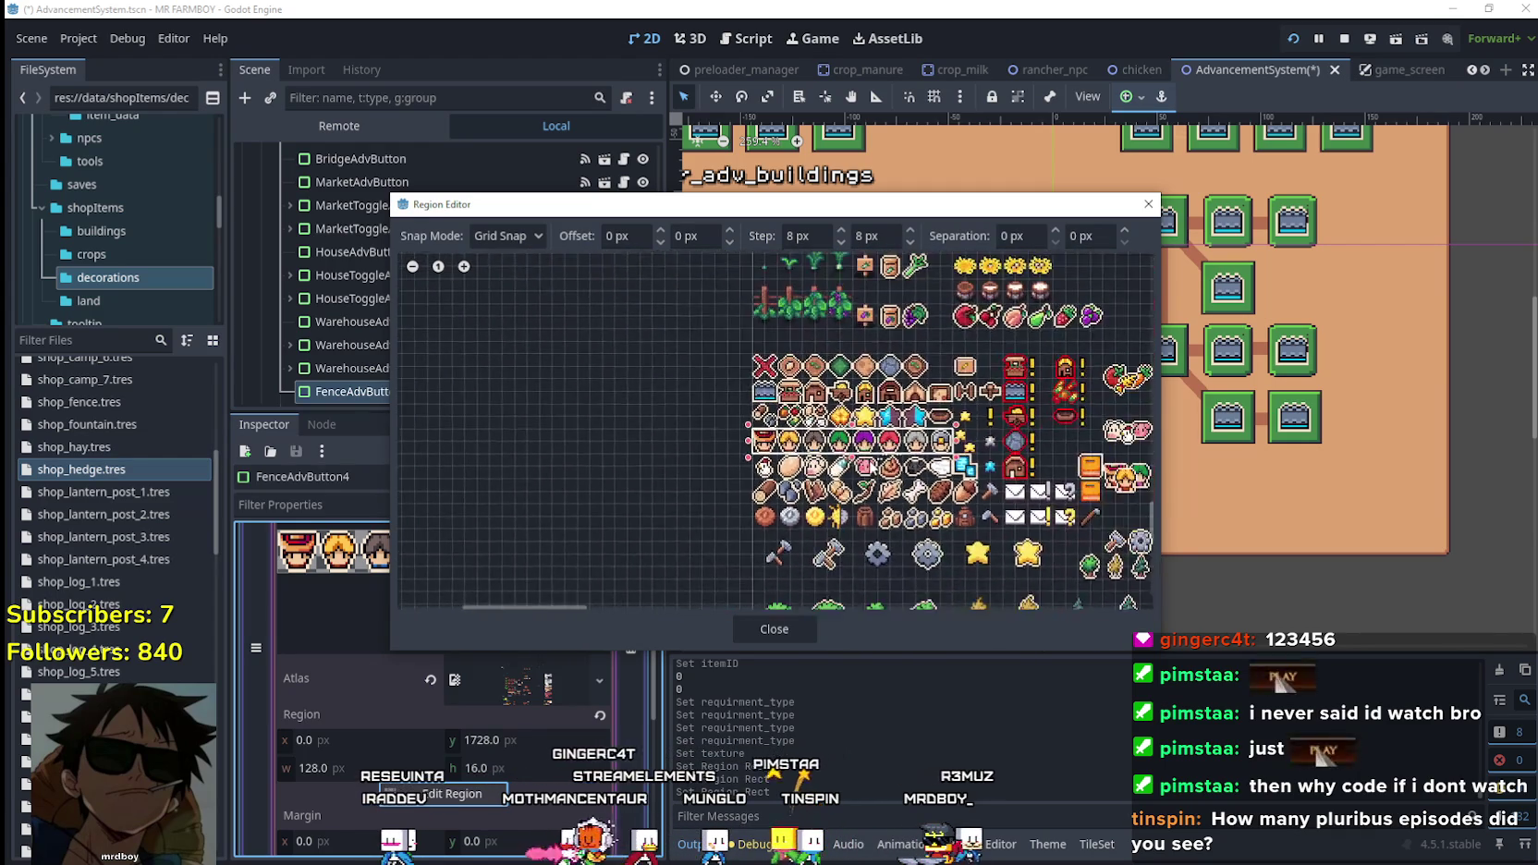
scroll(855, 400, down, 5)
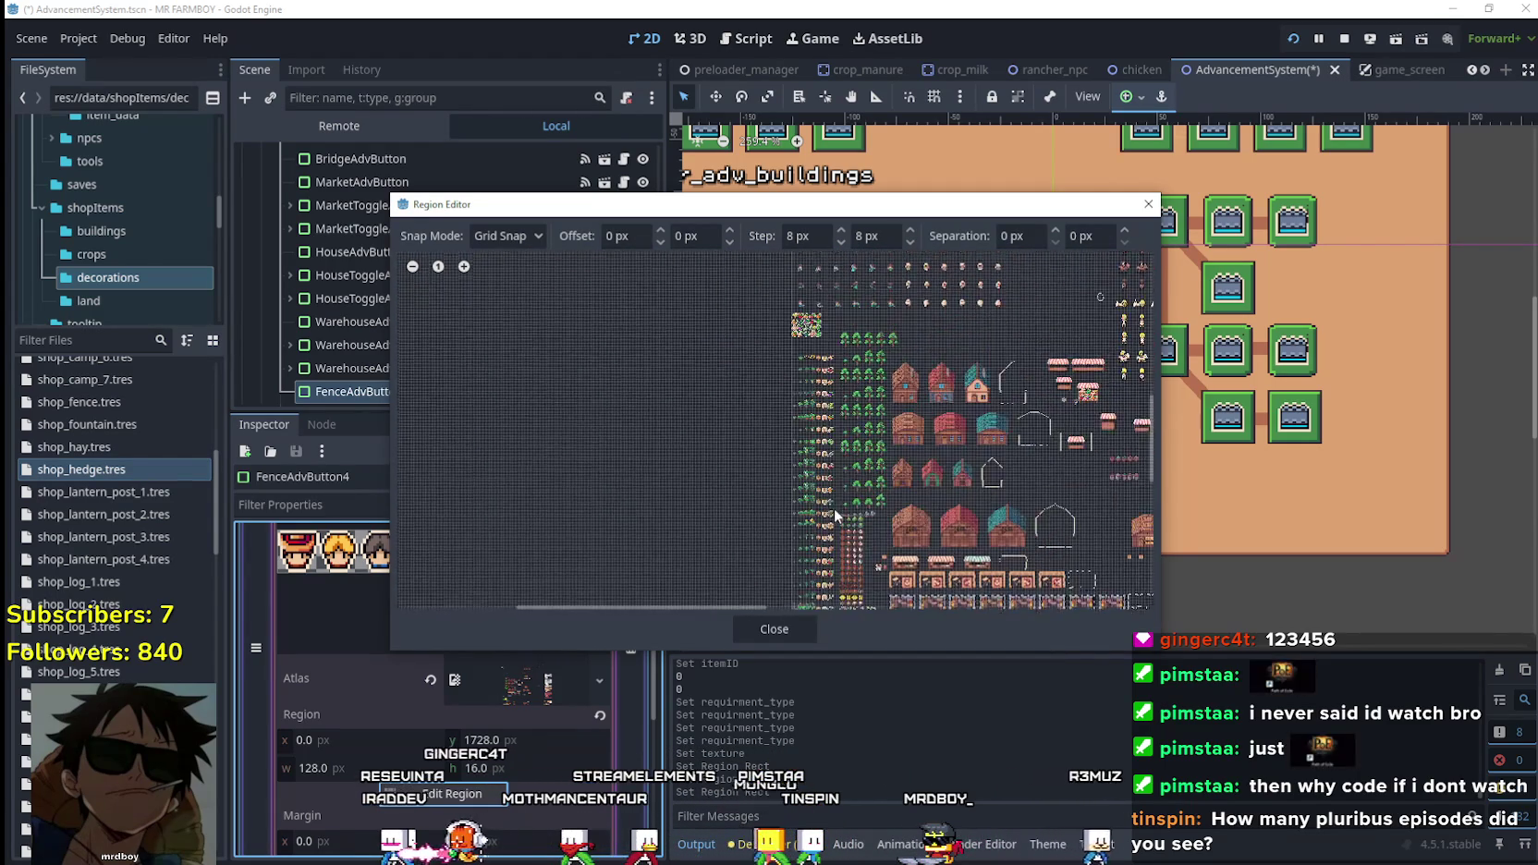
scroll(855, 399, up, 5)
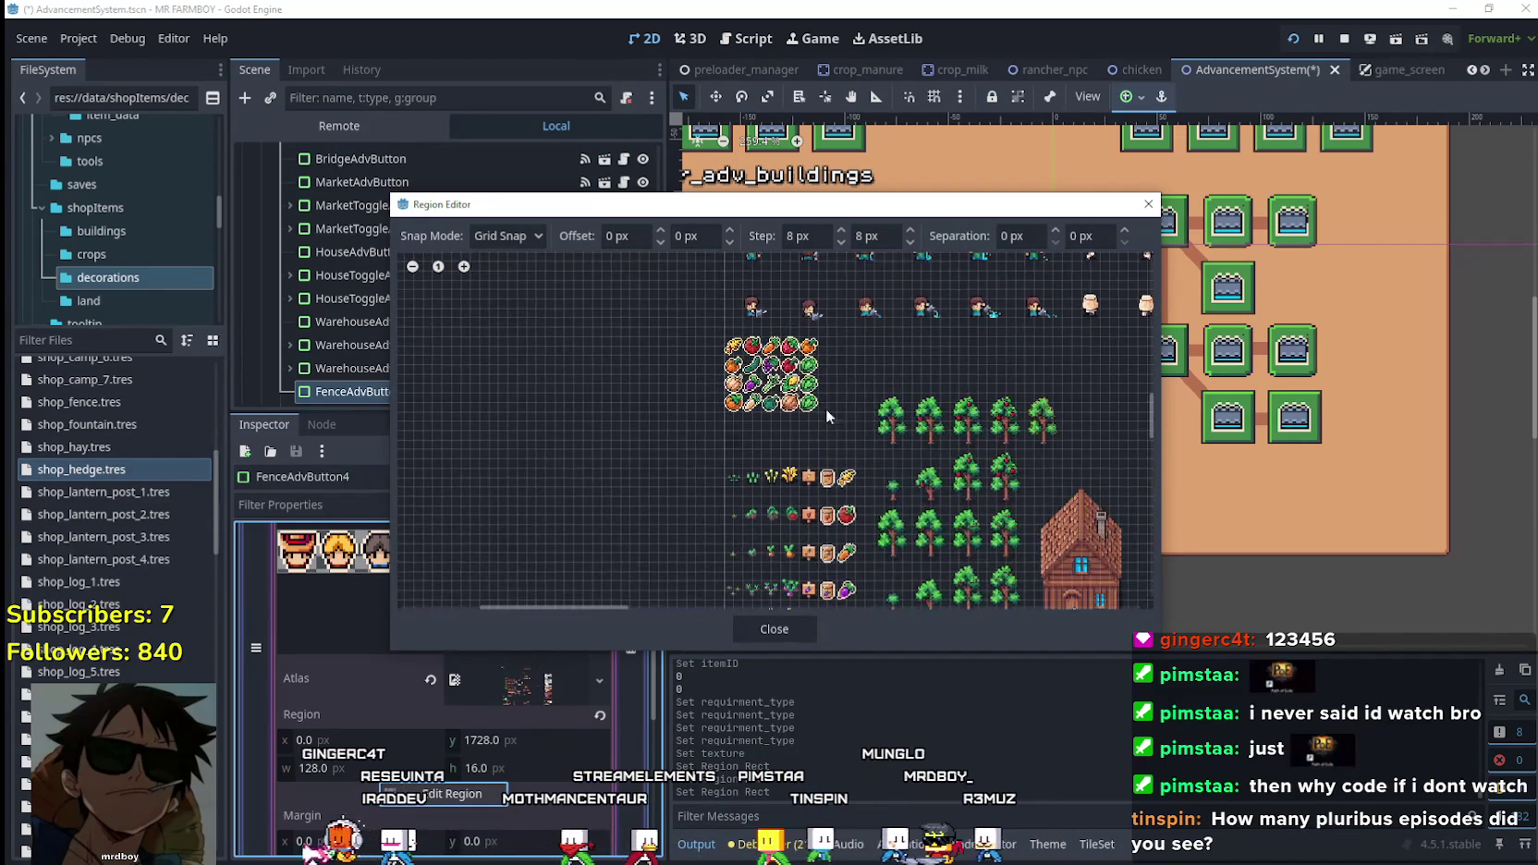
scroll(936, 338, down, 5)
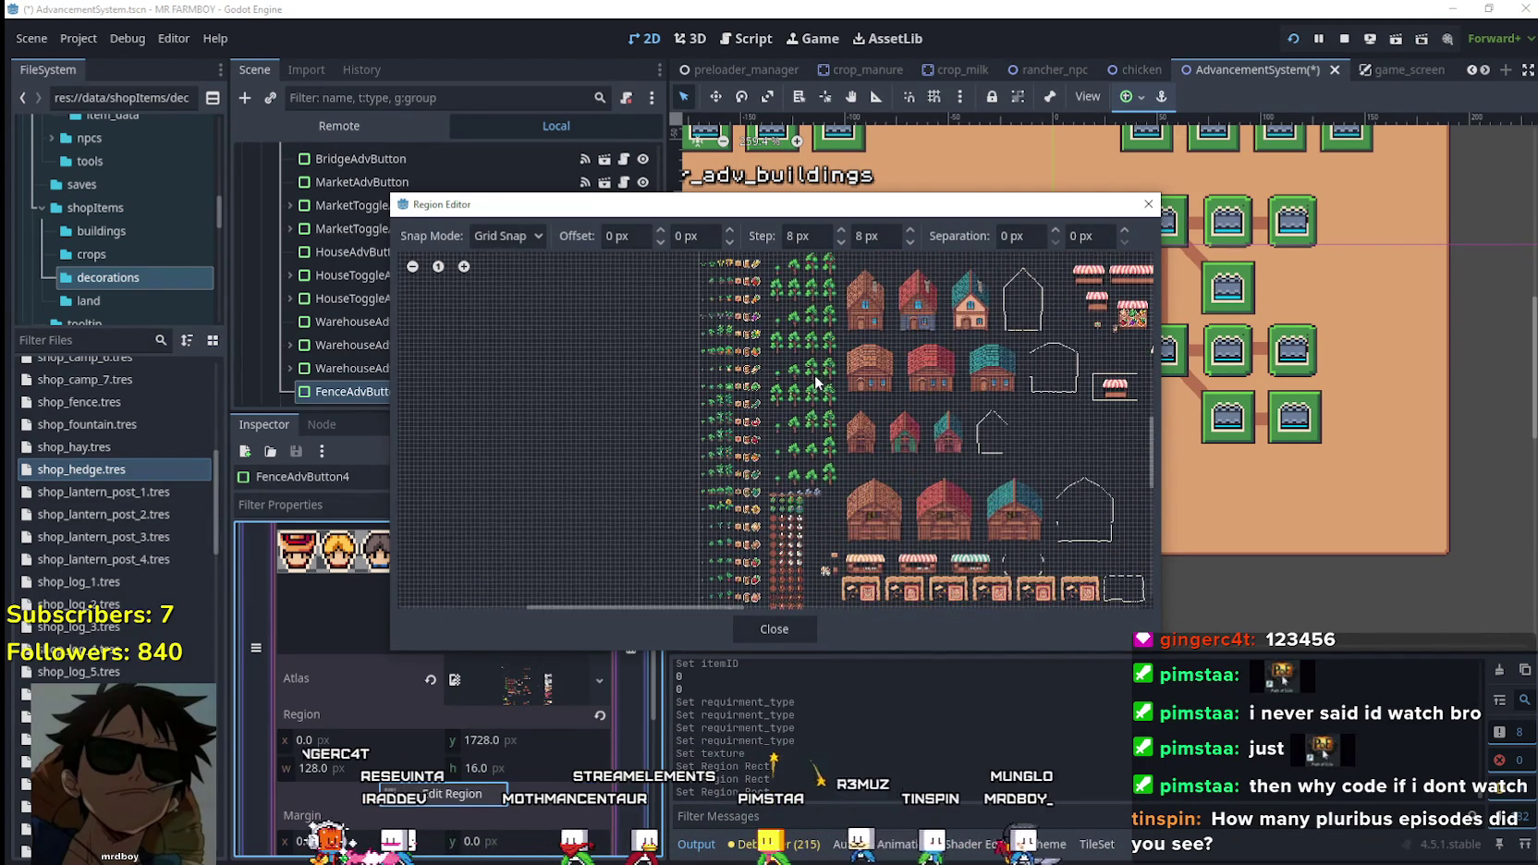
scroll(816, 292, up, 5)
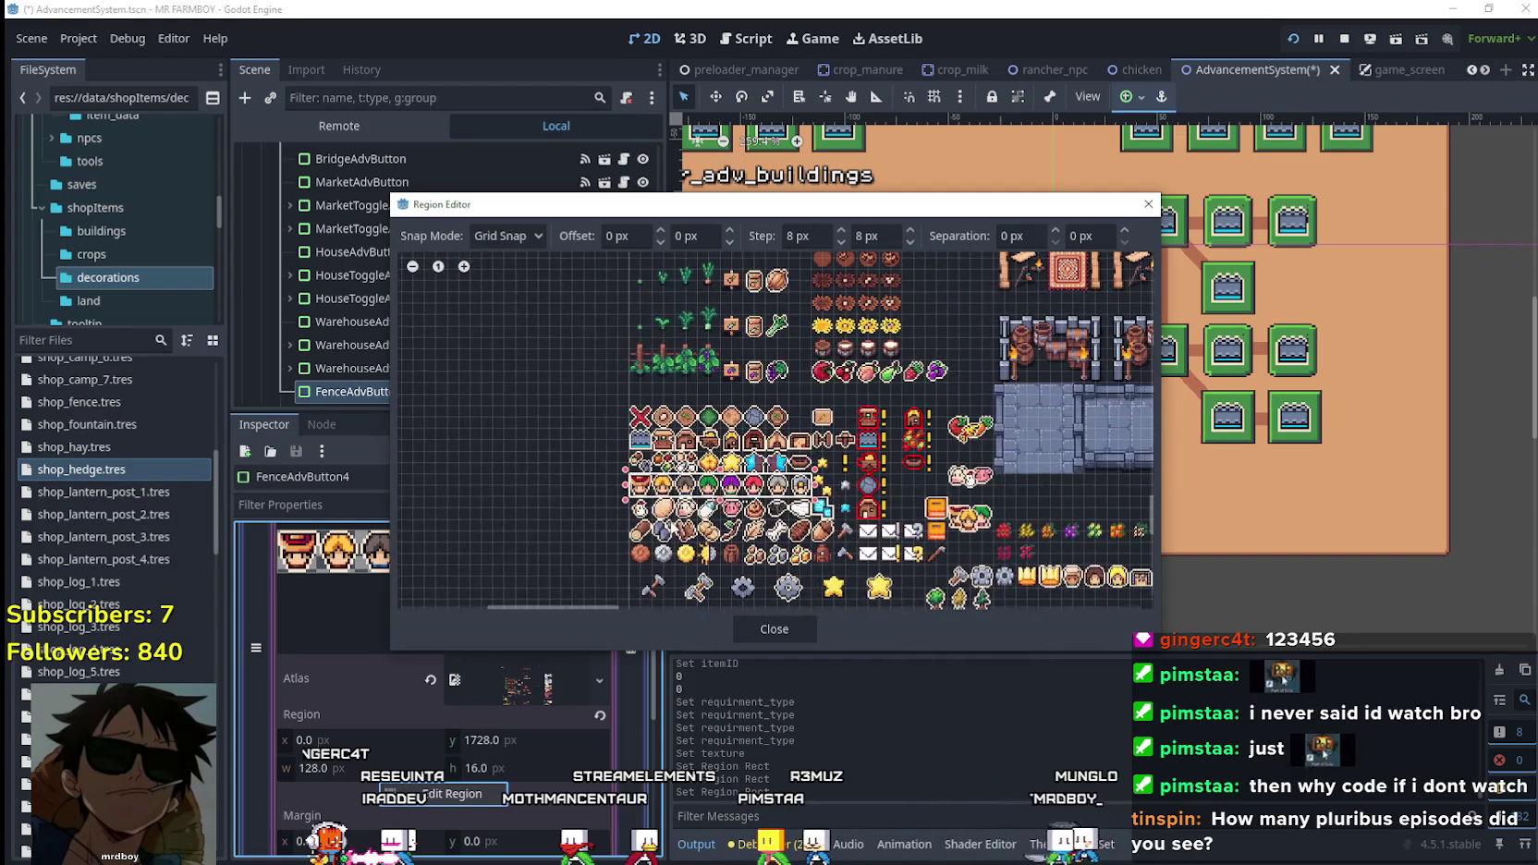
scroll(804, 491, up, 3)
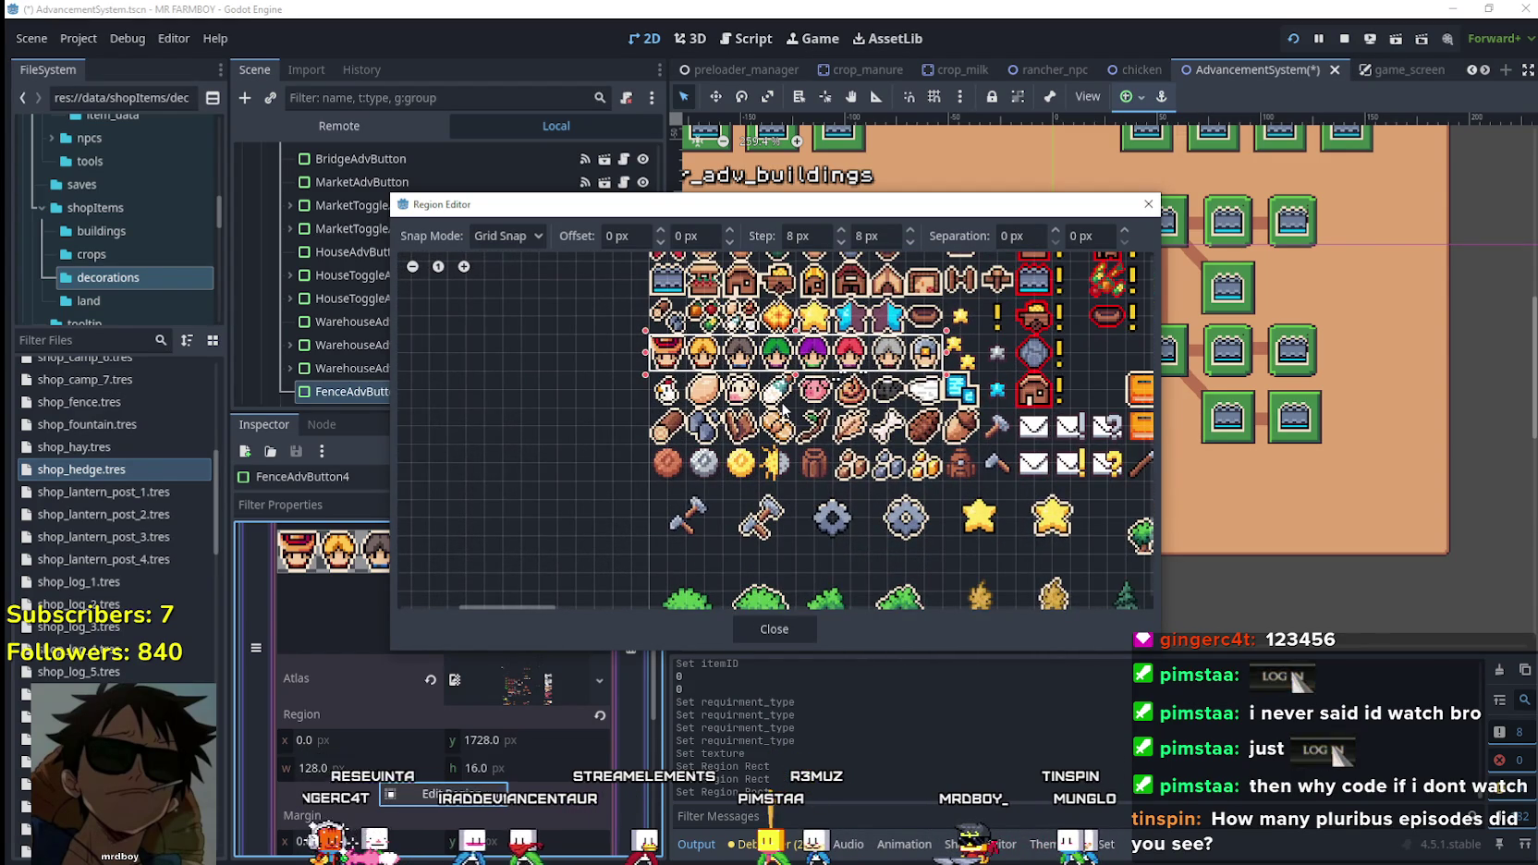
scroll(781, 402, up, 2)
scroll(790, 514, down, 2)
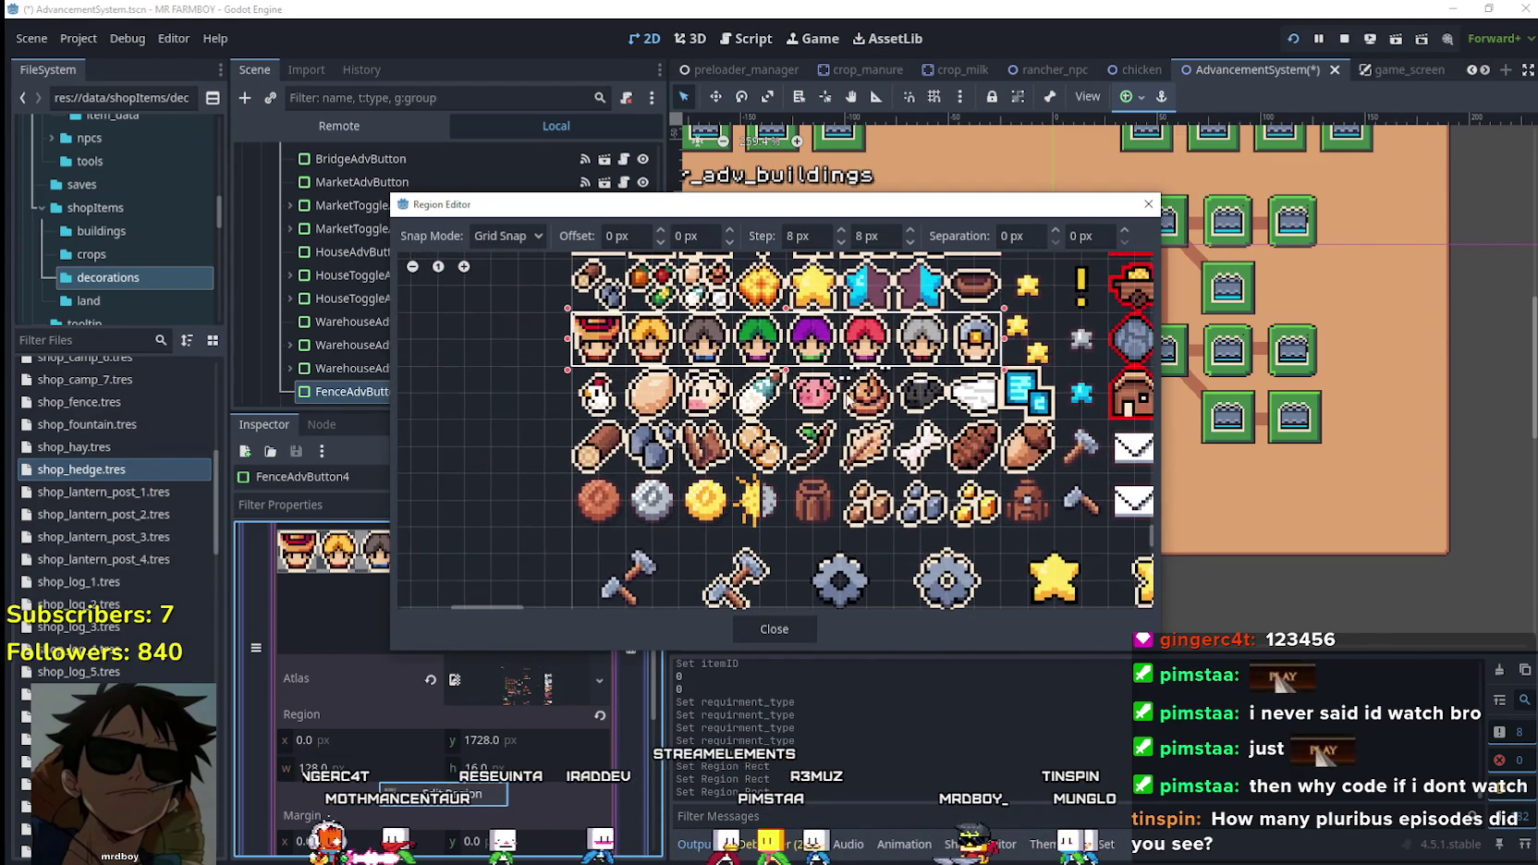
scroll(791, 514, up, 3)
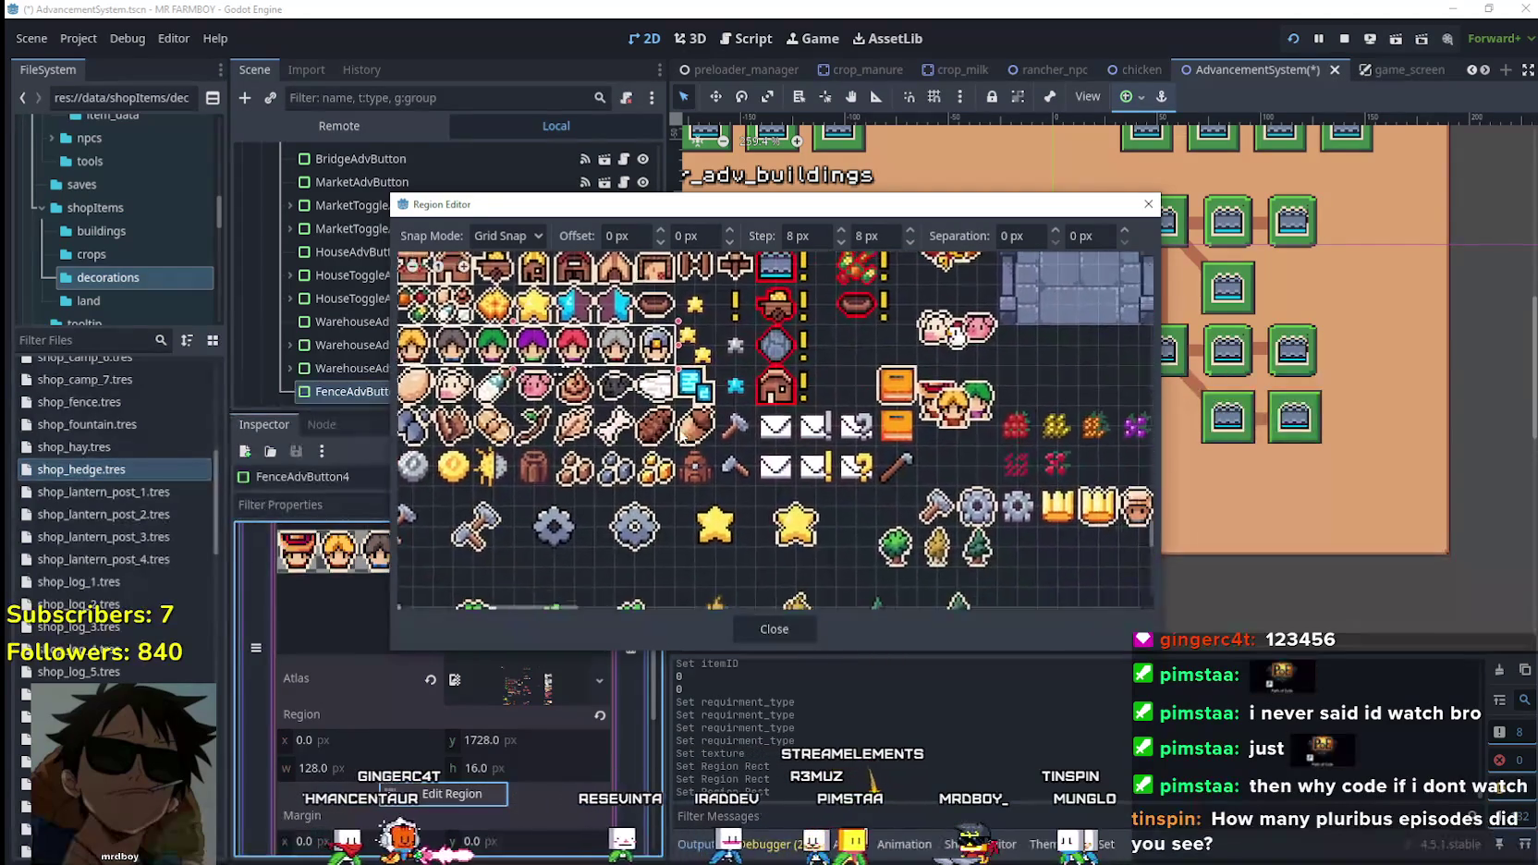
scroll(890, 376, up, 4)
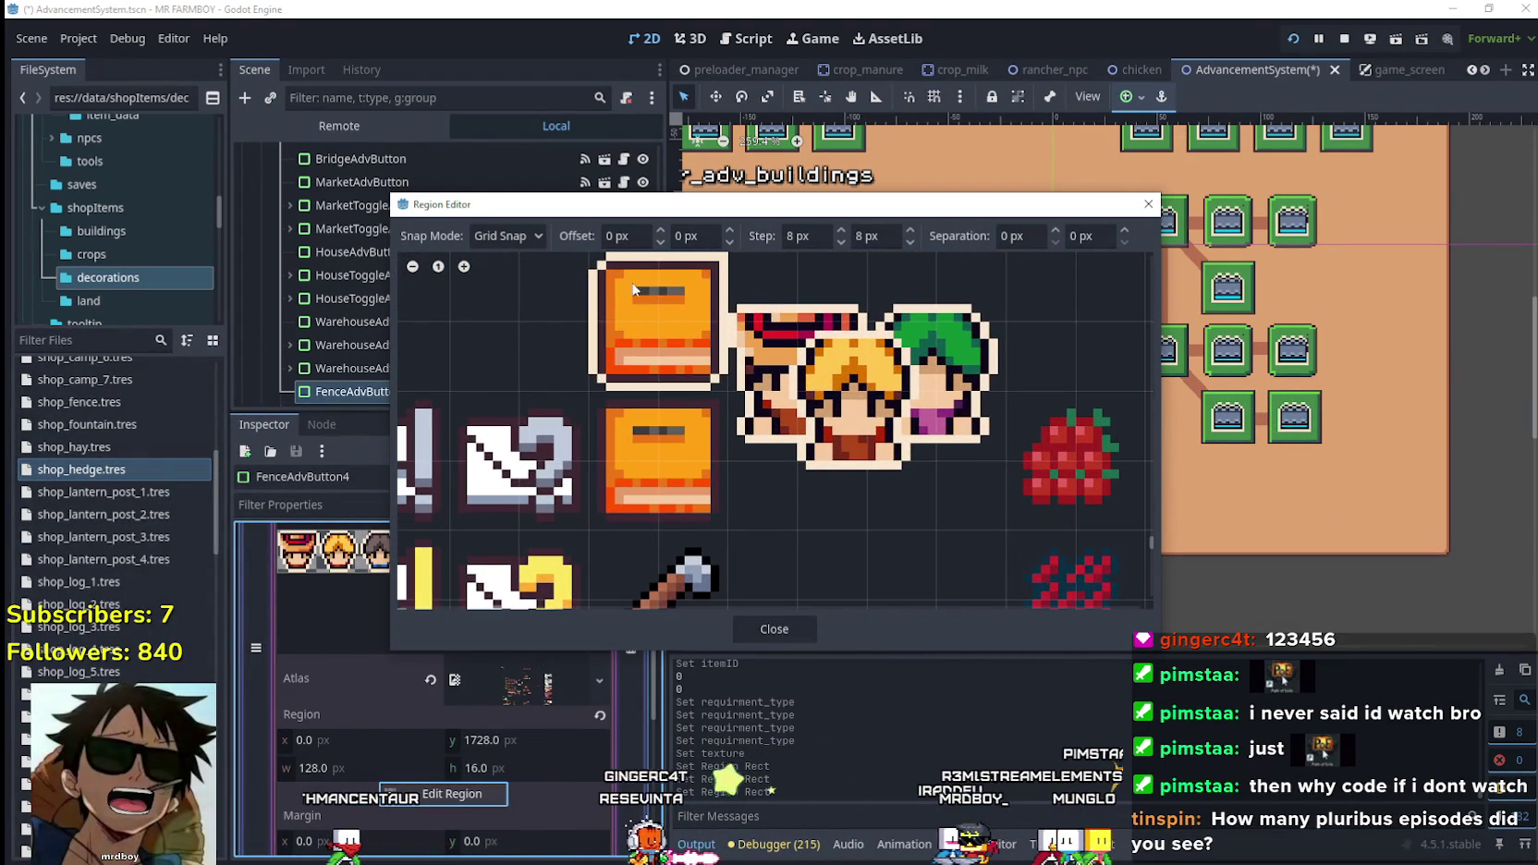
With Pixel Snap, frame the three villager faces as the region (x 224, y 1750, 31×18 px).
click(507, 238)
click(514, 284)
scroll(782, 336, up, 1)
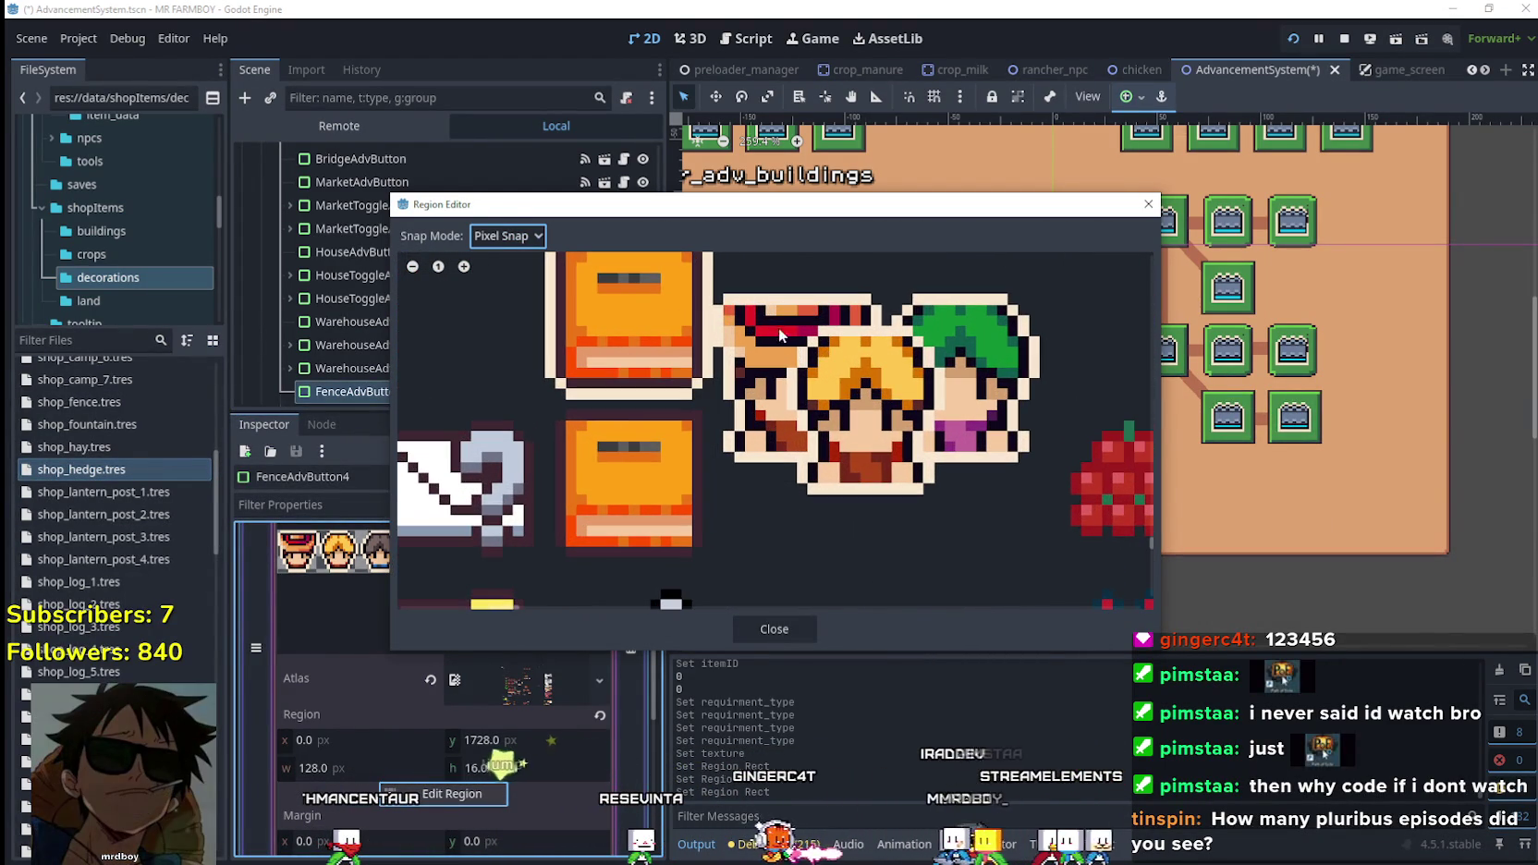
mouse_move(723, 311)
mouse_down()
mouse_move(910, 417)
mouse_move(1011, 453)
mouse_up()
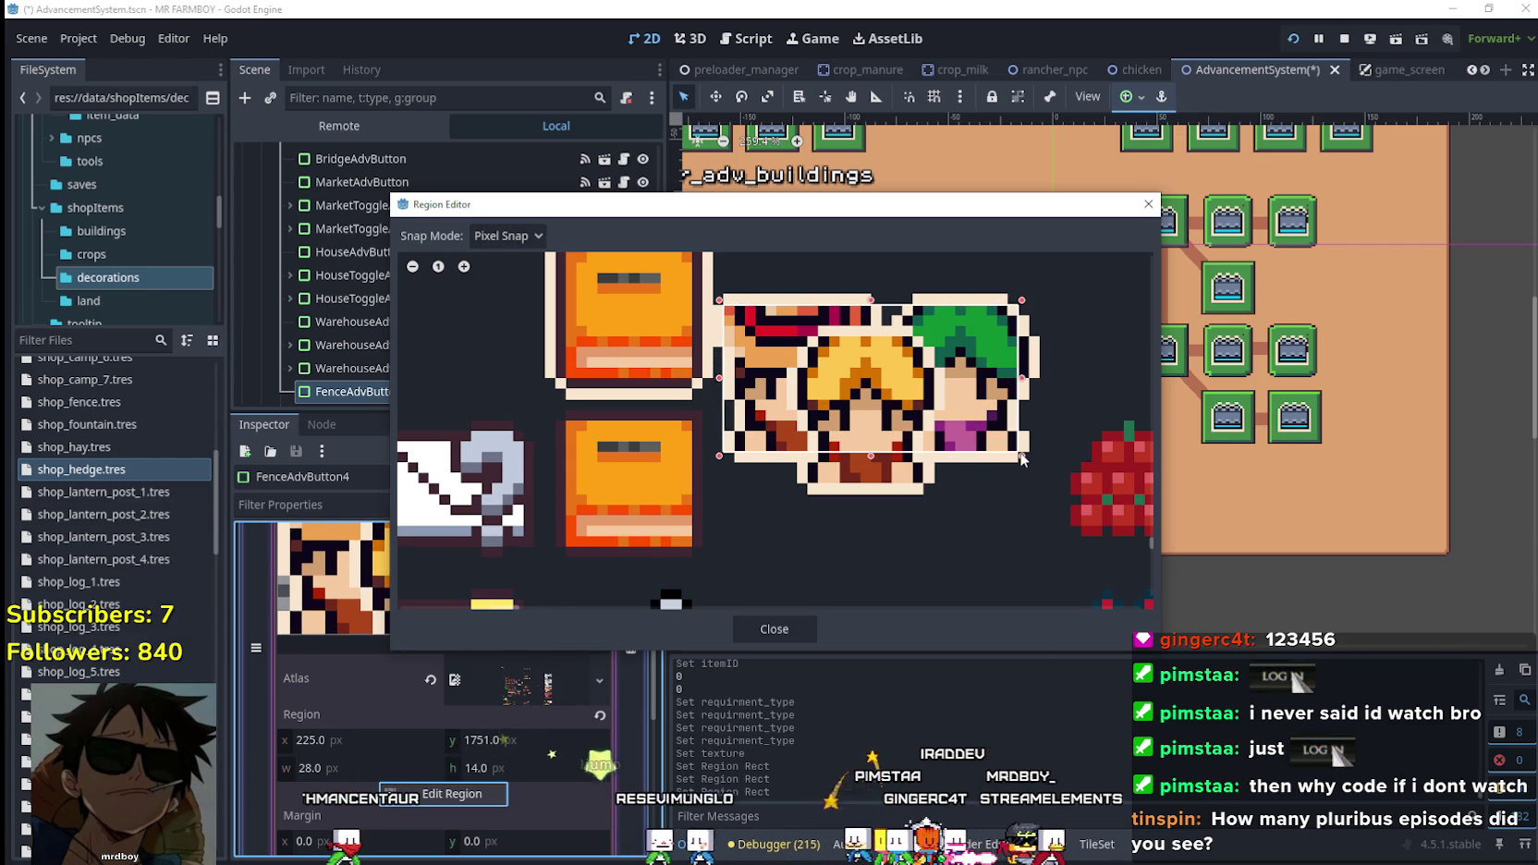
click(676, 289)
mouse_move(711, 294)
mouse_down()
mouse_move(1122, 522)
mouse_move(1043, 485)
mouse_up()
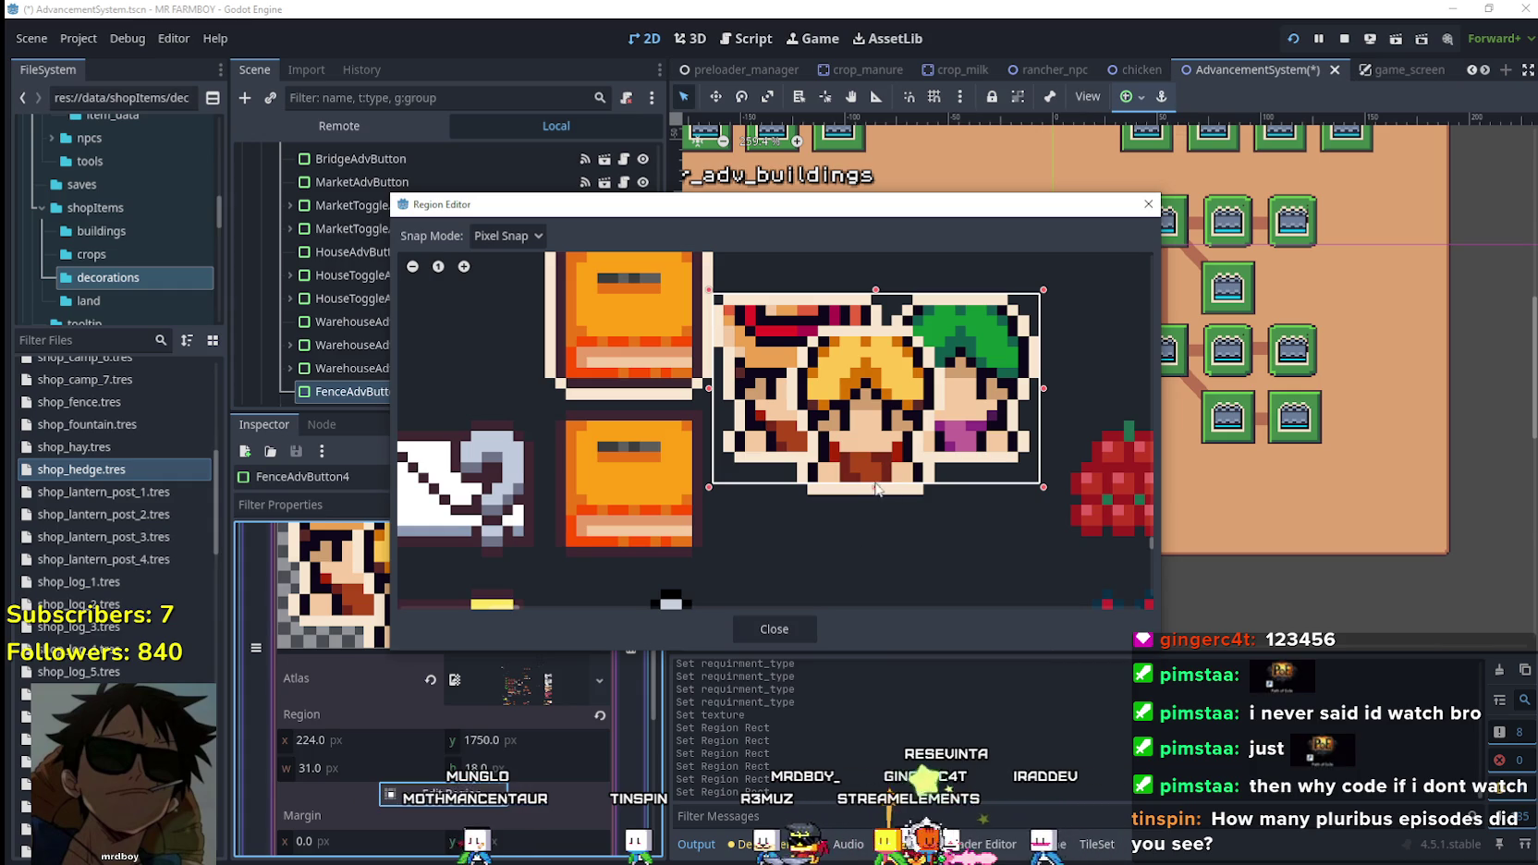
drag(876, 488, 876, 499)
click(781, 632)
click(461, 596)
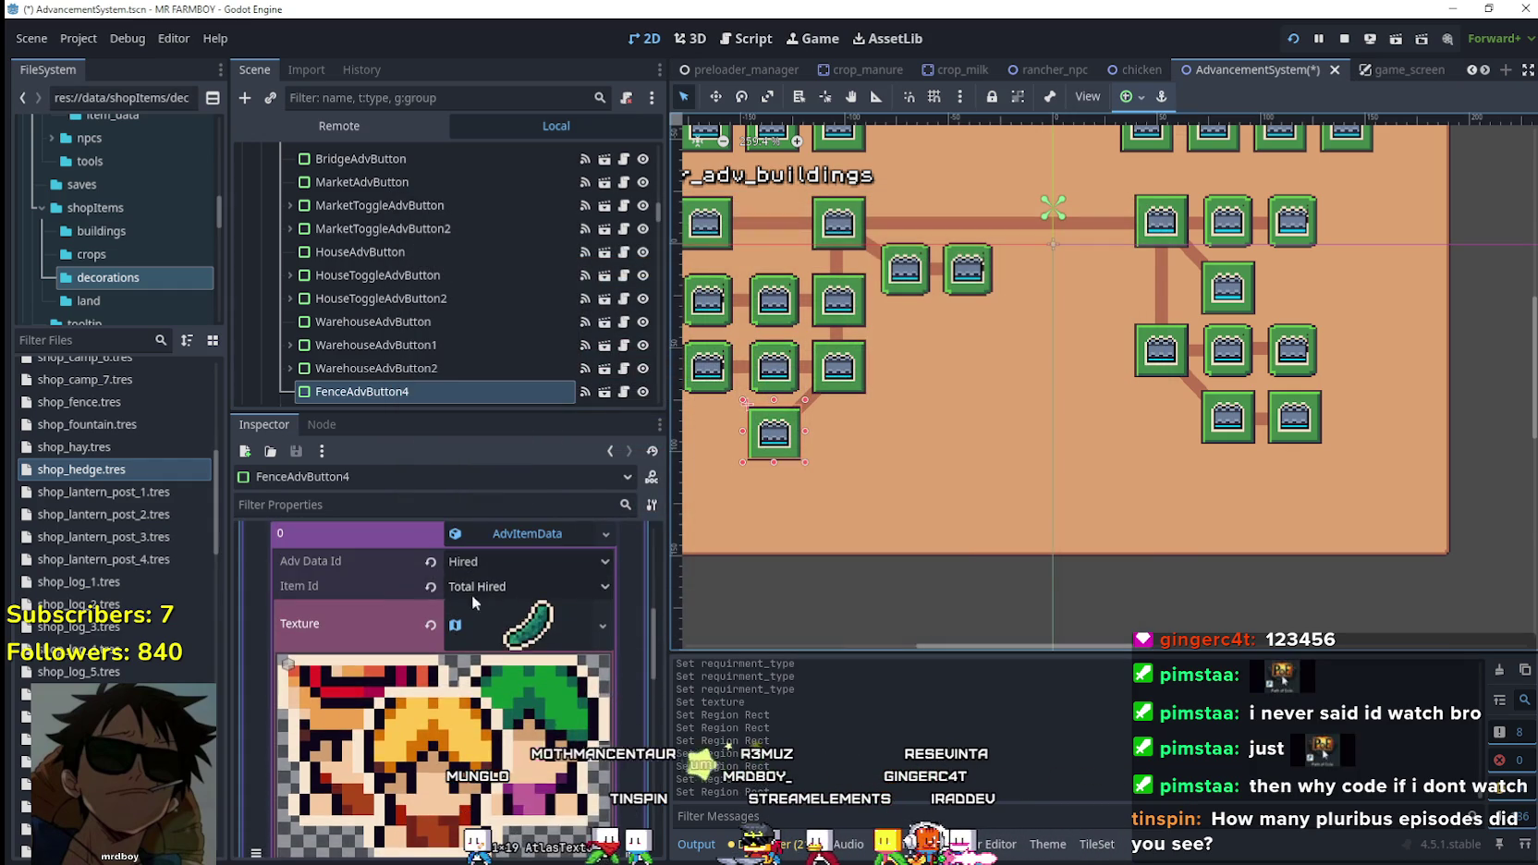
scroll(542, 684, up, 1)
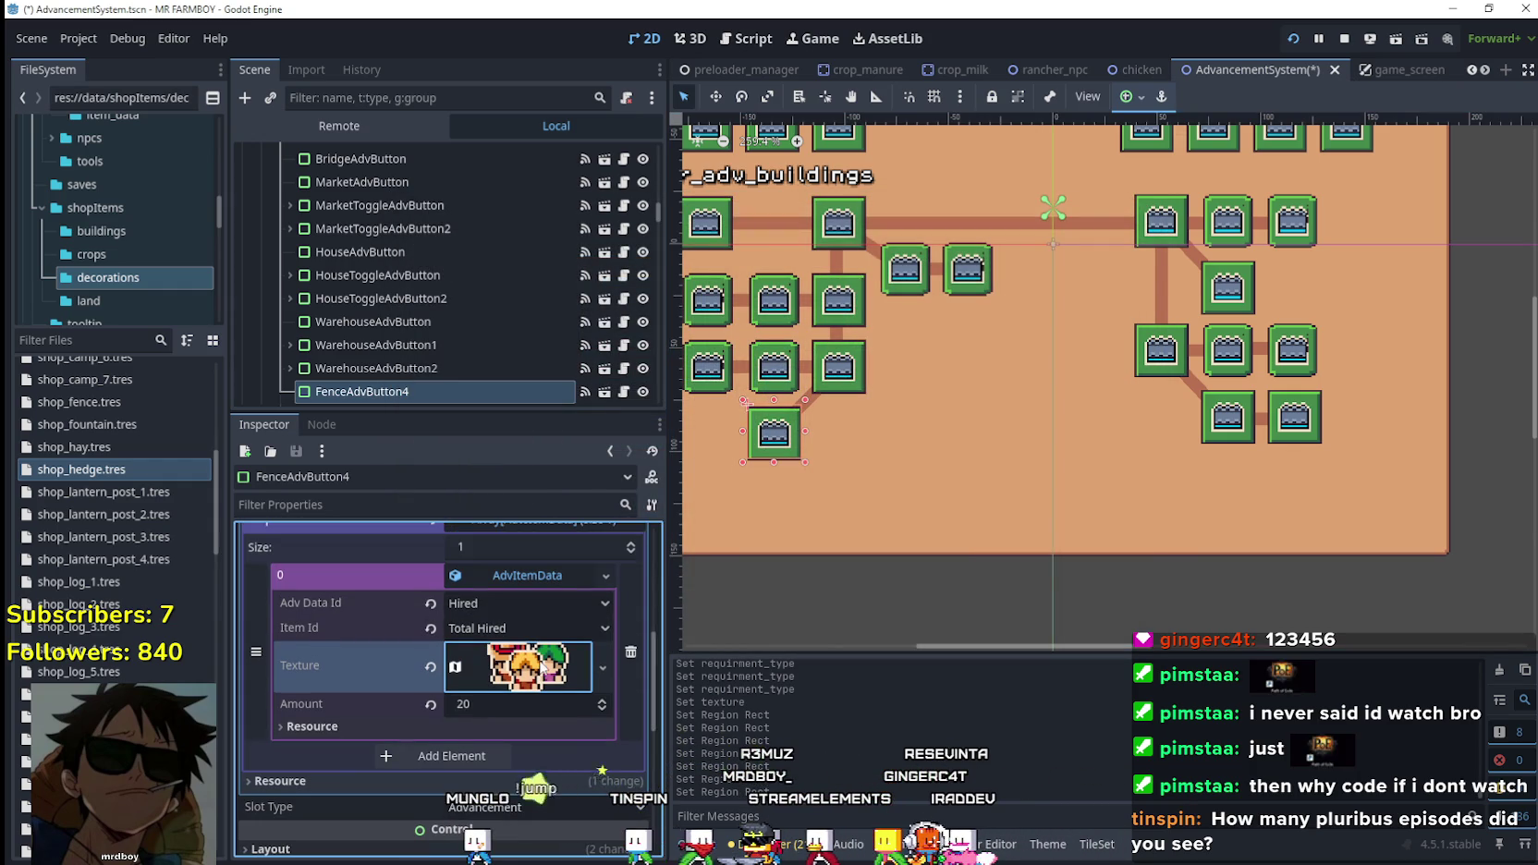
click(515, 704)
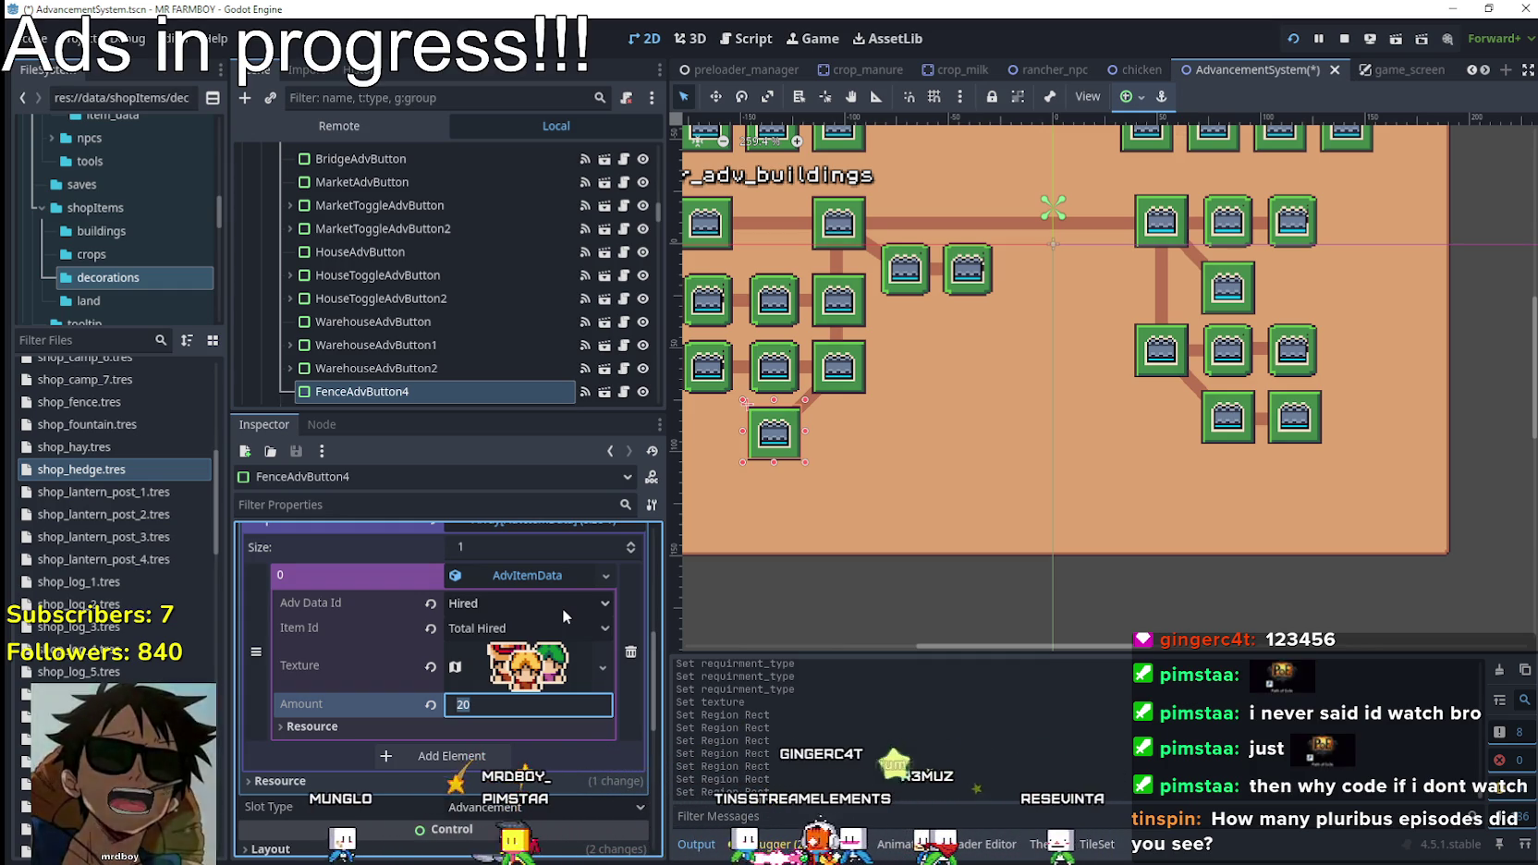
Run the game and view the Decorations, Crops and Buildings advancement tabs.
key(alt+Tab)
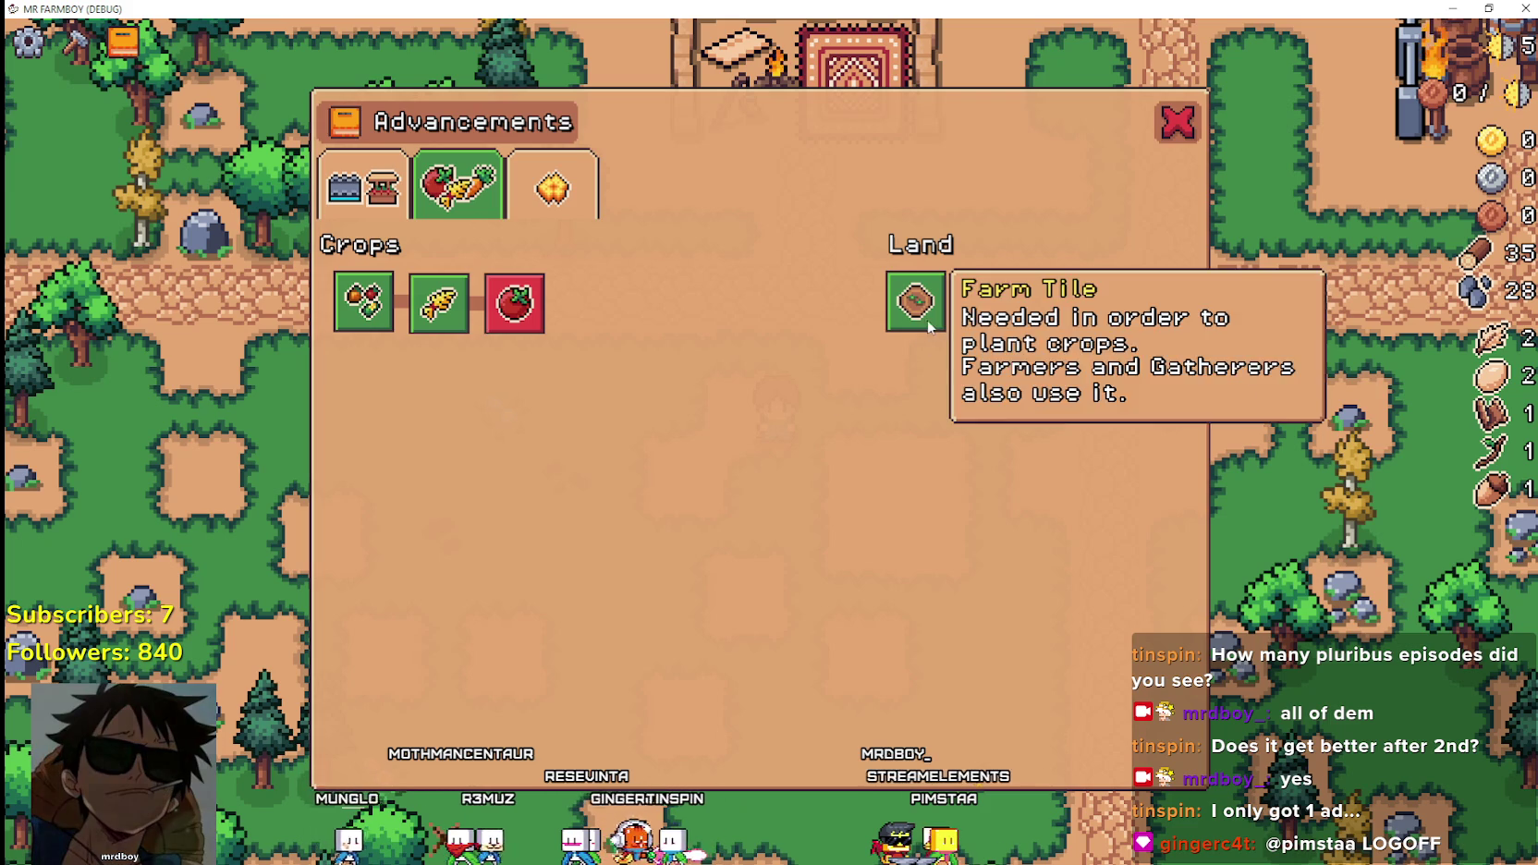
click(552, 189)
click(467, 204)
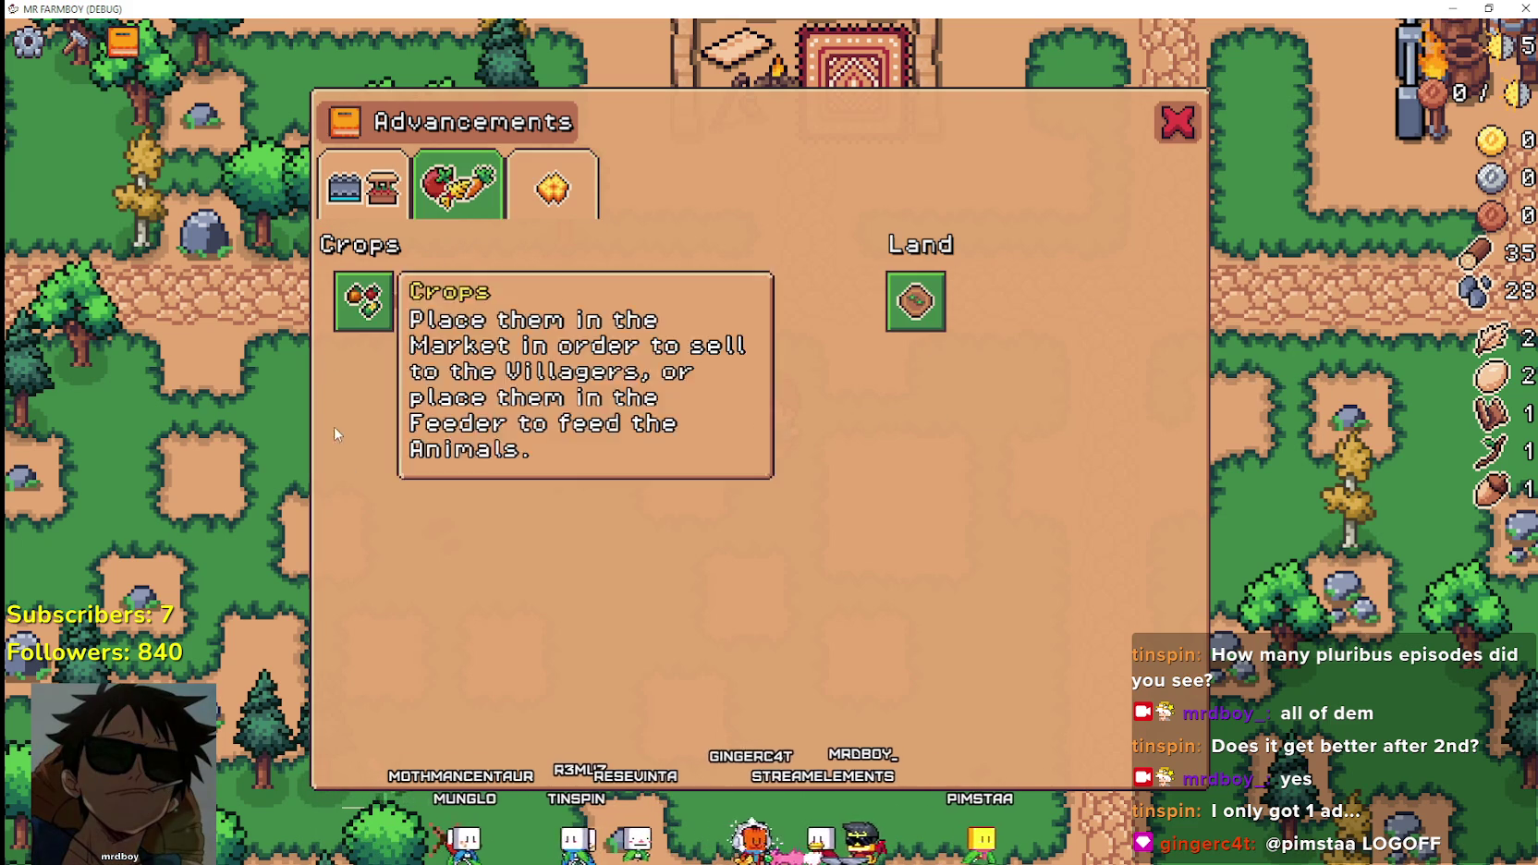
click(394, 214)
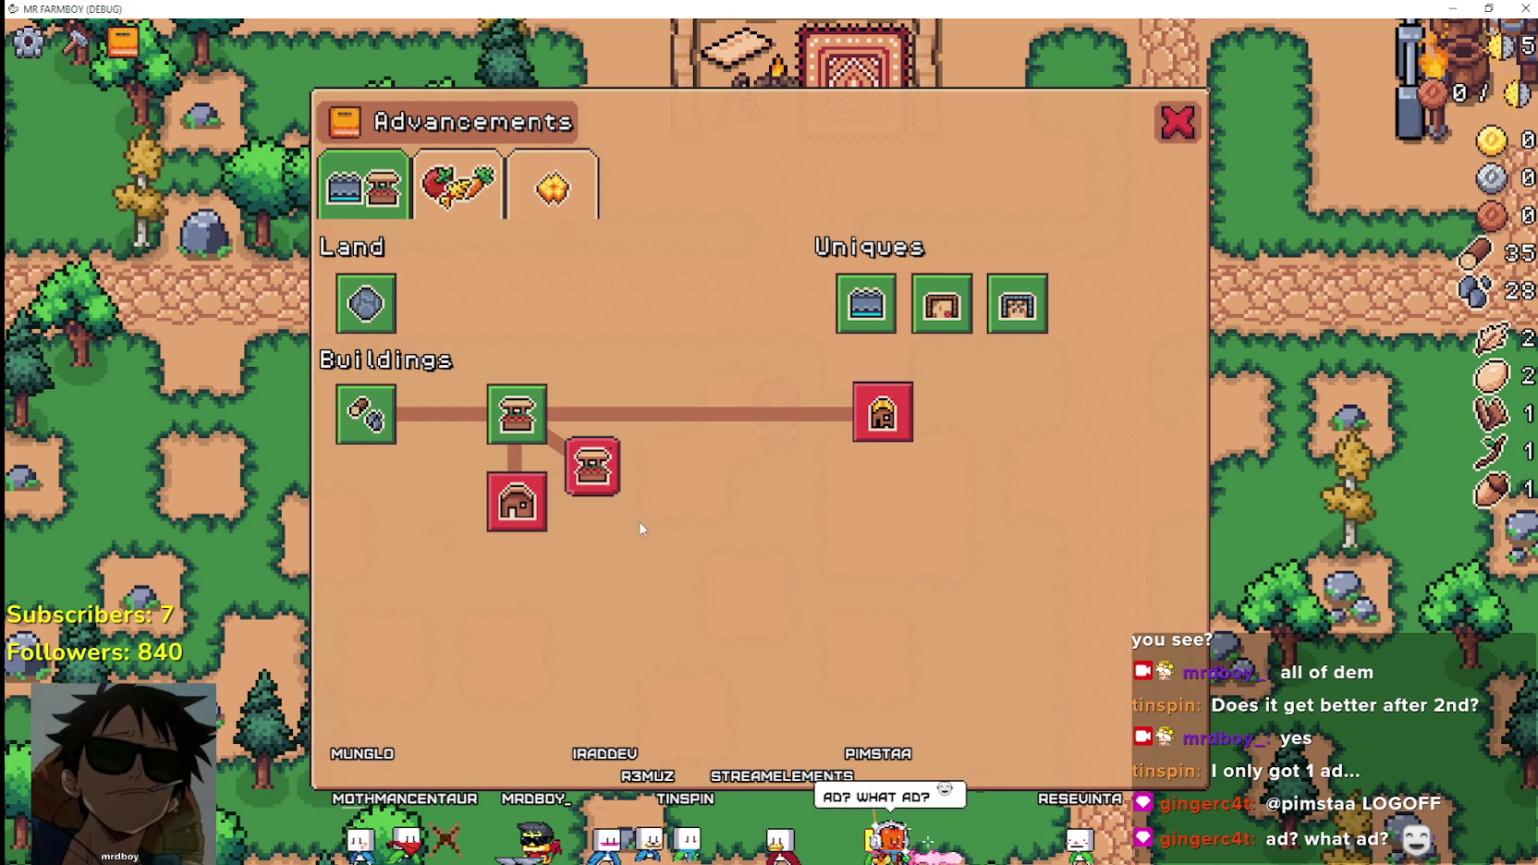
Close the Advancements window and open the Crafting panel on its Signs list.
mouse_move(511, 506)
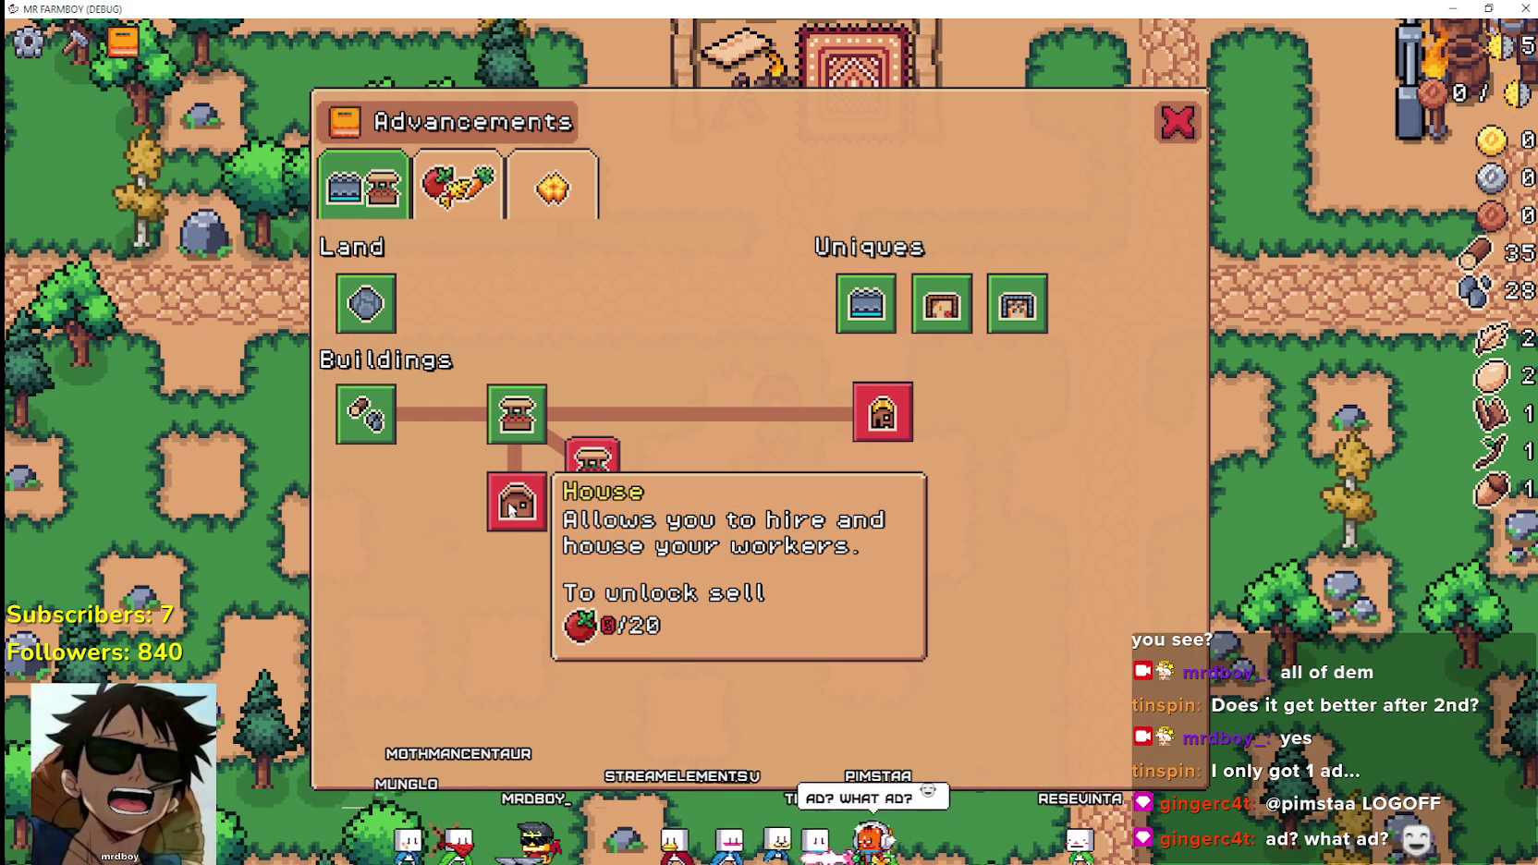
mouse_move(905, 426)
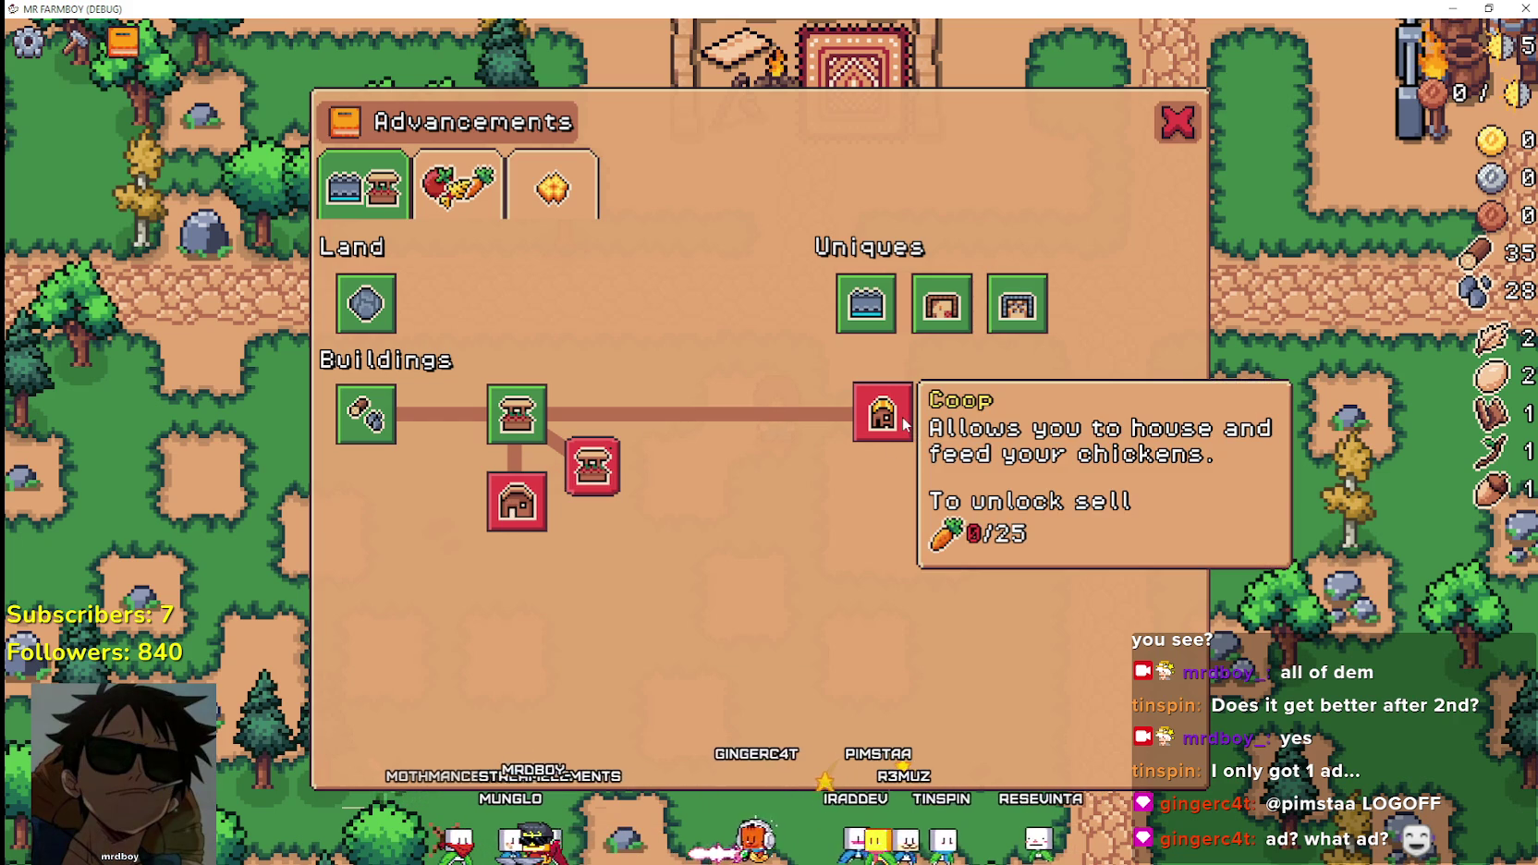
mouse_move(1041, 305)
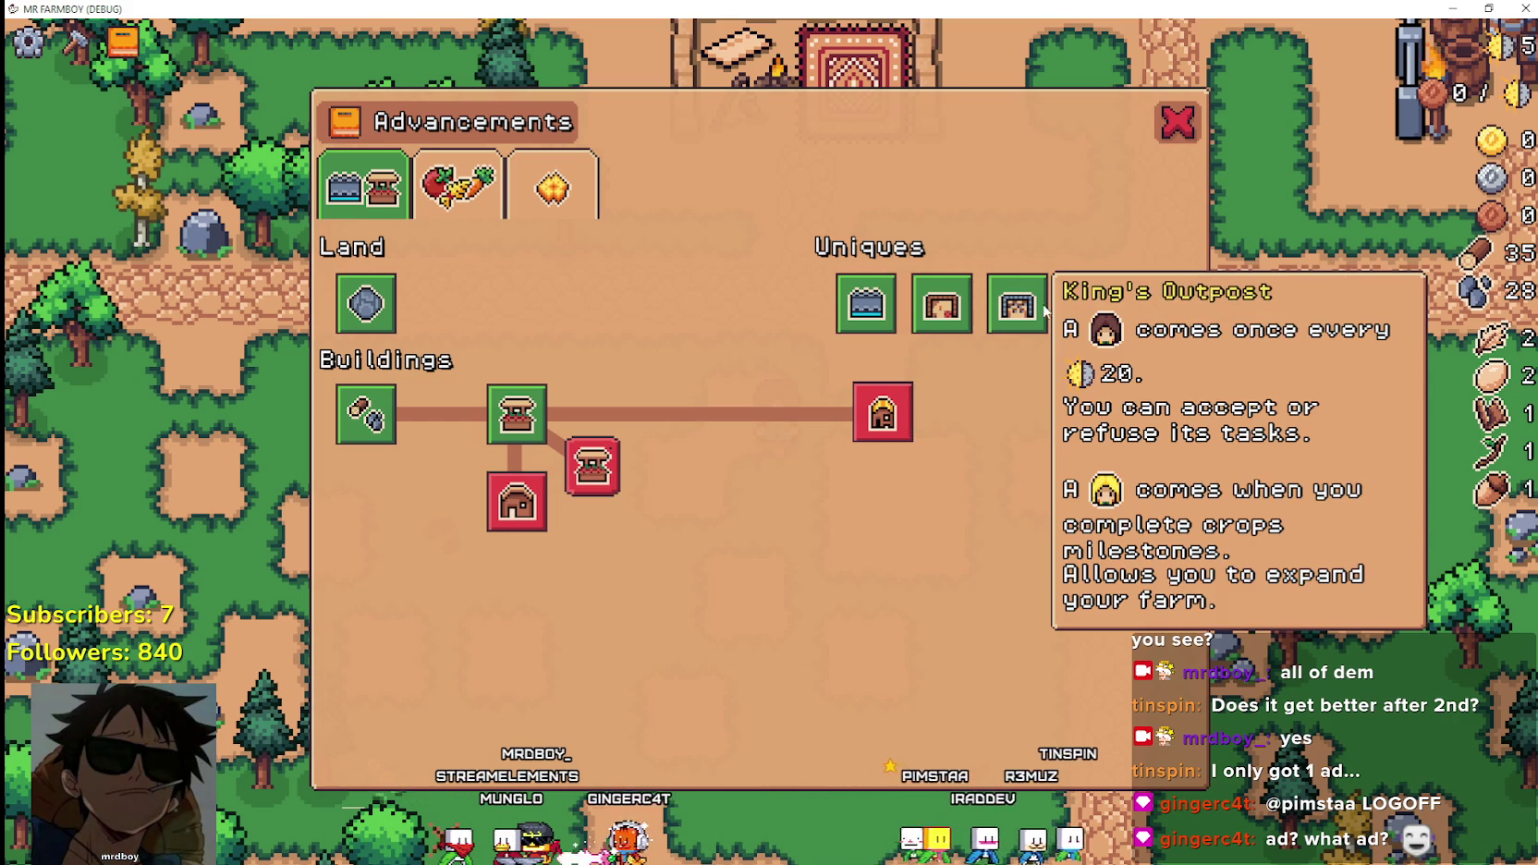
mouse_move(541, 530)
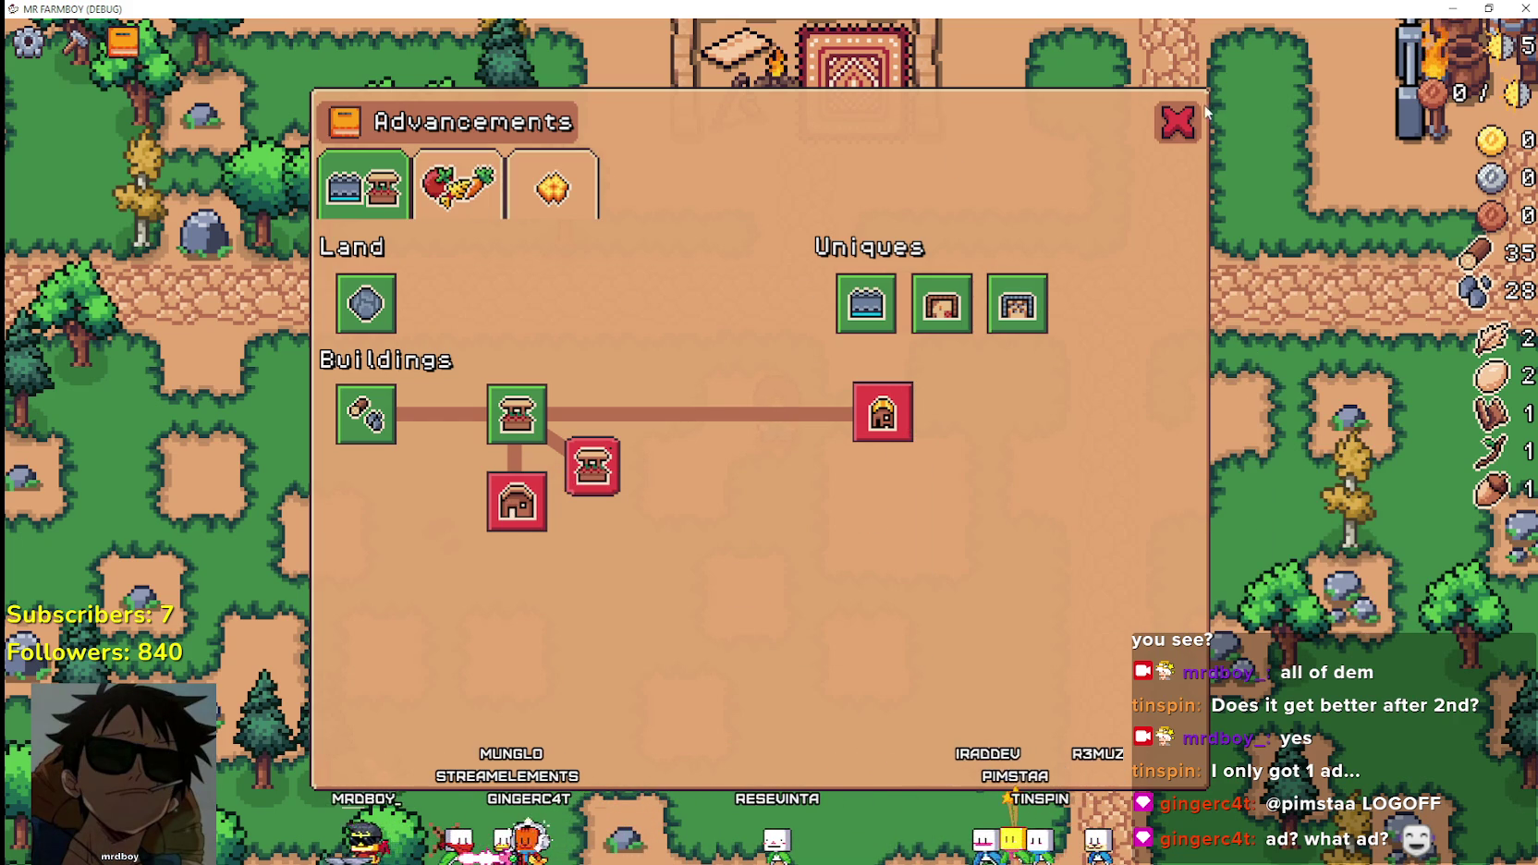
click(1177, 121)
click(75, 46)
scroll(212, 573, up, 5)
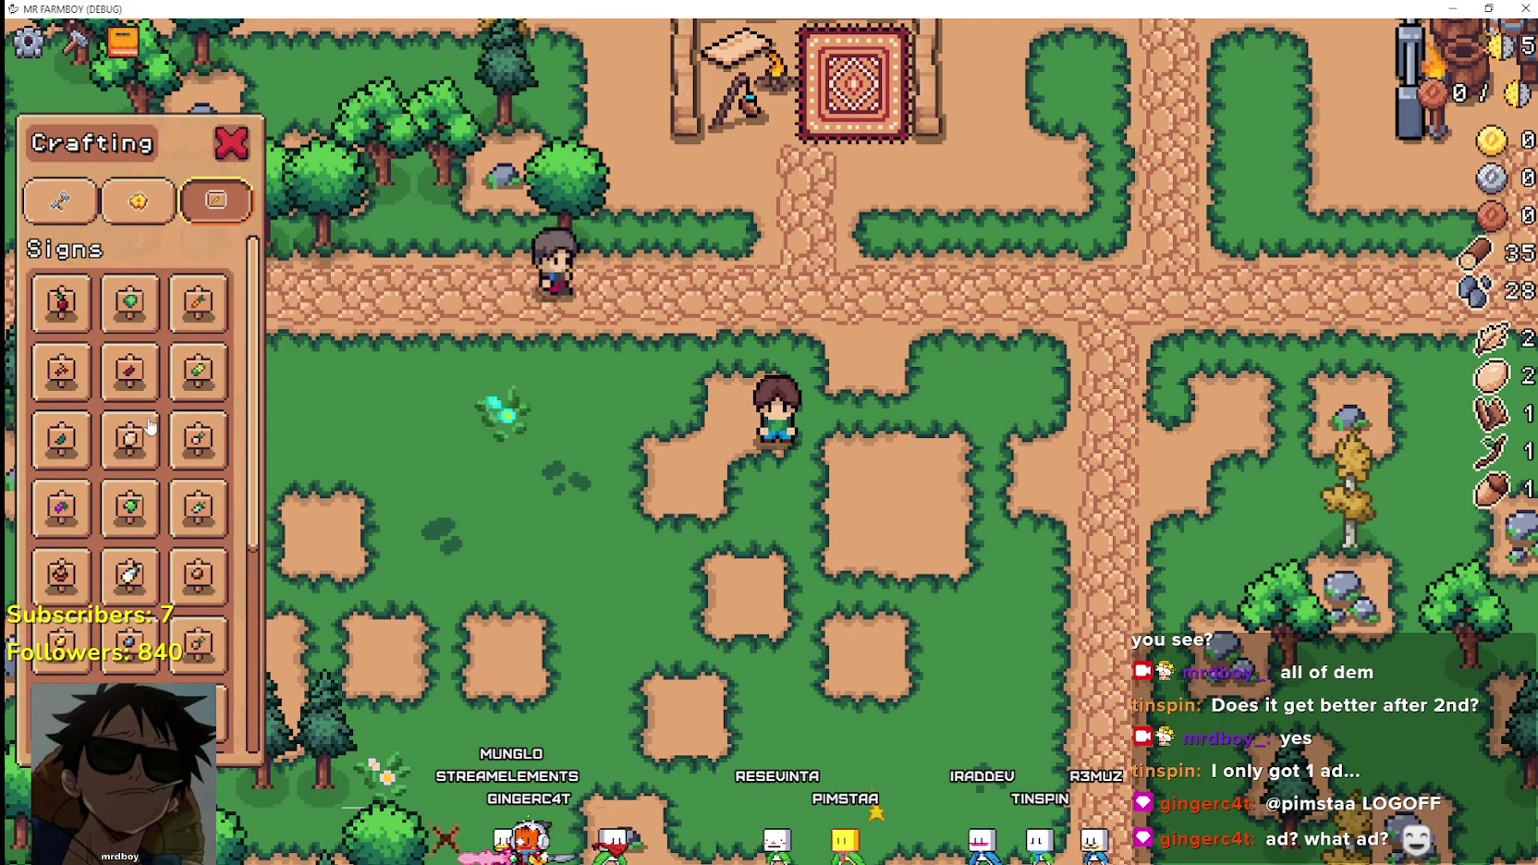
scroll(99, 489, down, 5)
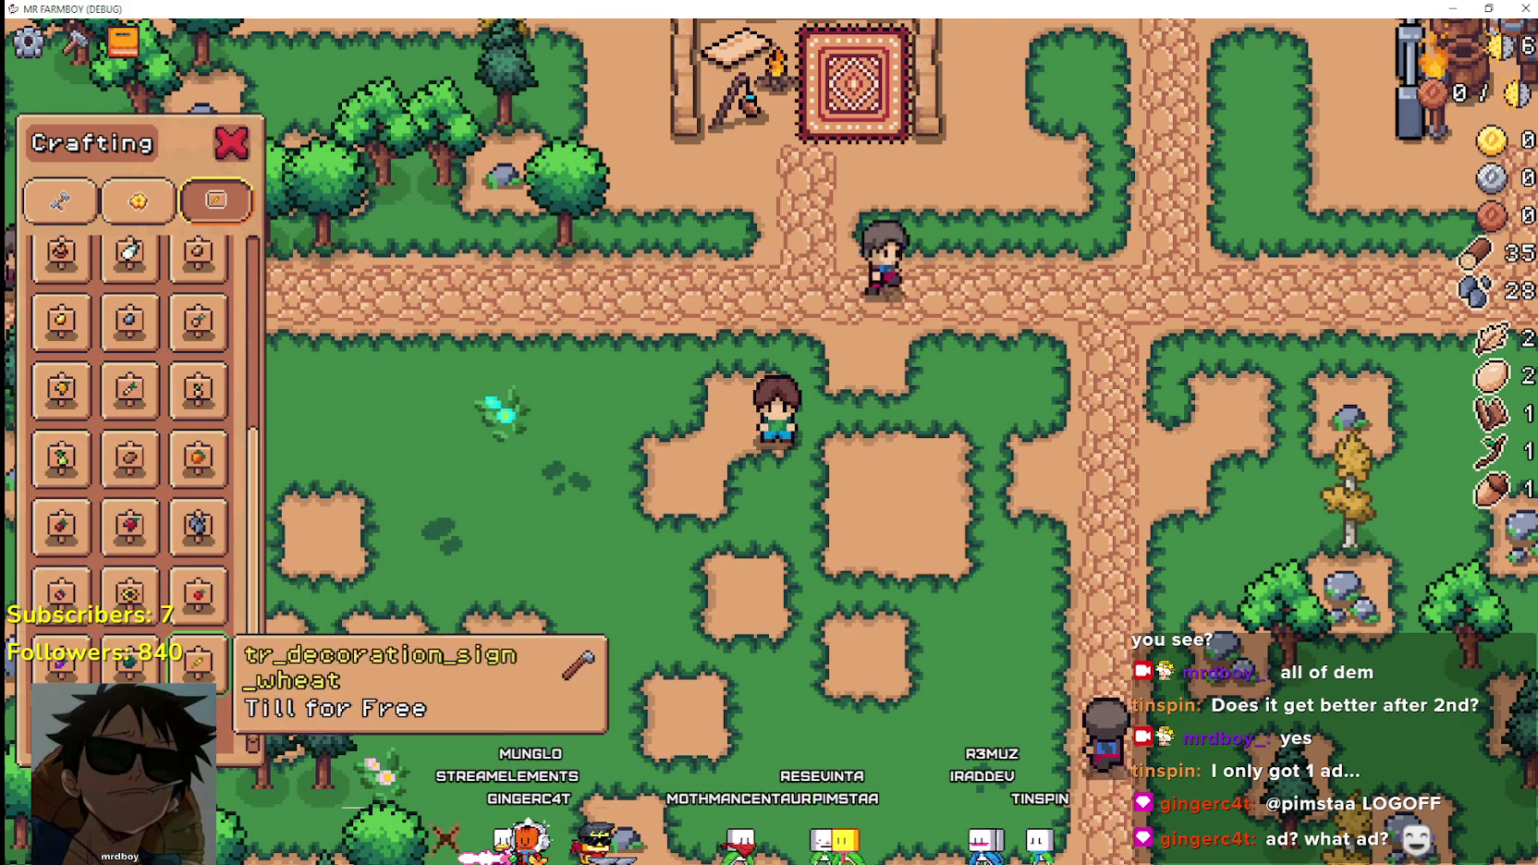
scroll(176, 647, up, 4)
scroll(176, 596, up, 2)
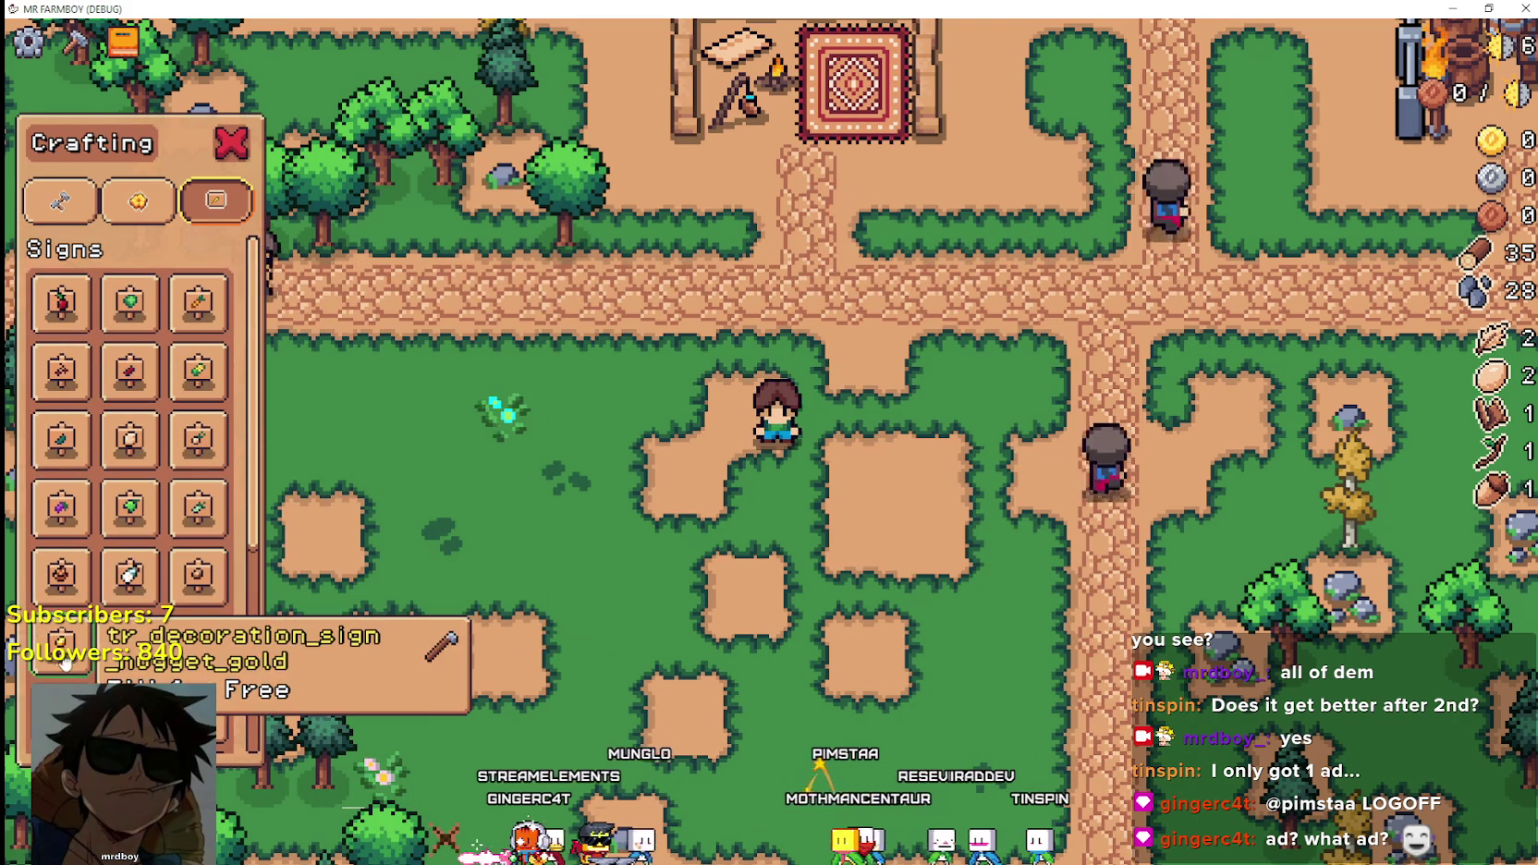
scroll(208, 651, down, 1)
scroll(211, 658, down, 1)
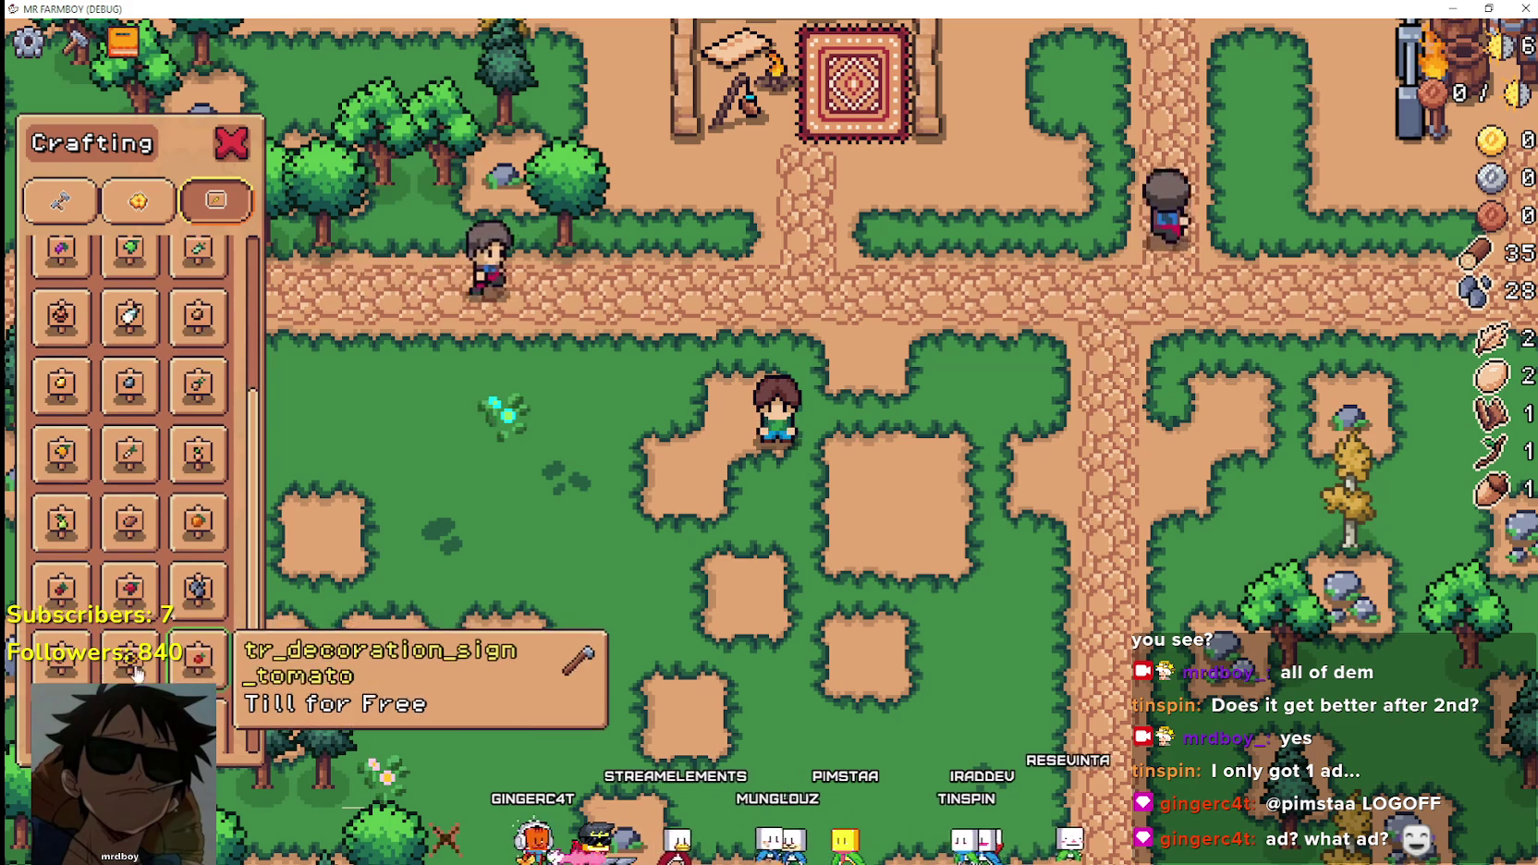
scroll(199, 647, up, 1)
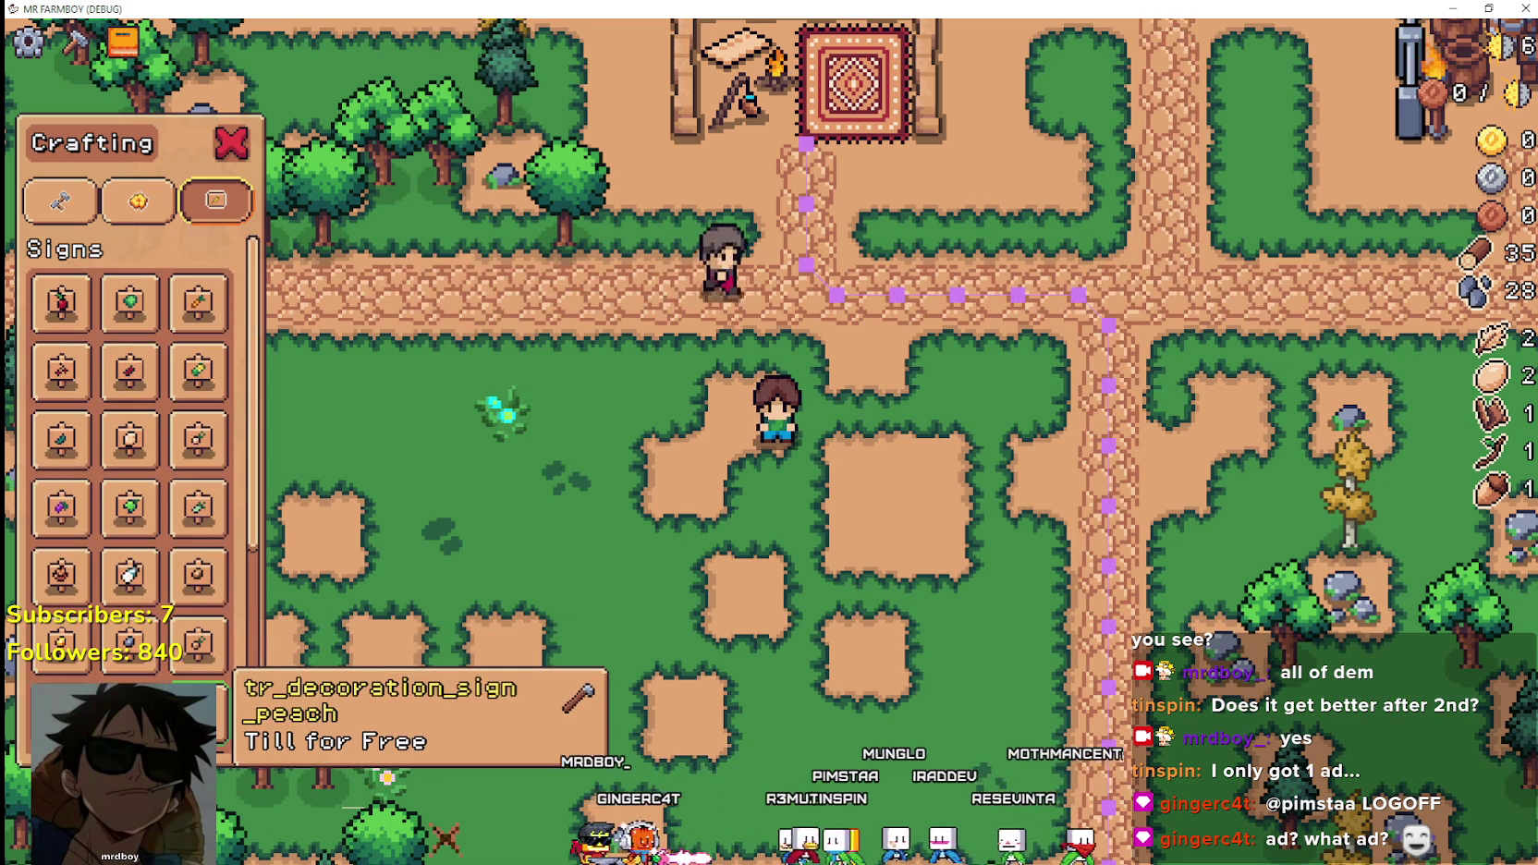
scroll(182, 511, down, 4)
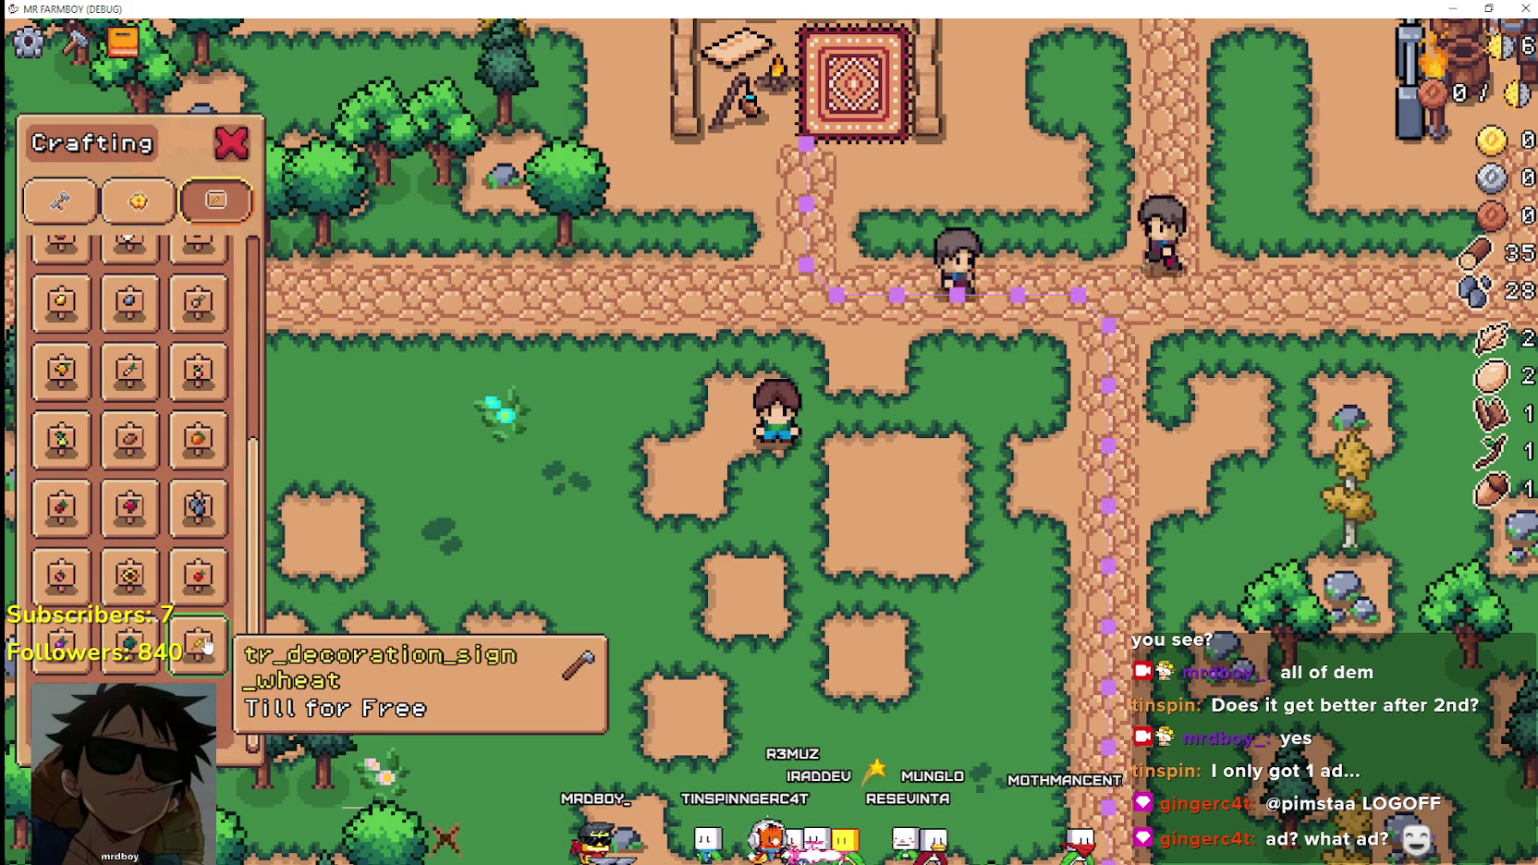
scroll(202, 638, down, 1)
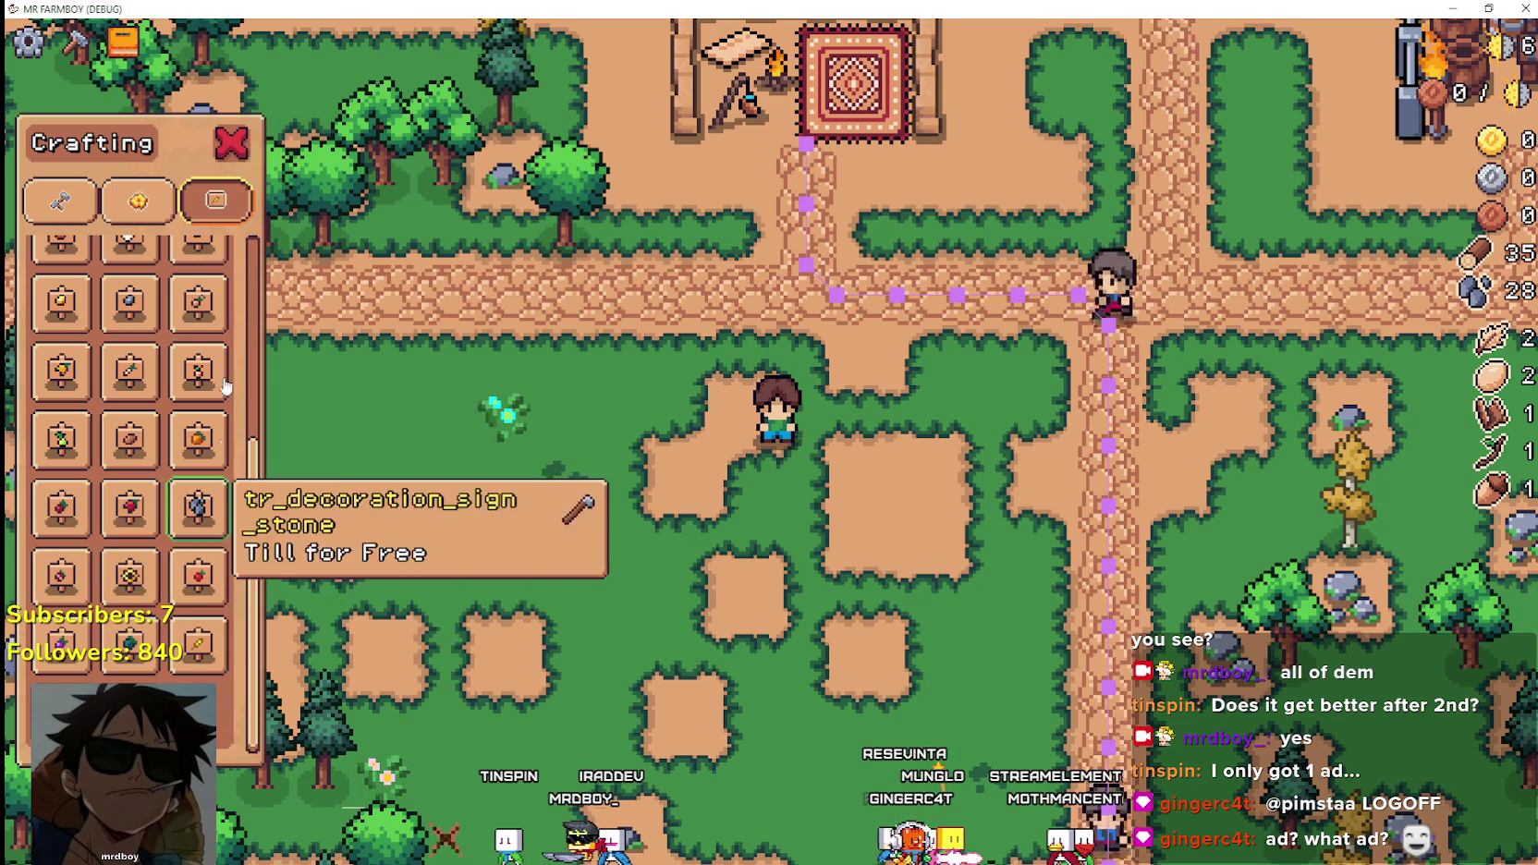
click(231, 143)
click(123, 42)
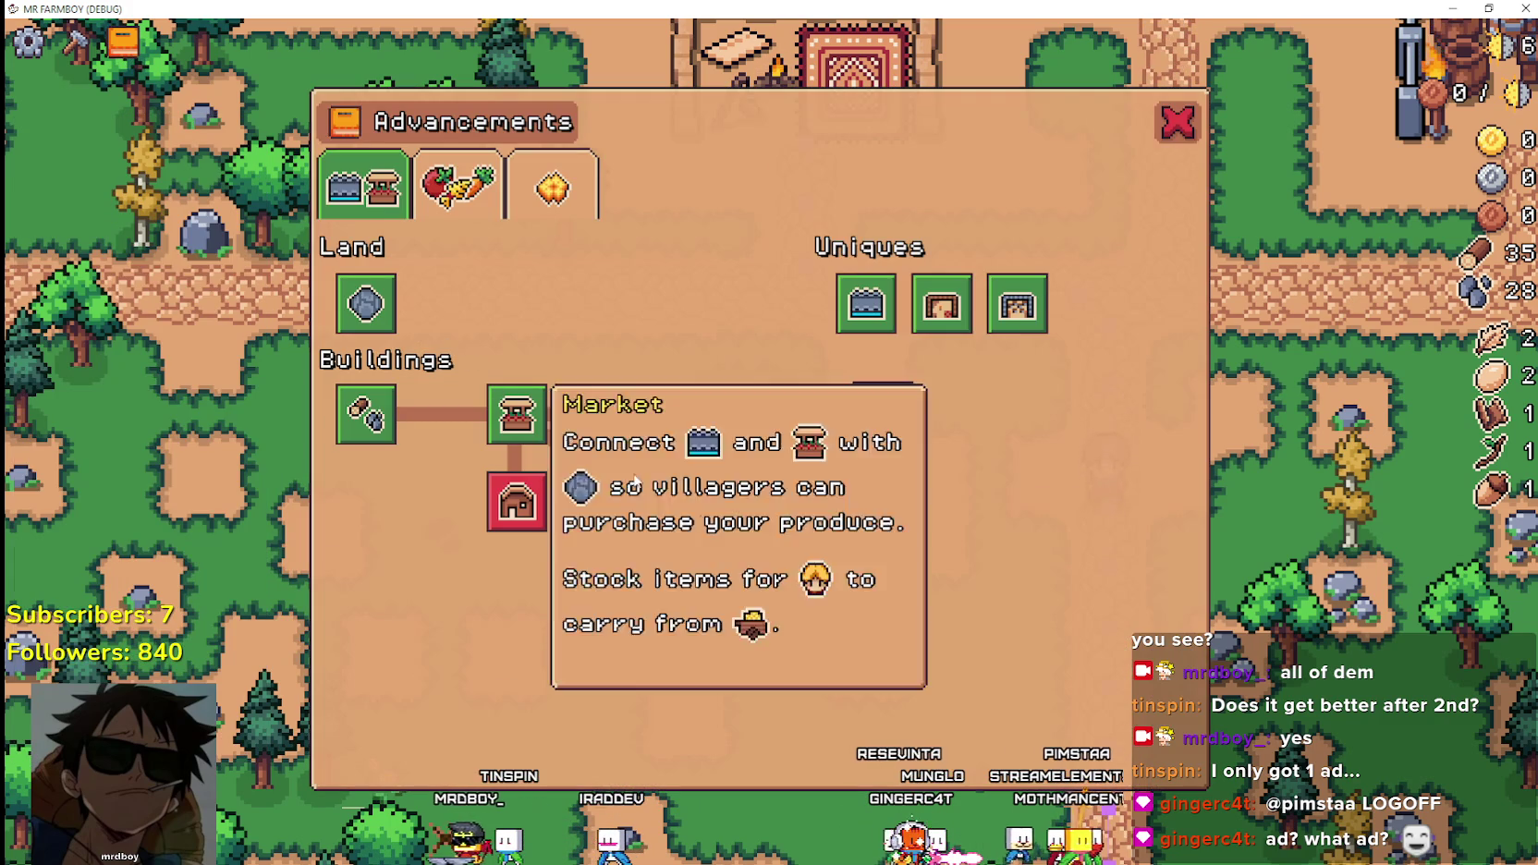
Compare the Crops and Decorations advancements, then close Advancements and open Crafting's Signs list.
click(457, 184)
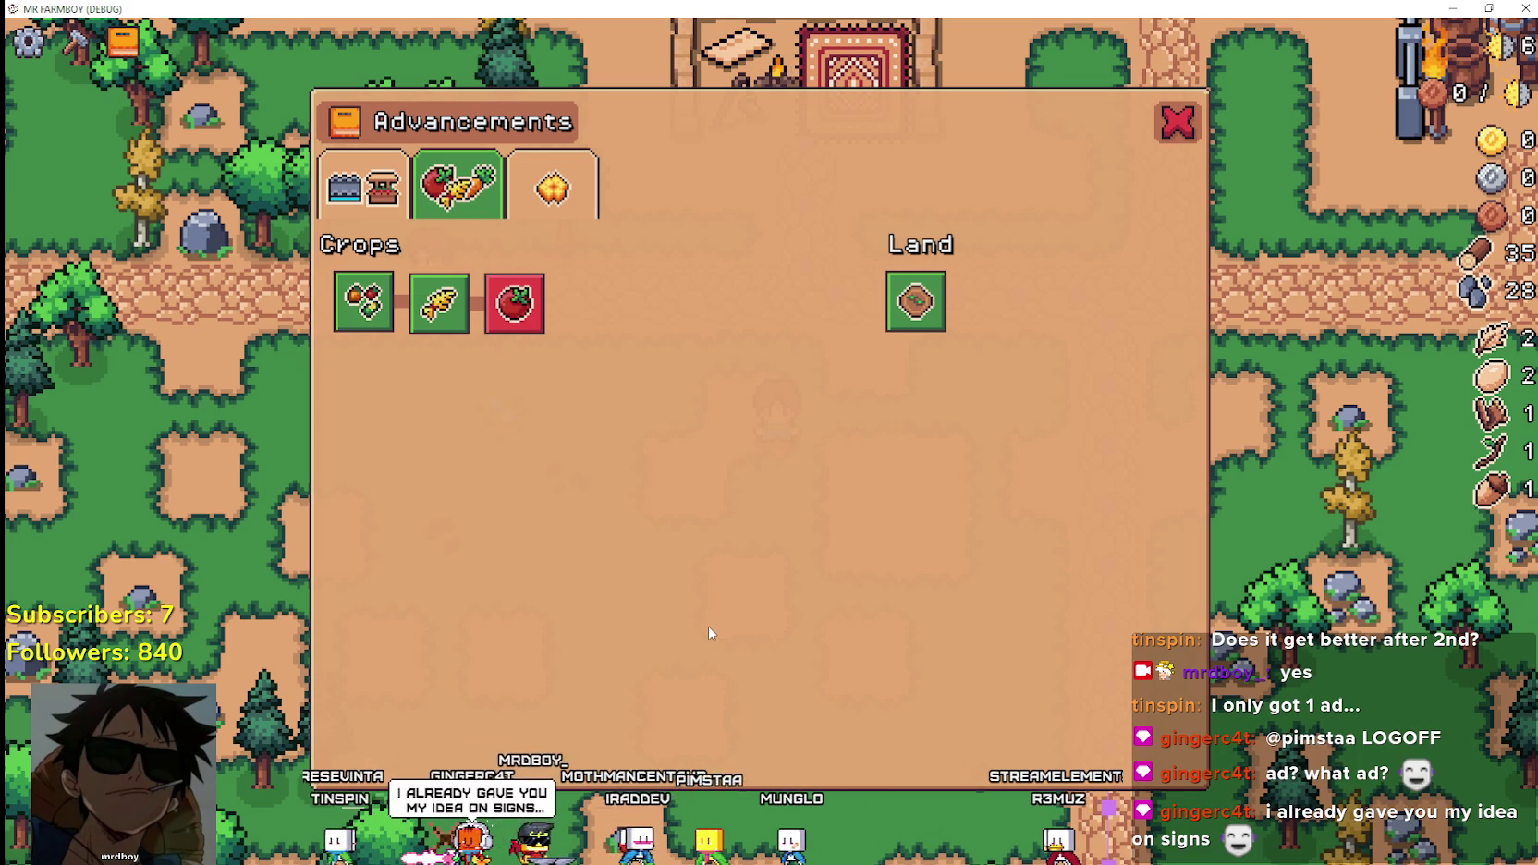
click(553, 185)
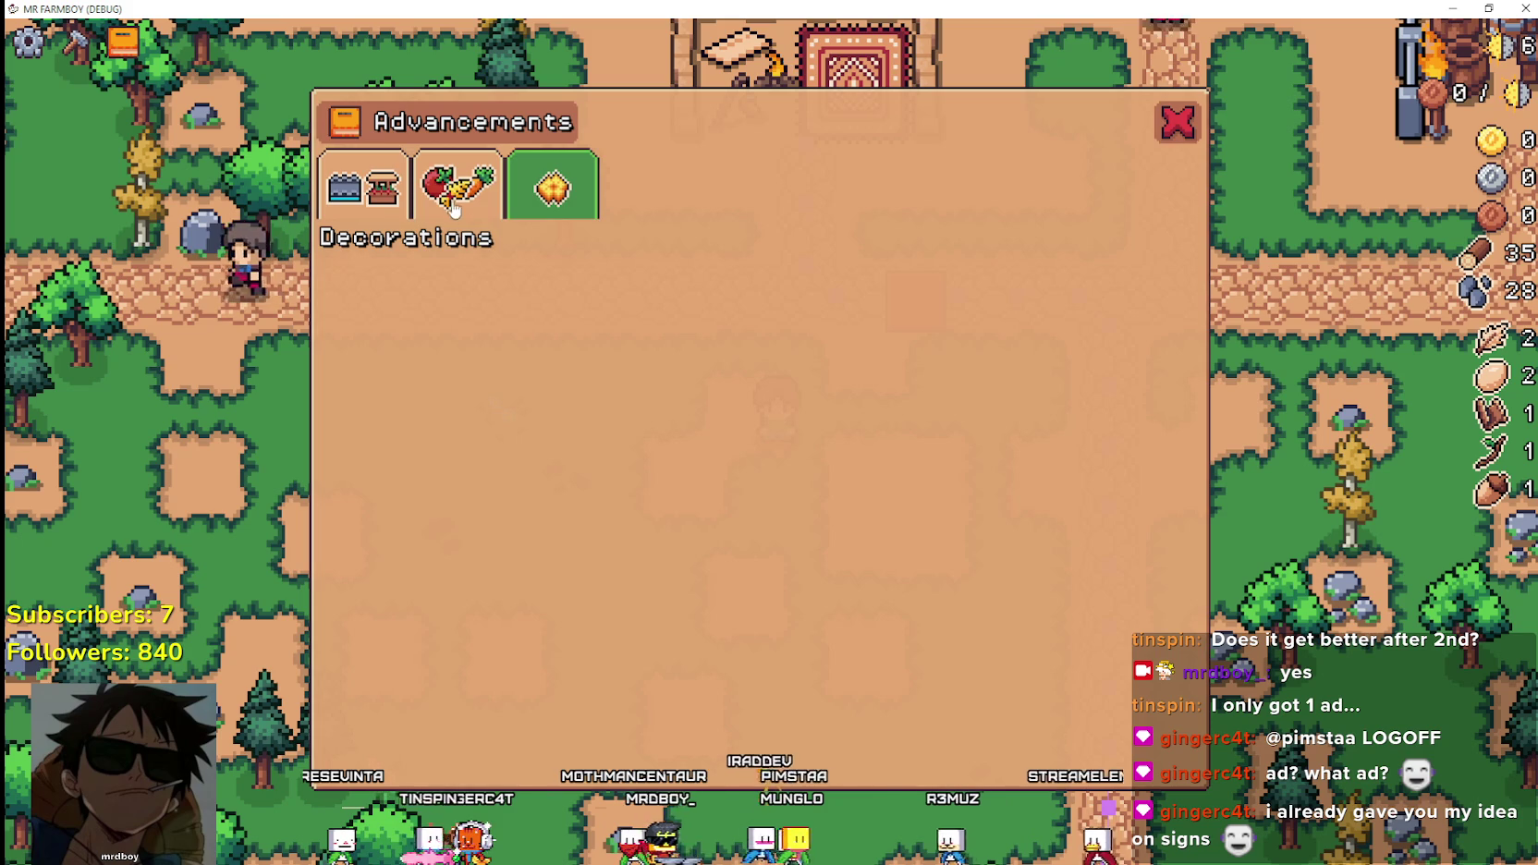
click(472, 185)
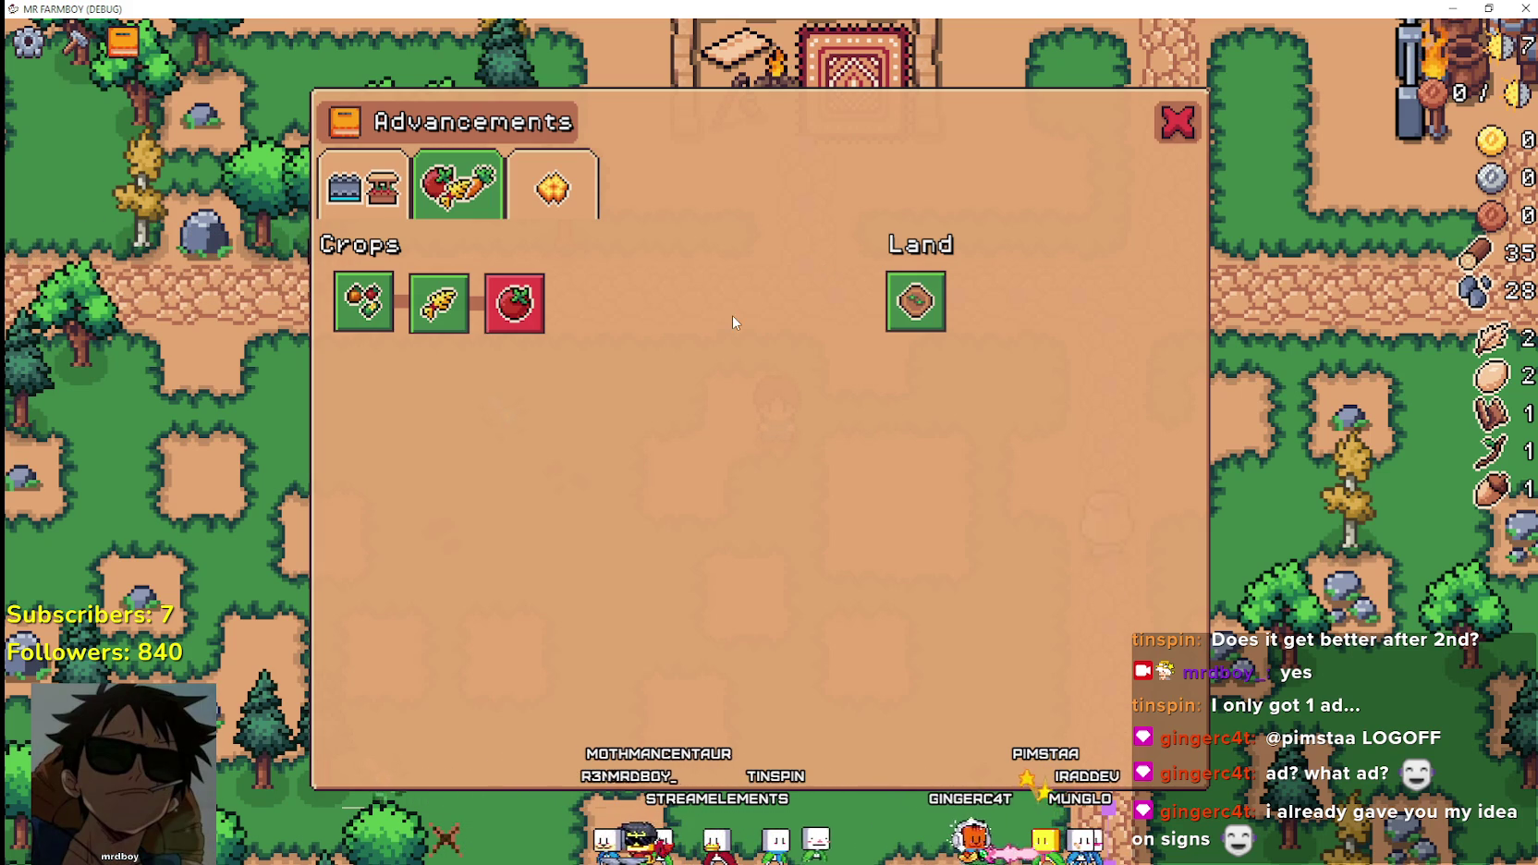
click(123, 44)
click(123, 43)
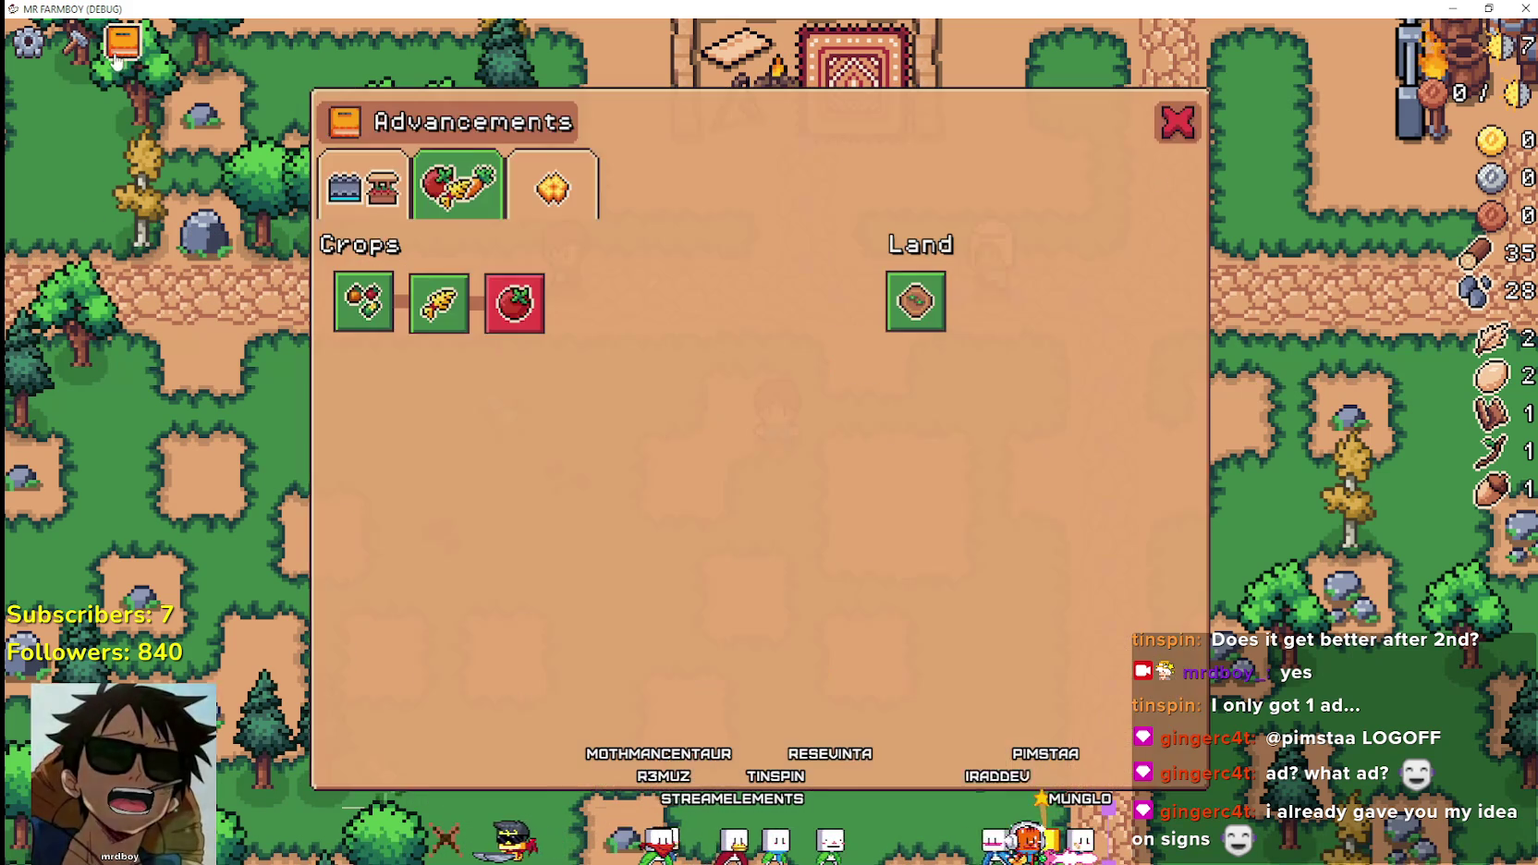
click(123, 43)
click(90, 54)
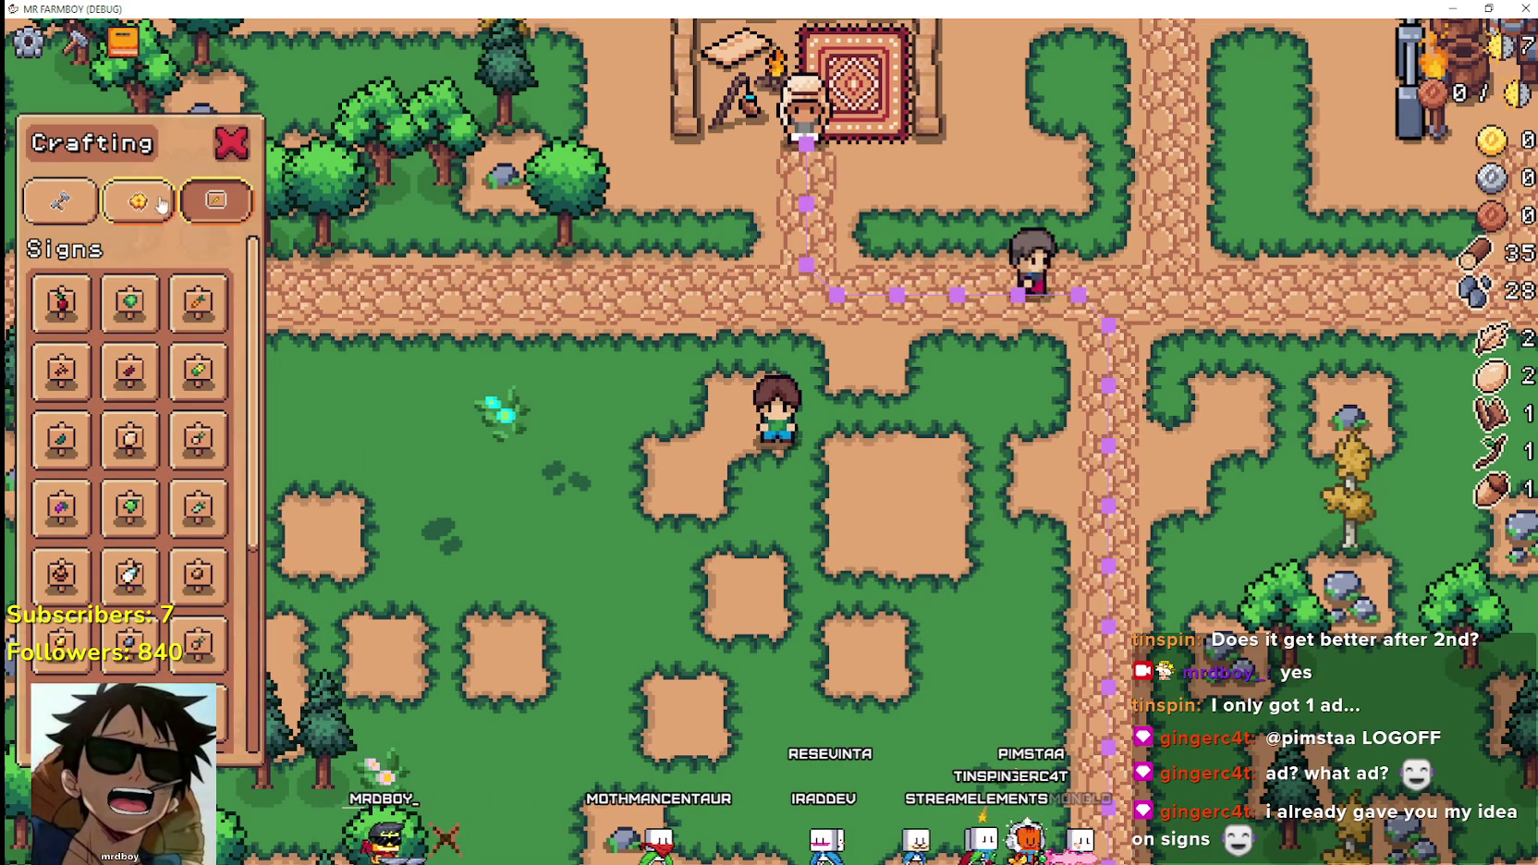
Scroll through the Crafting panel's sign recipes.
scroll(200, 426, down, 3)
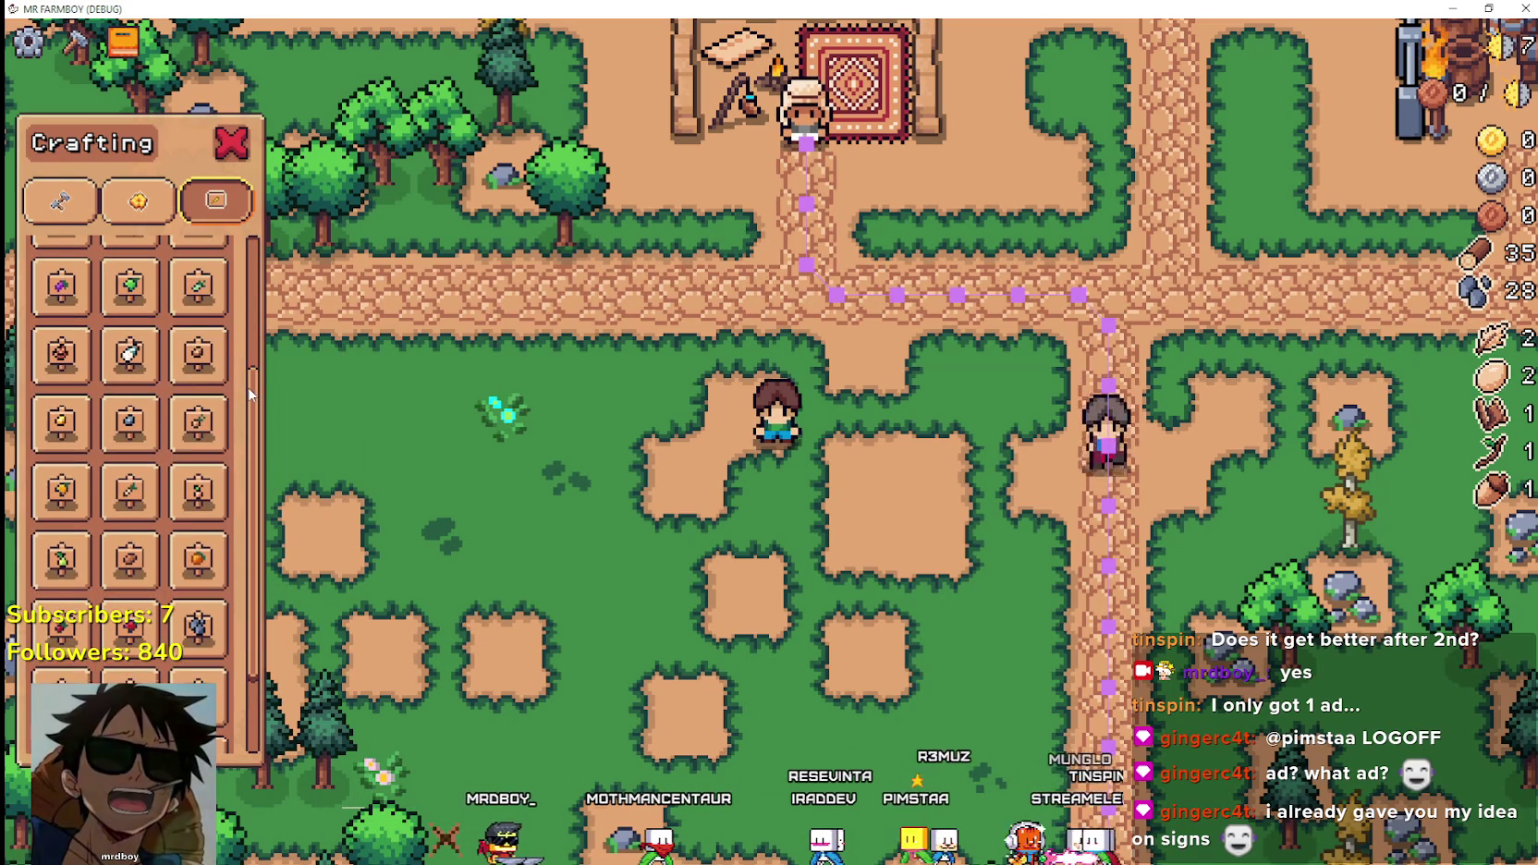
scroll(199, 517, up, 2)
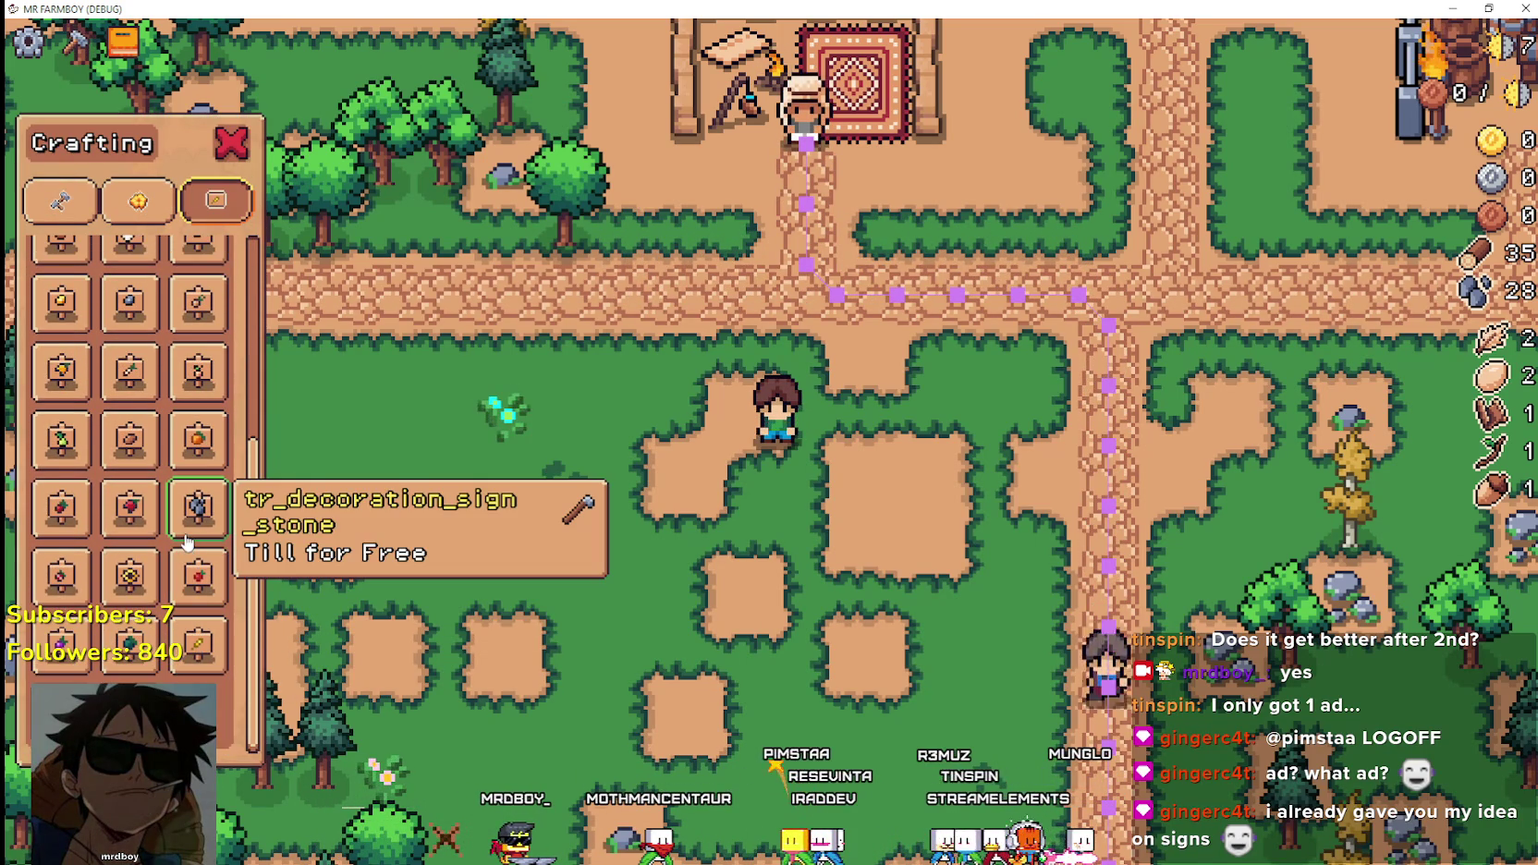
scroll(199, 520, up, 1)
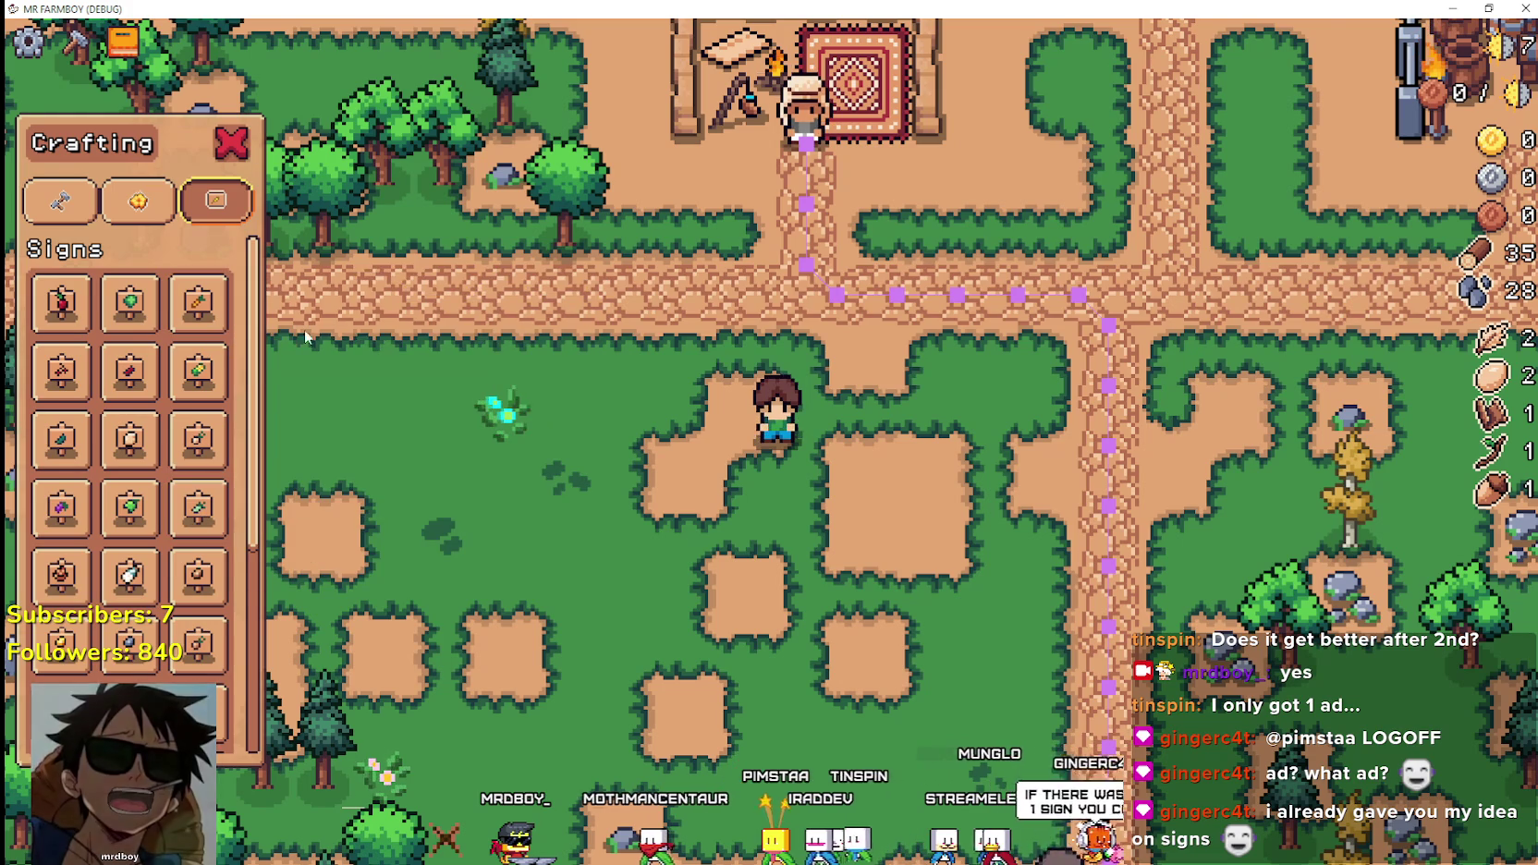
scroll(901, 476, up, 1)
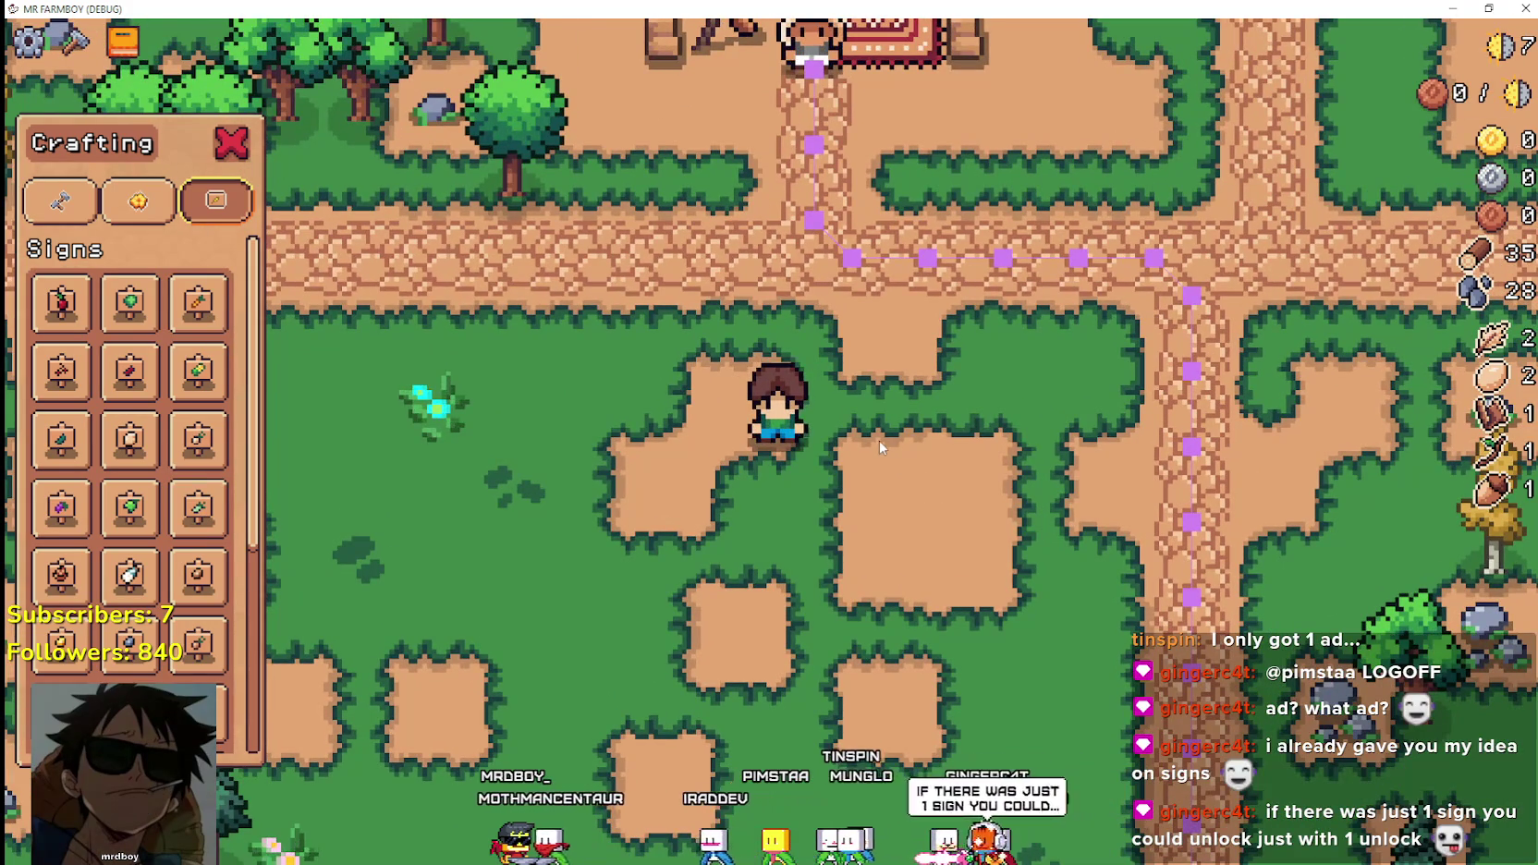
scroll(852, 453, down, 1)
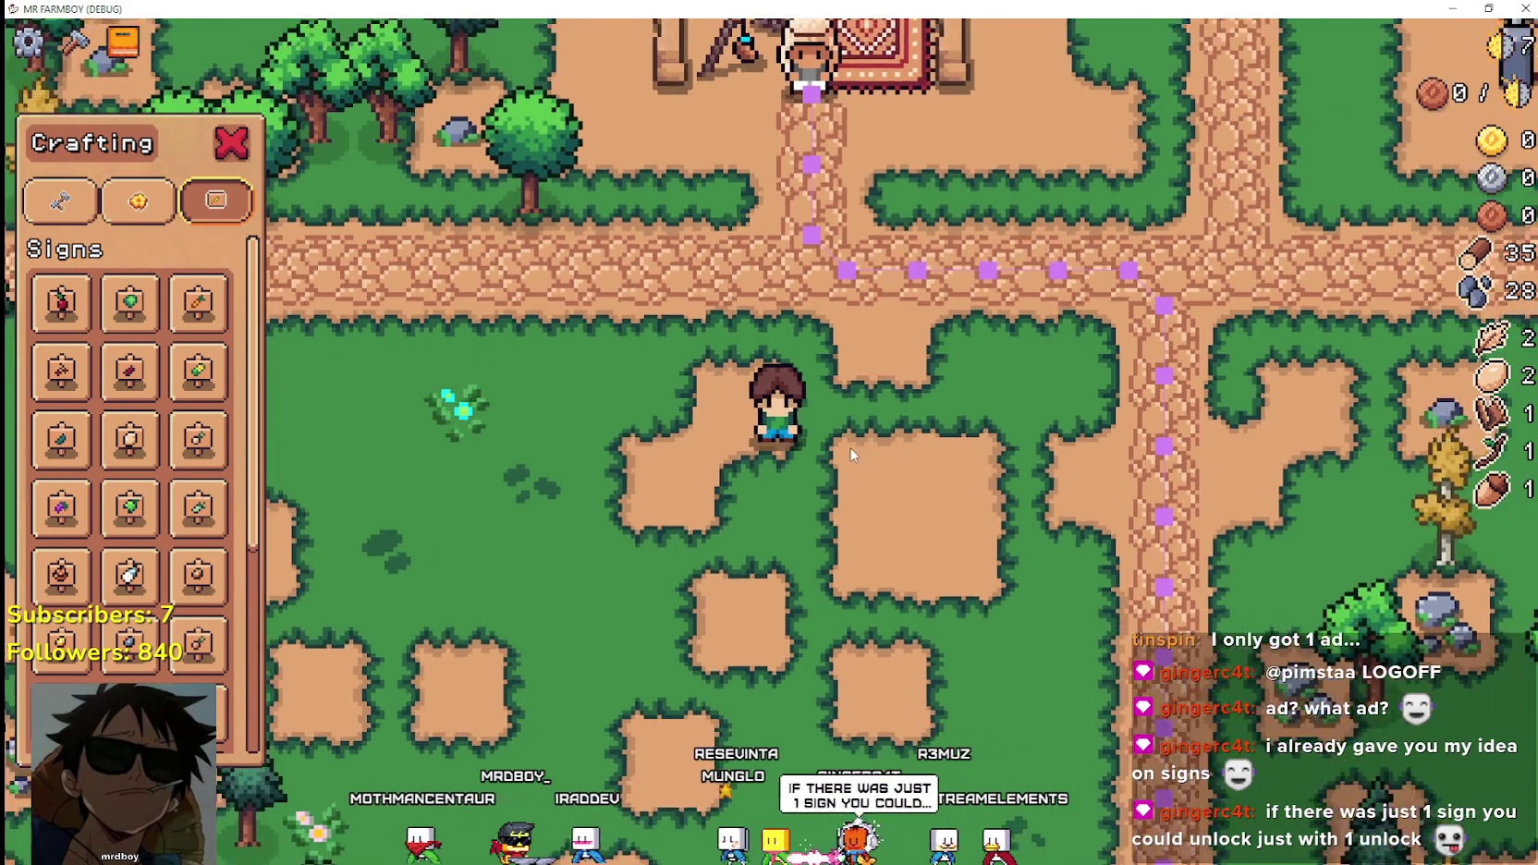
scroll(846, 443, up, 1)
scroll(312, 488, up, 1)
scroll(237, 507, down, 1)
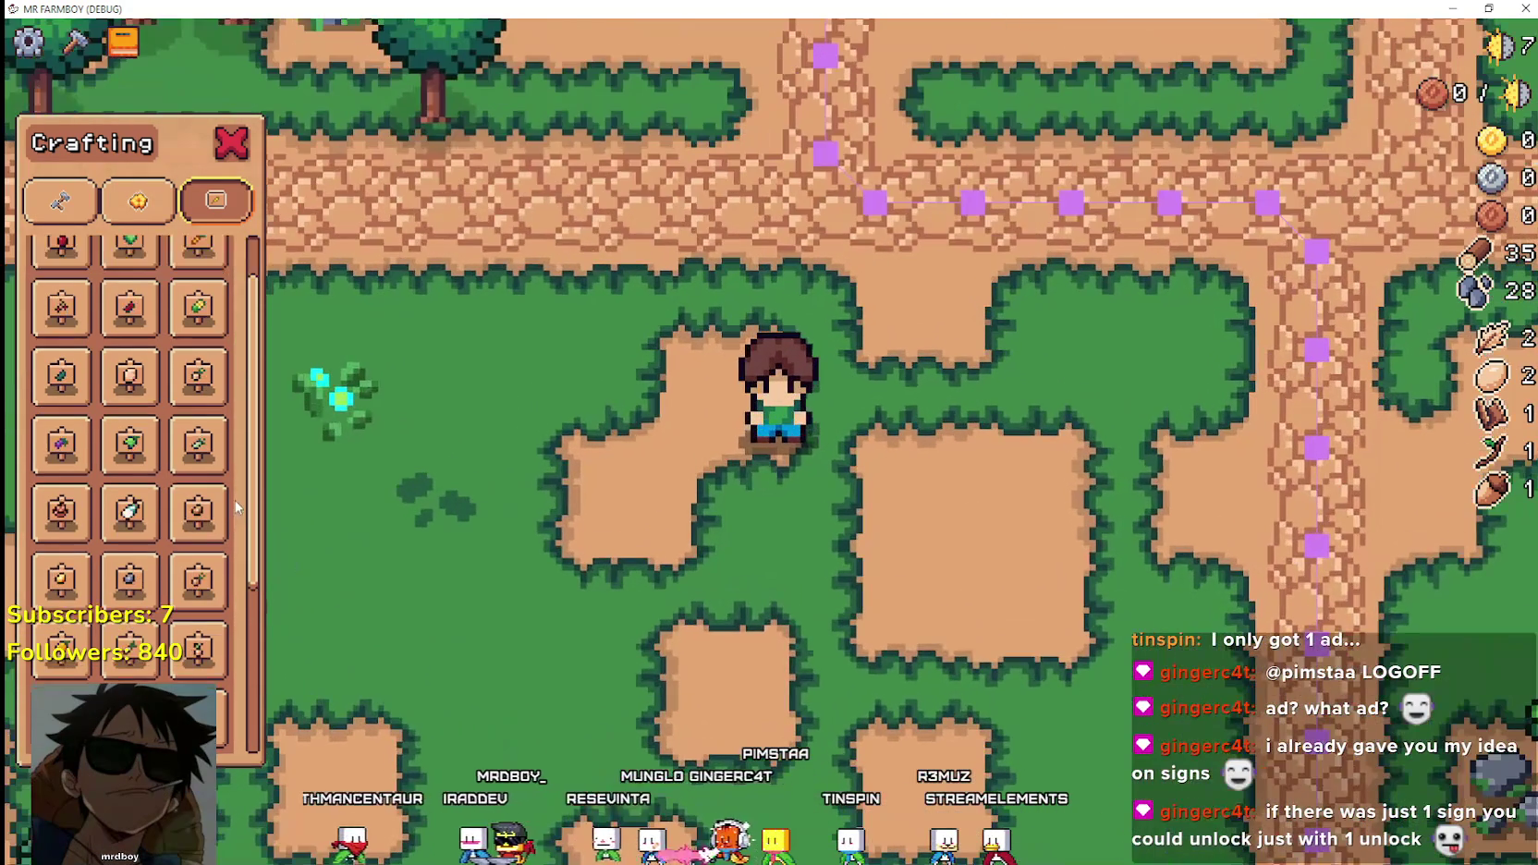
scroll(237, 507, down, 3)
scroll(514, 602, down, 2)
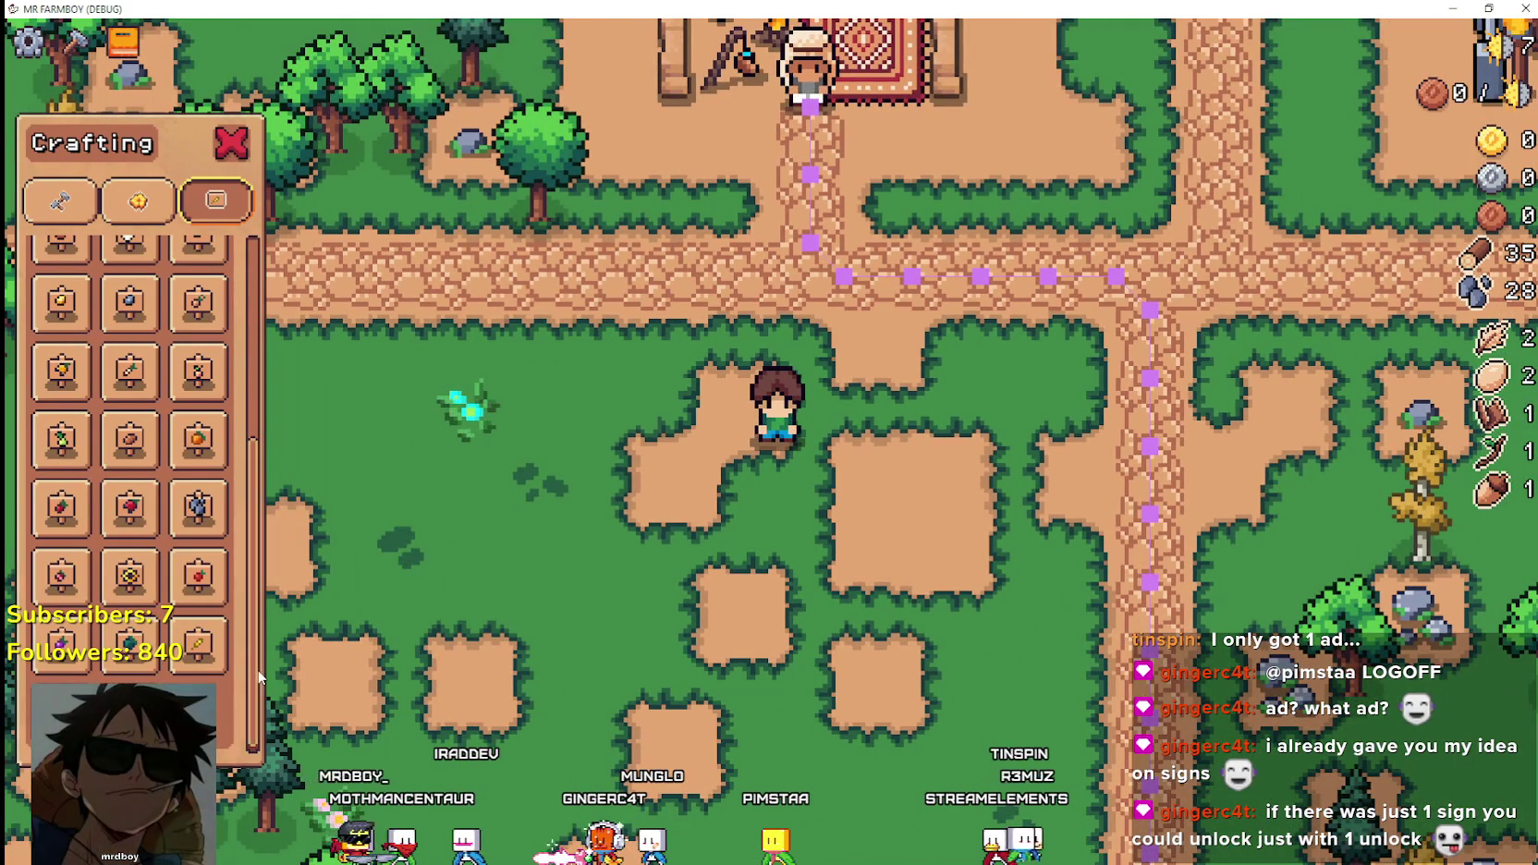
Switch between the decorations, land/buildings and signs crafting categories, then open Advancements.
click(130, 205)
click(32, 212)
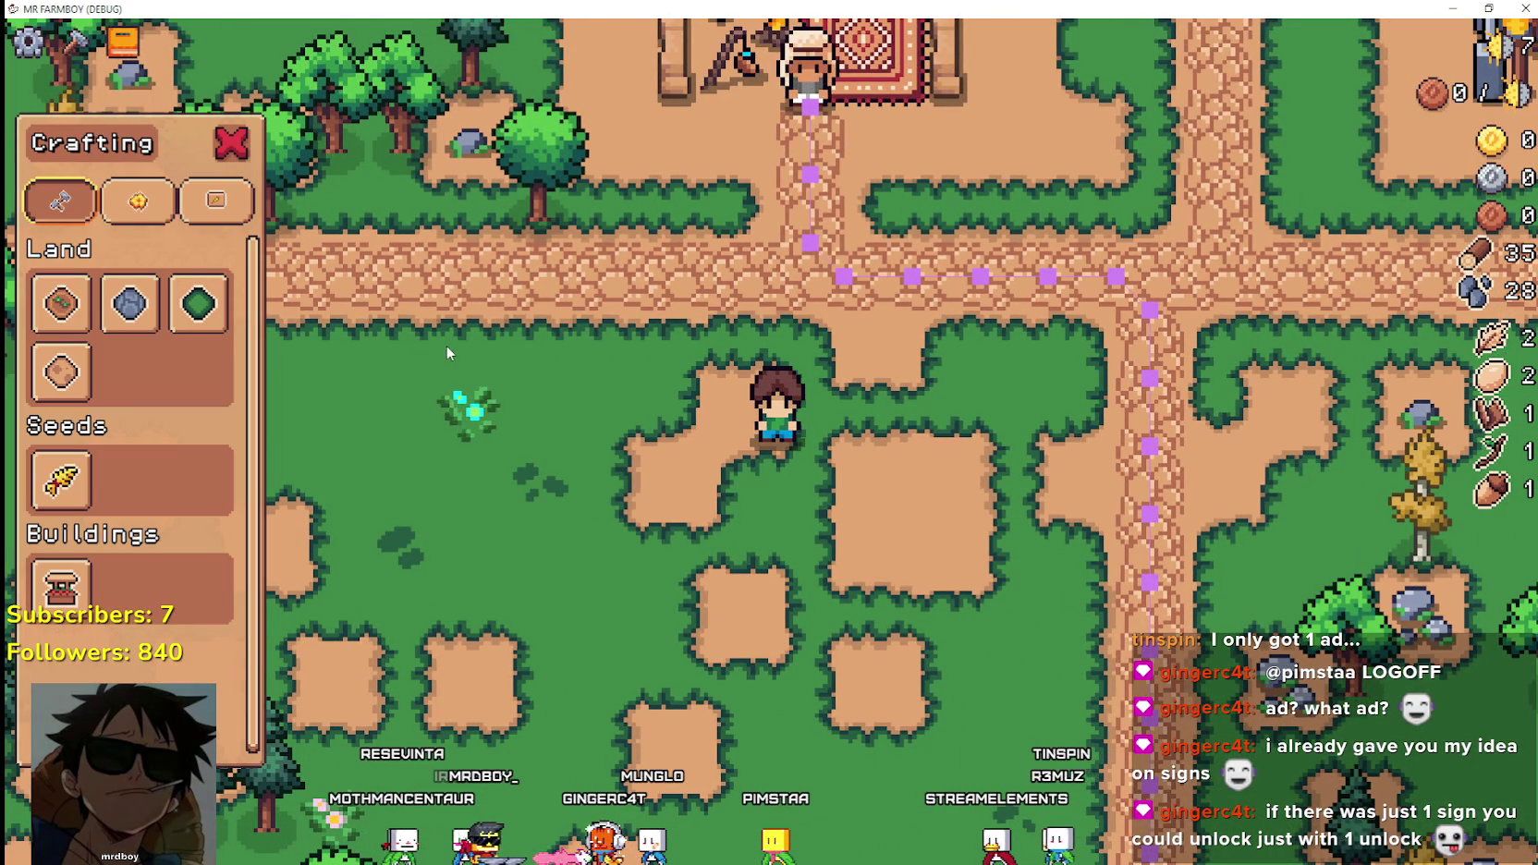
click(223, 205)
click(131, 61)
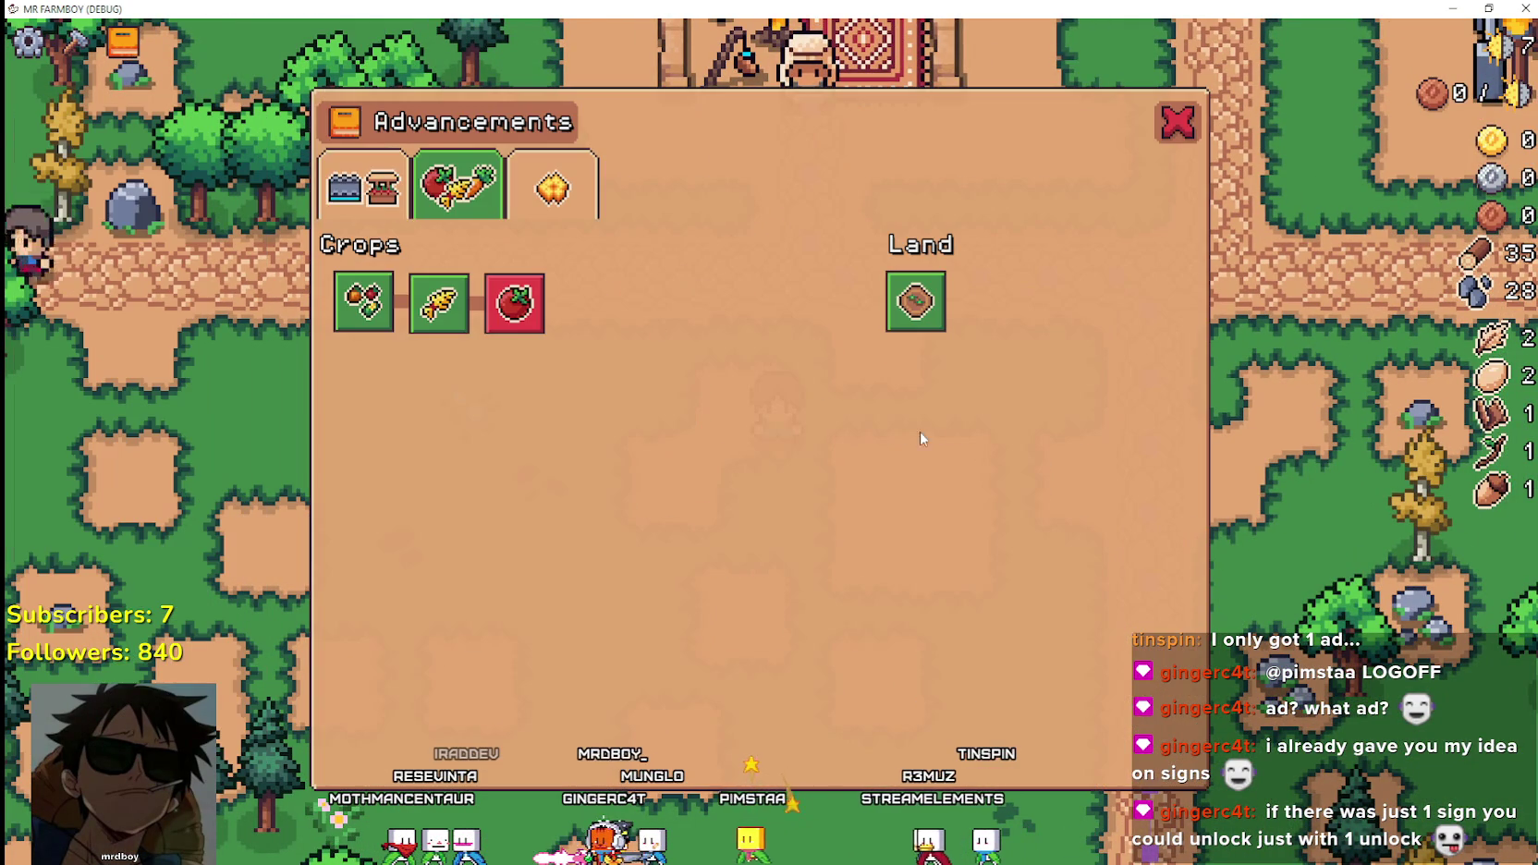
Look through the Crops, Decorations and land-and-buildings advancement categories.
click(467, 183)
click(379, 189)
click(385, 191)
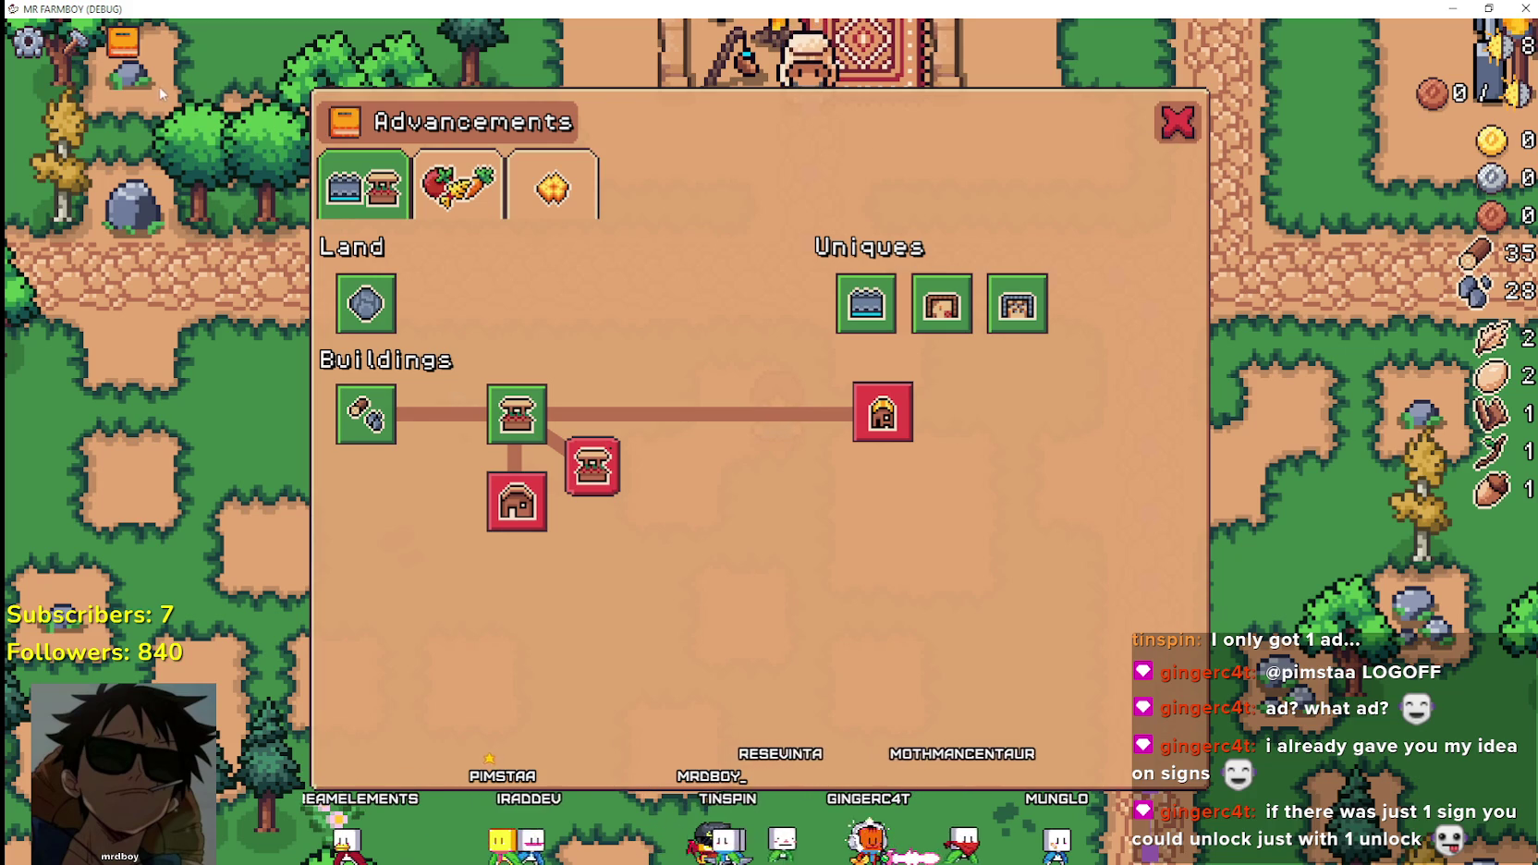
Open Crafting, scroll through the sign recipes, then close the panel.
click(69, 44)
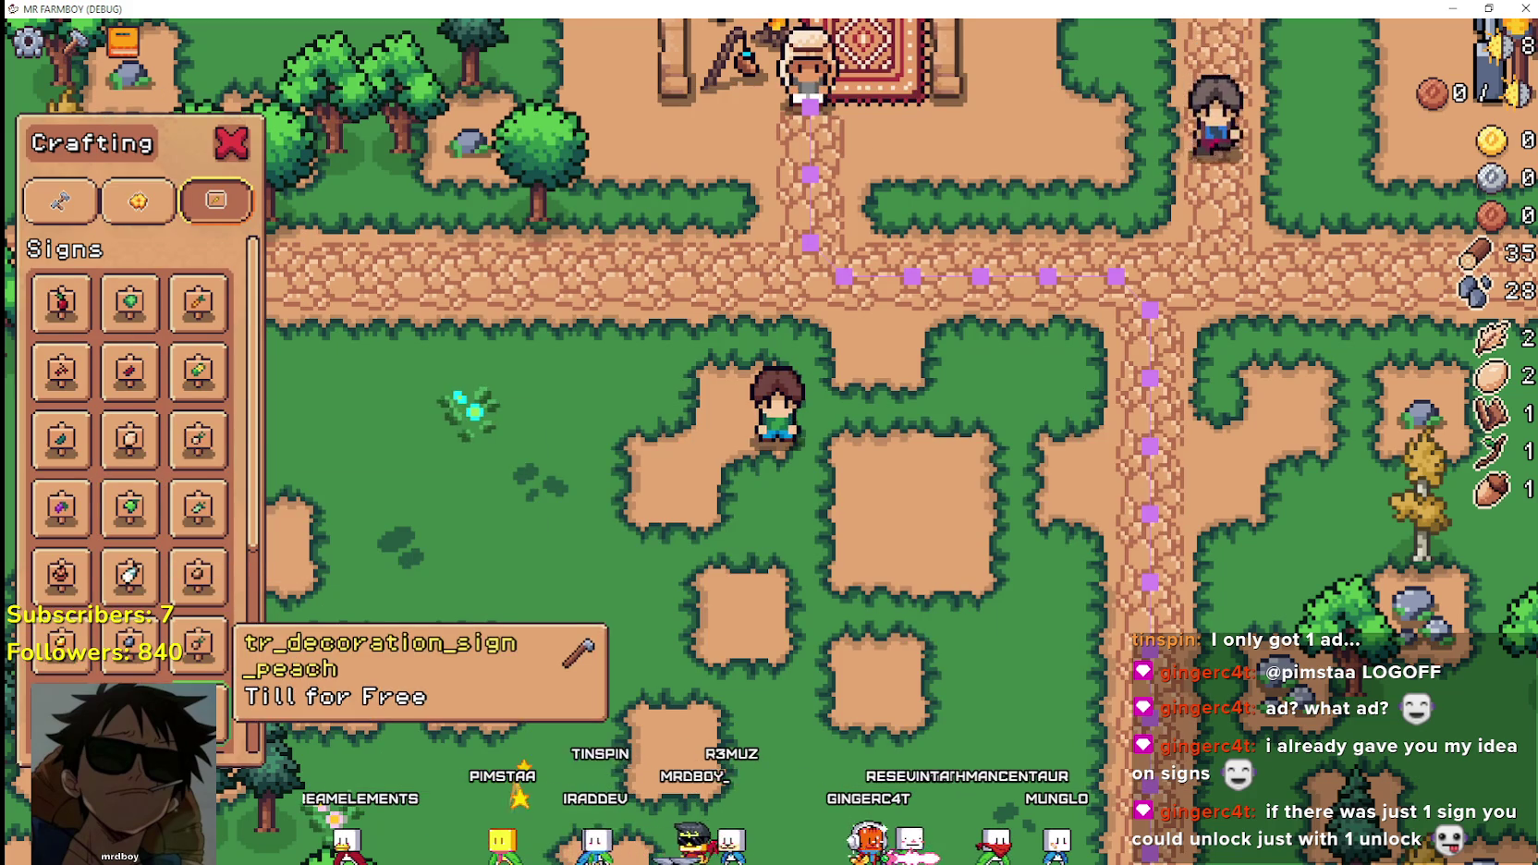
scroll(197, 657, down, 3)
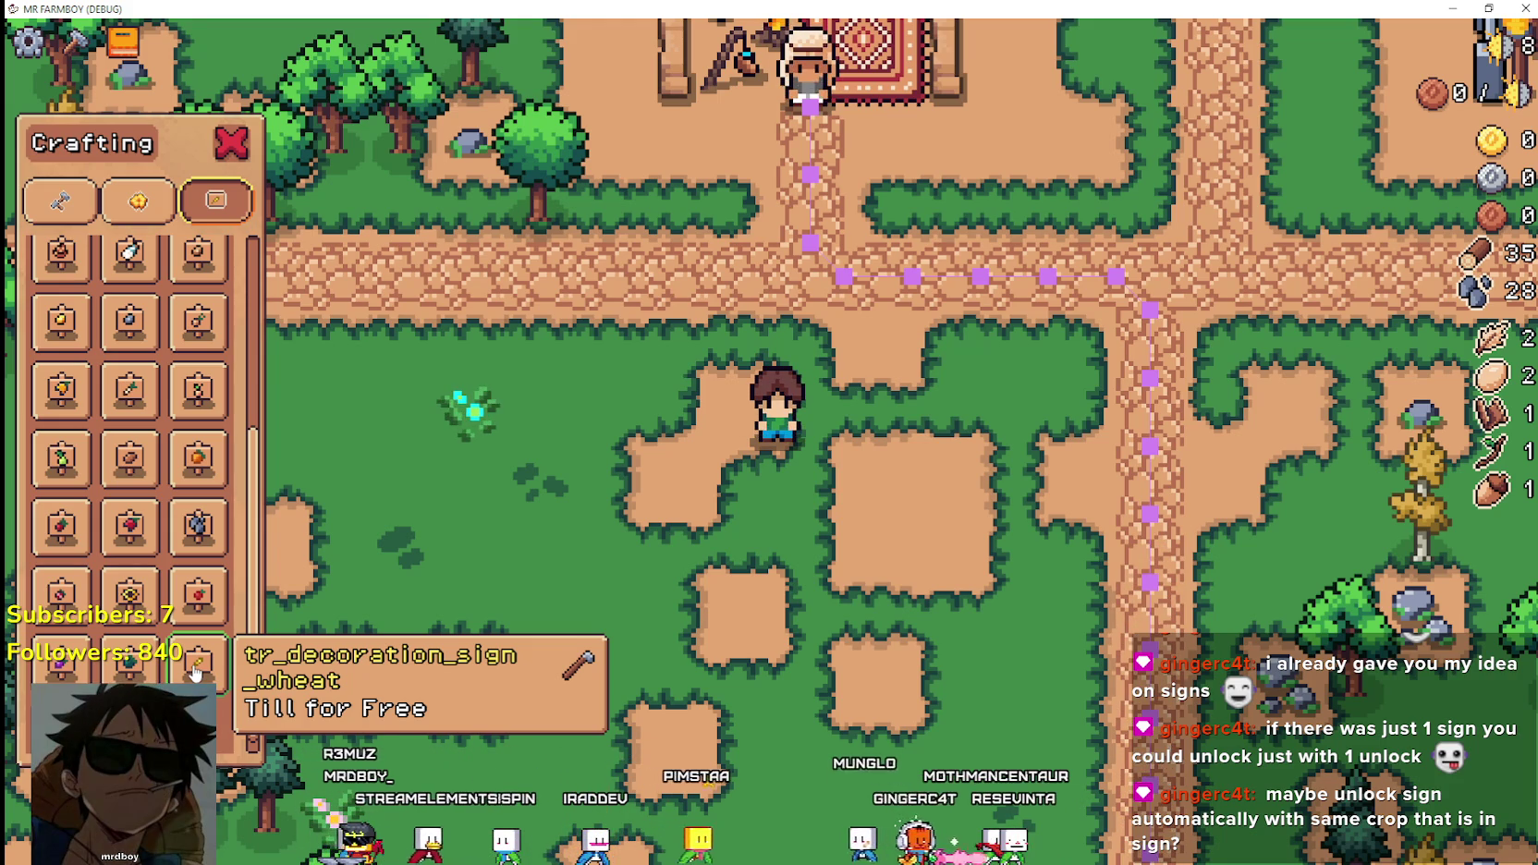
scroll(195, 672, up, 3)
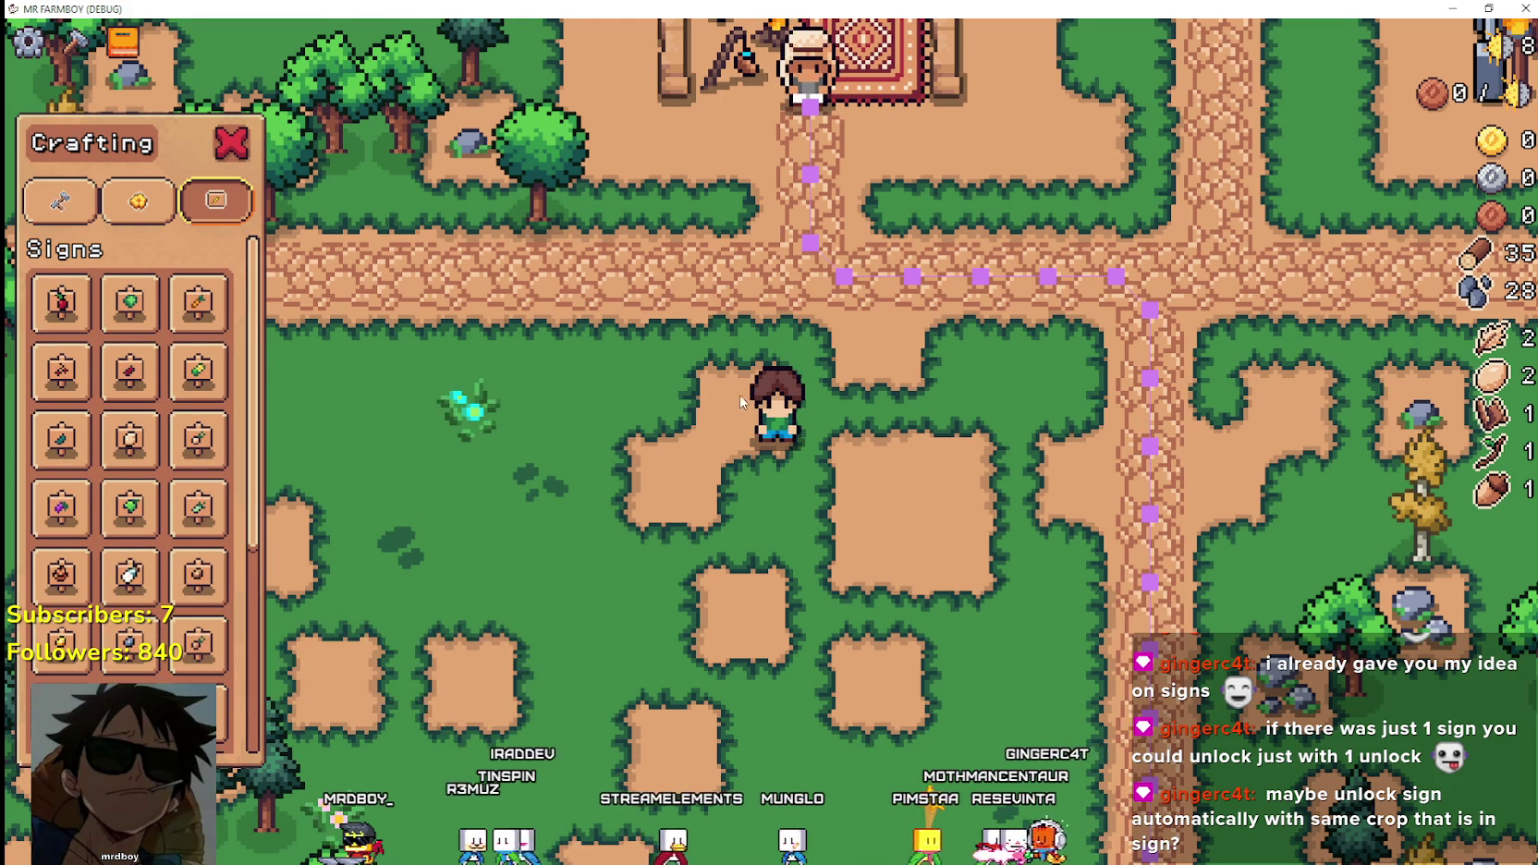
scroll(277, 416, up, 2)
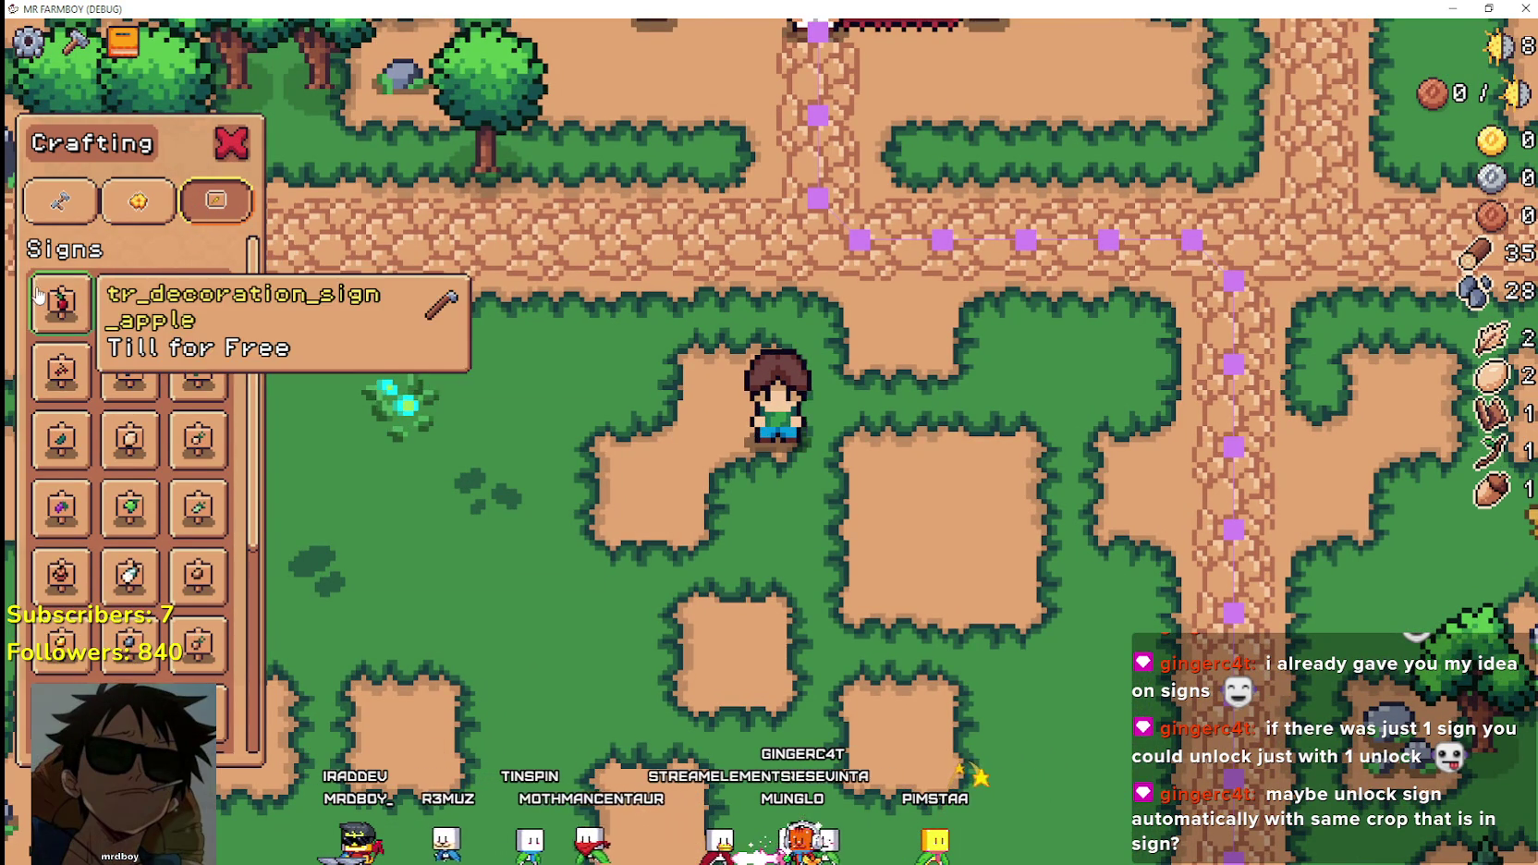
click(233, 144)
key(Tab)
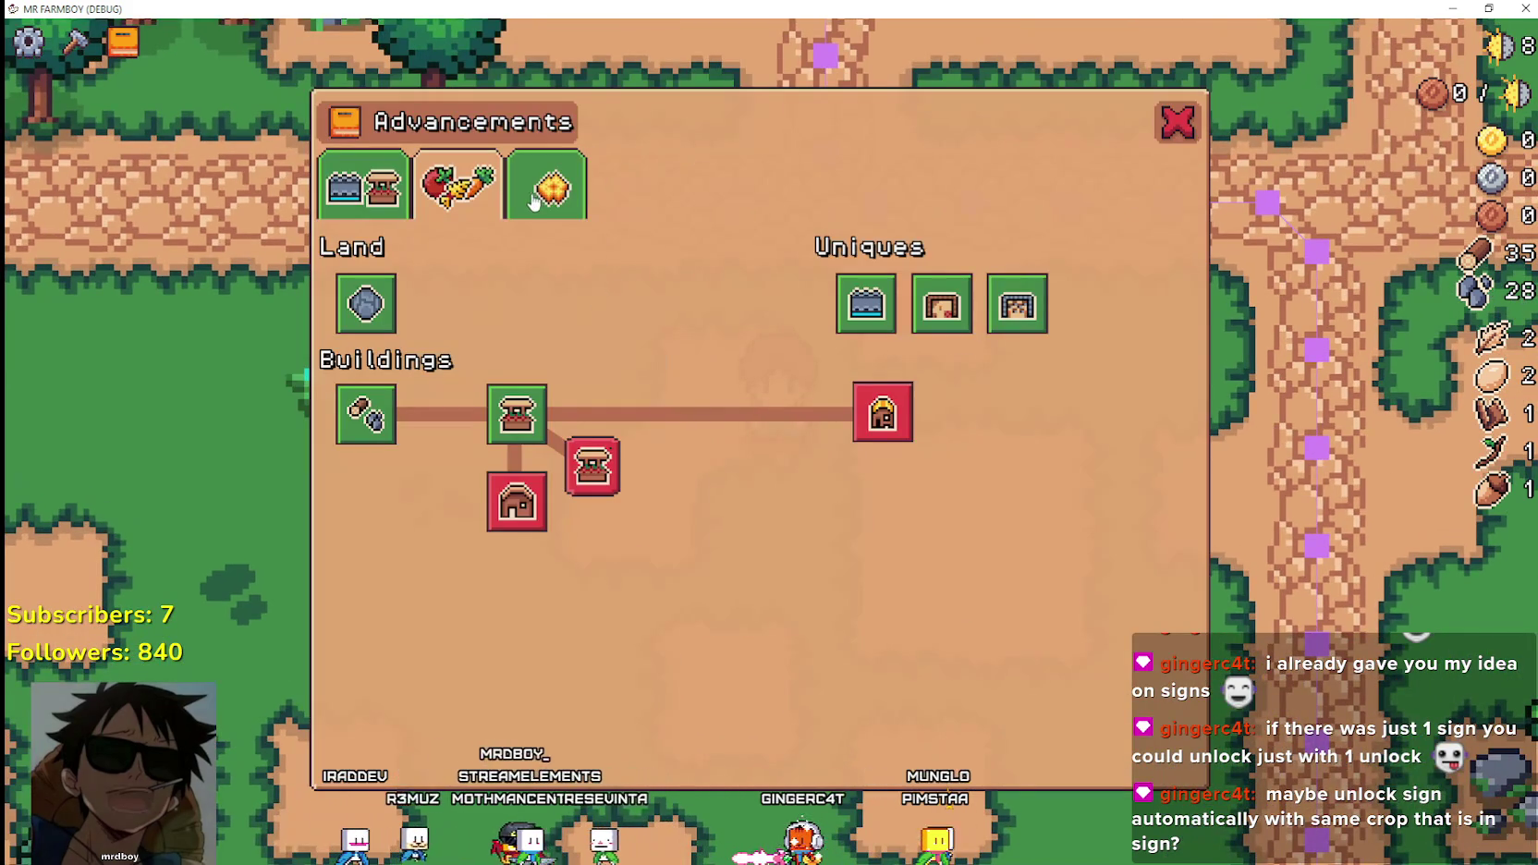
Check the Crops advancements tab, then switch back to the Godot editor.
click(480, 196)
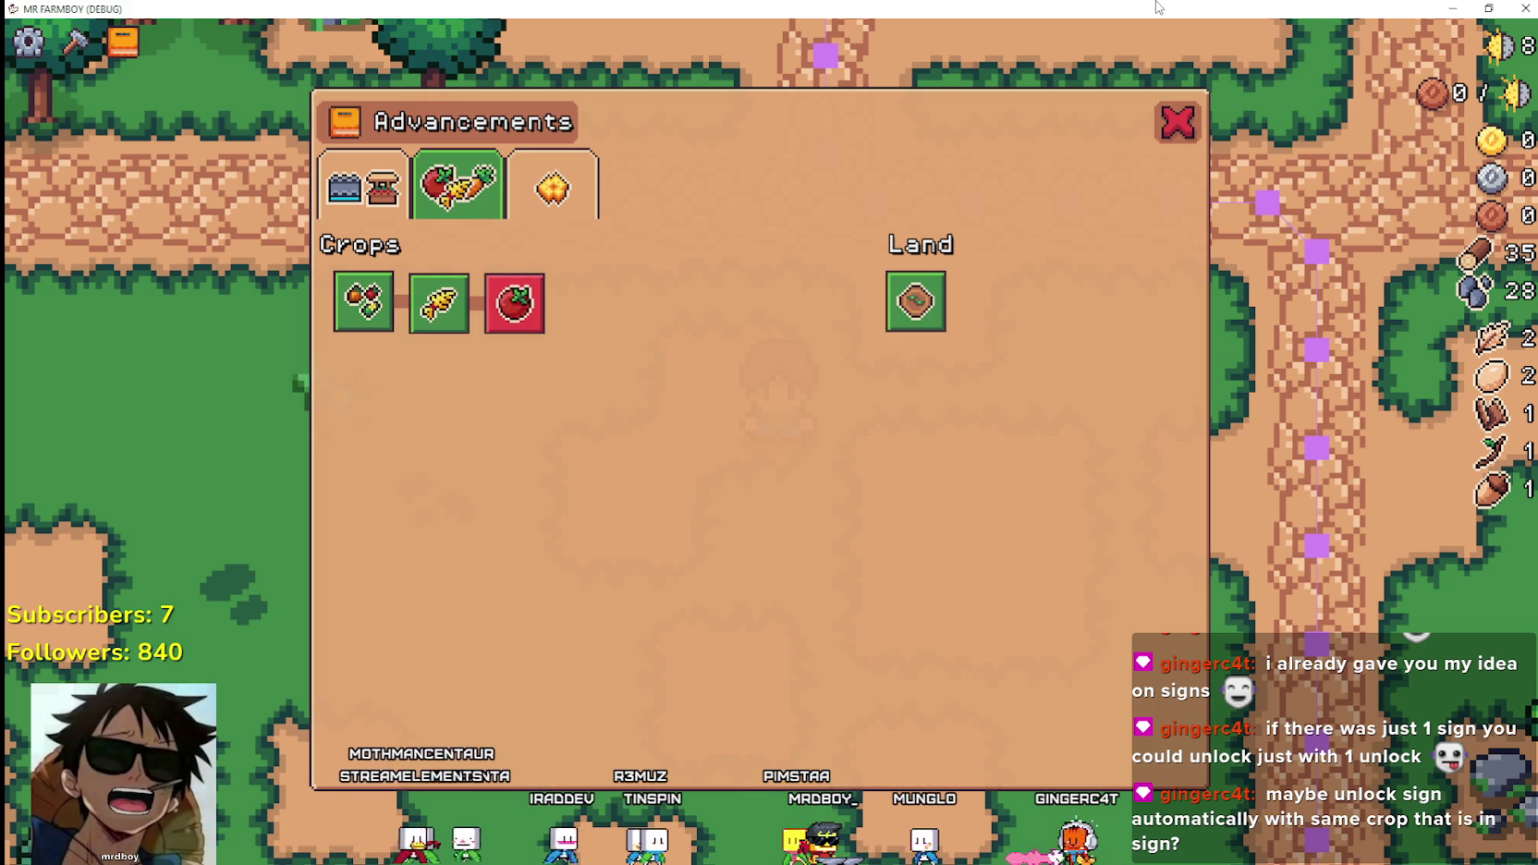
key(alt+Tab)
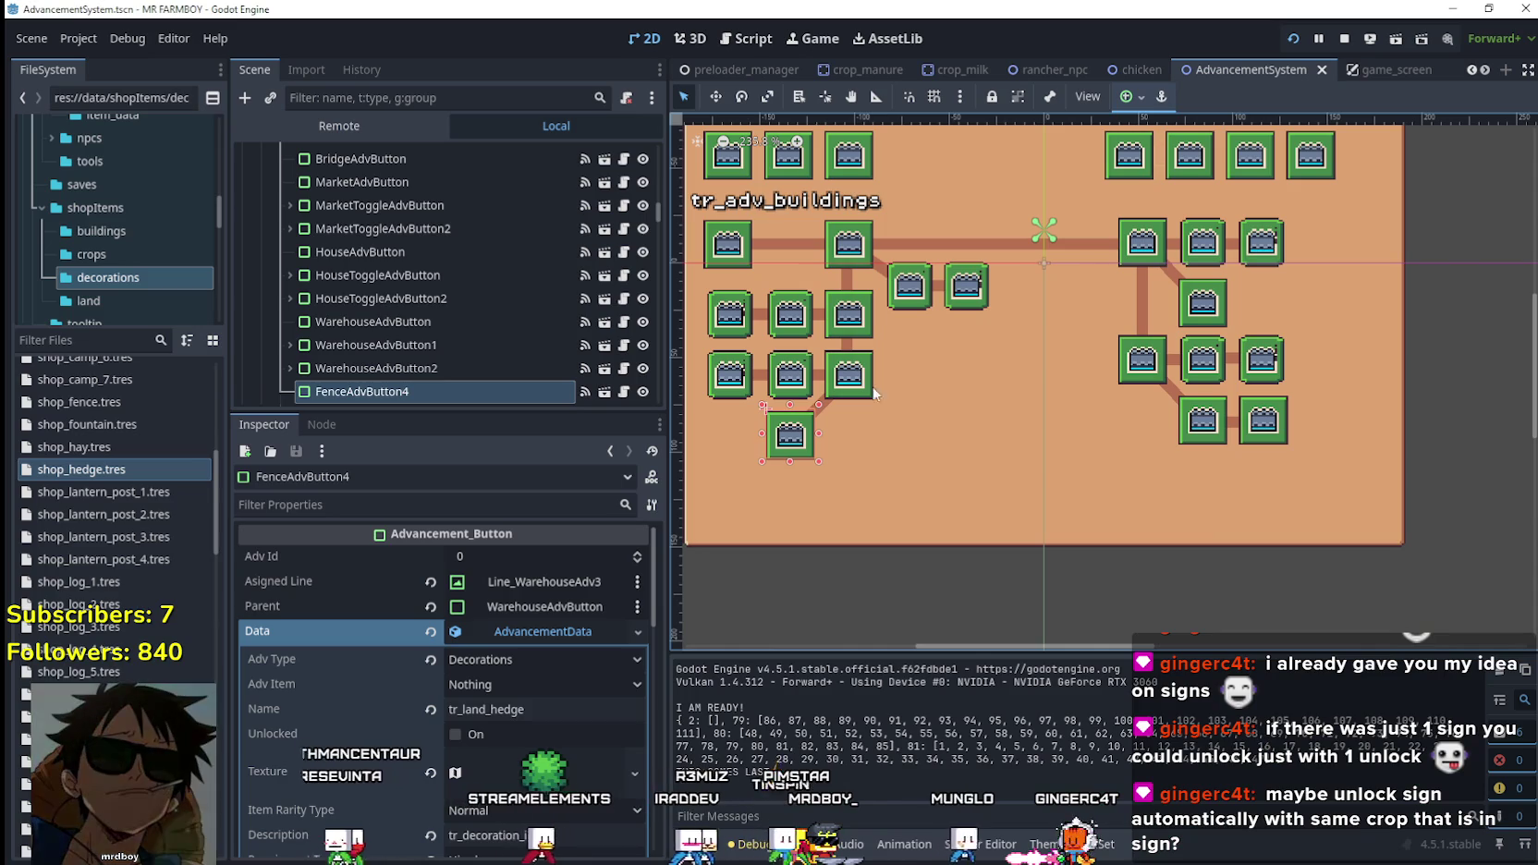
Turn on AdvancementsCrops visibility to reveal the tr_adv_crops, tr_adv_land and Trees button groups.
scroll(524, 243, up, 3)
scroll(577, 313, up, 10)
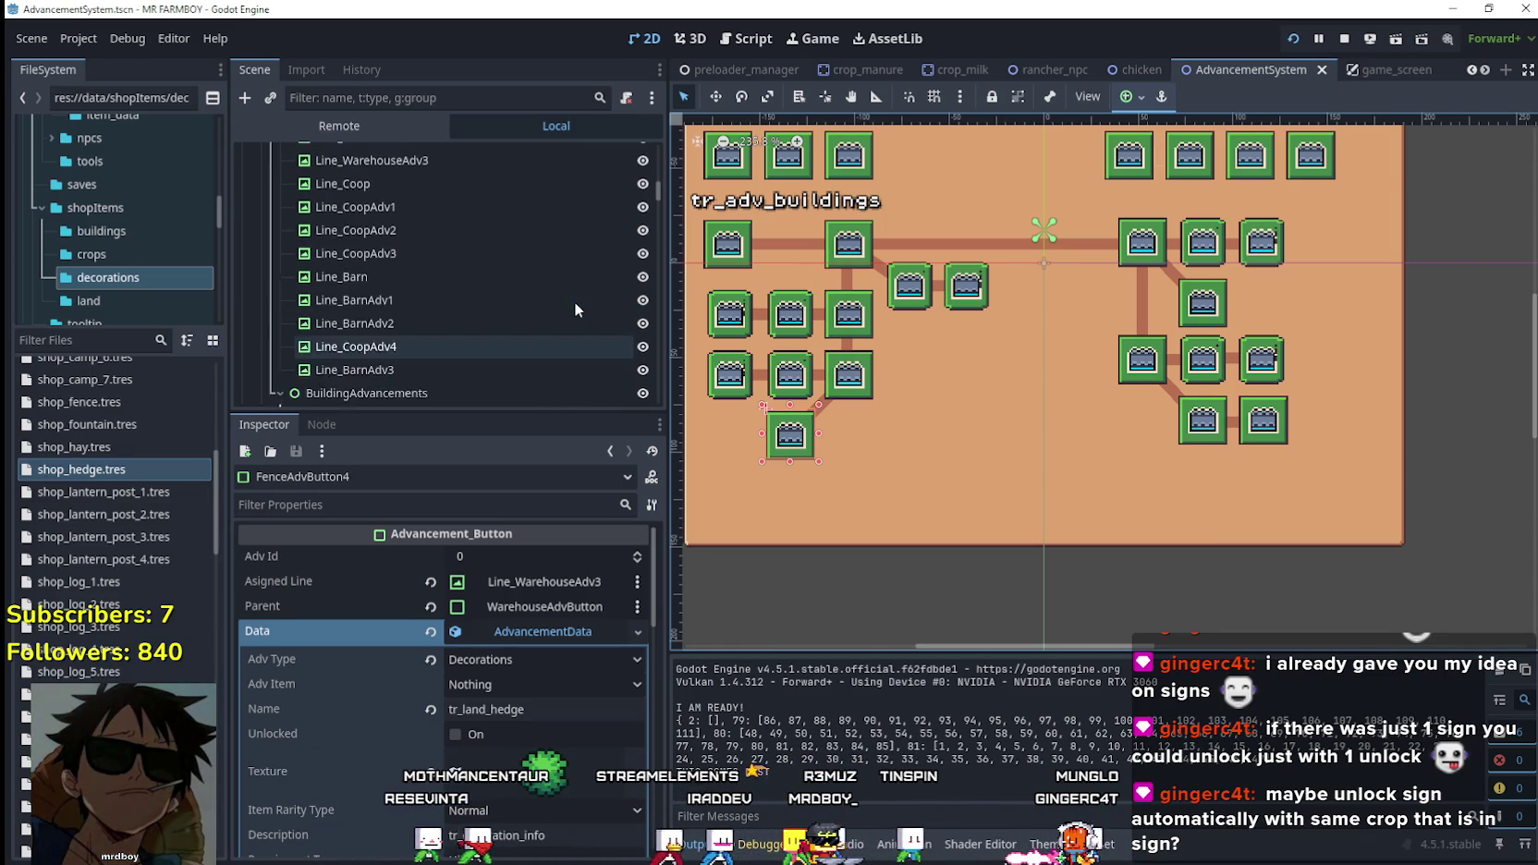
scroll(585, 305, up, 8)
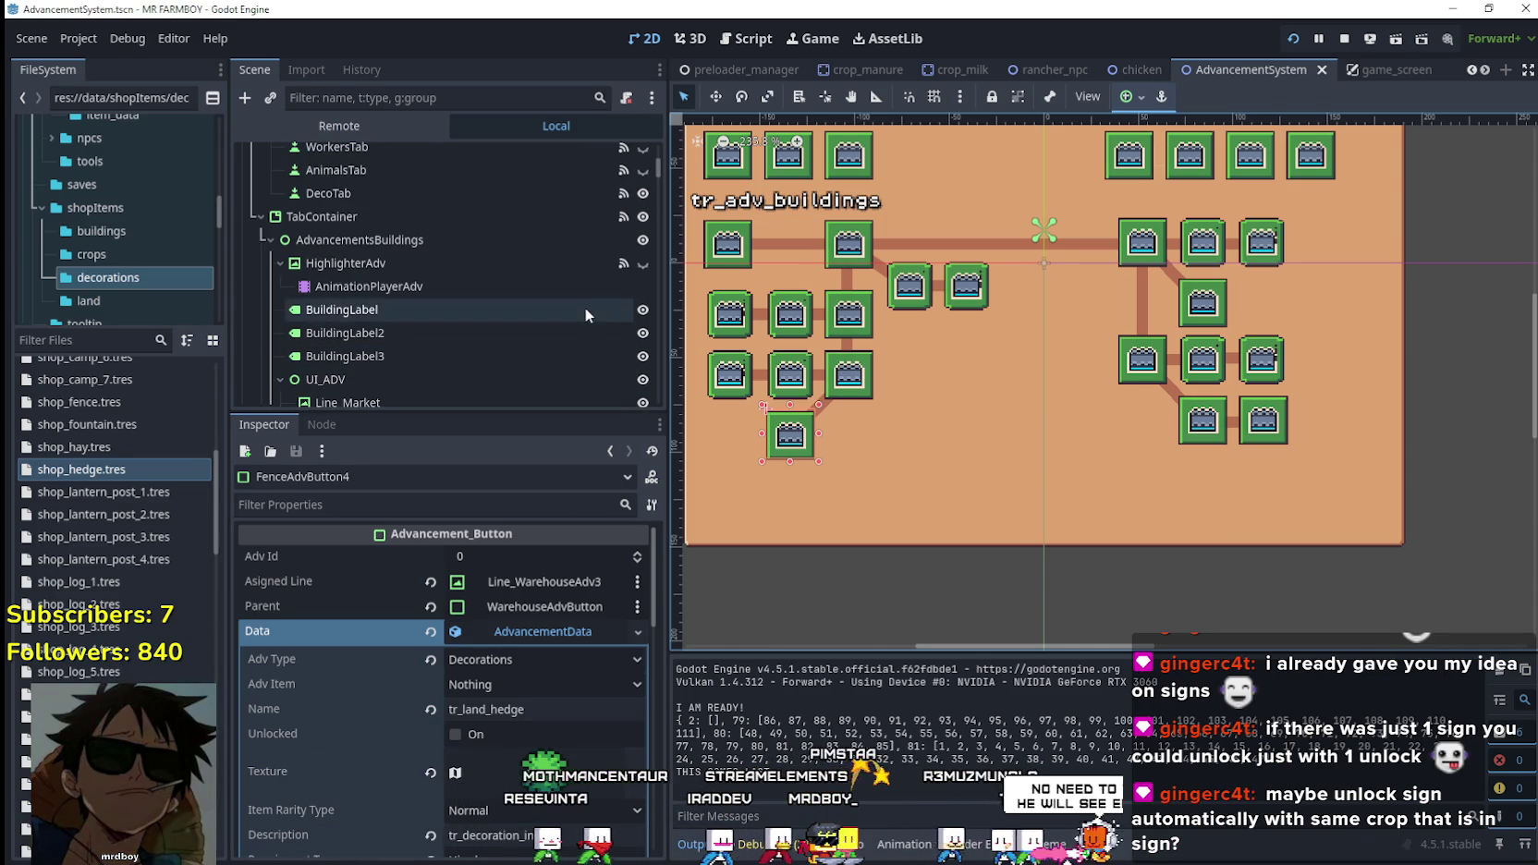
scroll(571, 297, down, 3)
drag(660, 169, 650, 233)
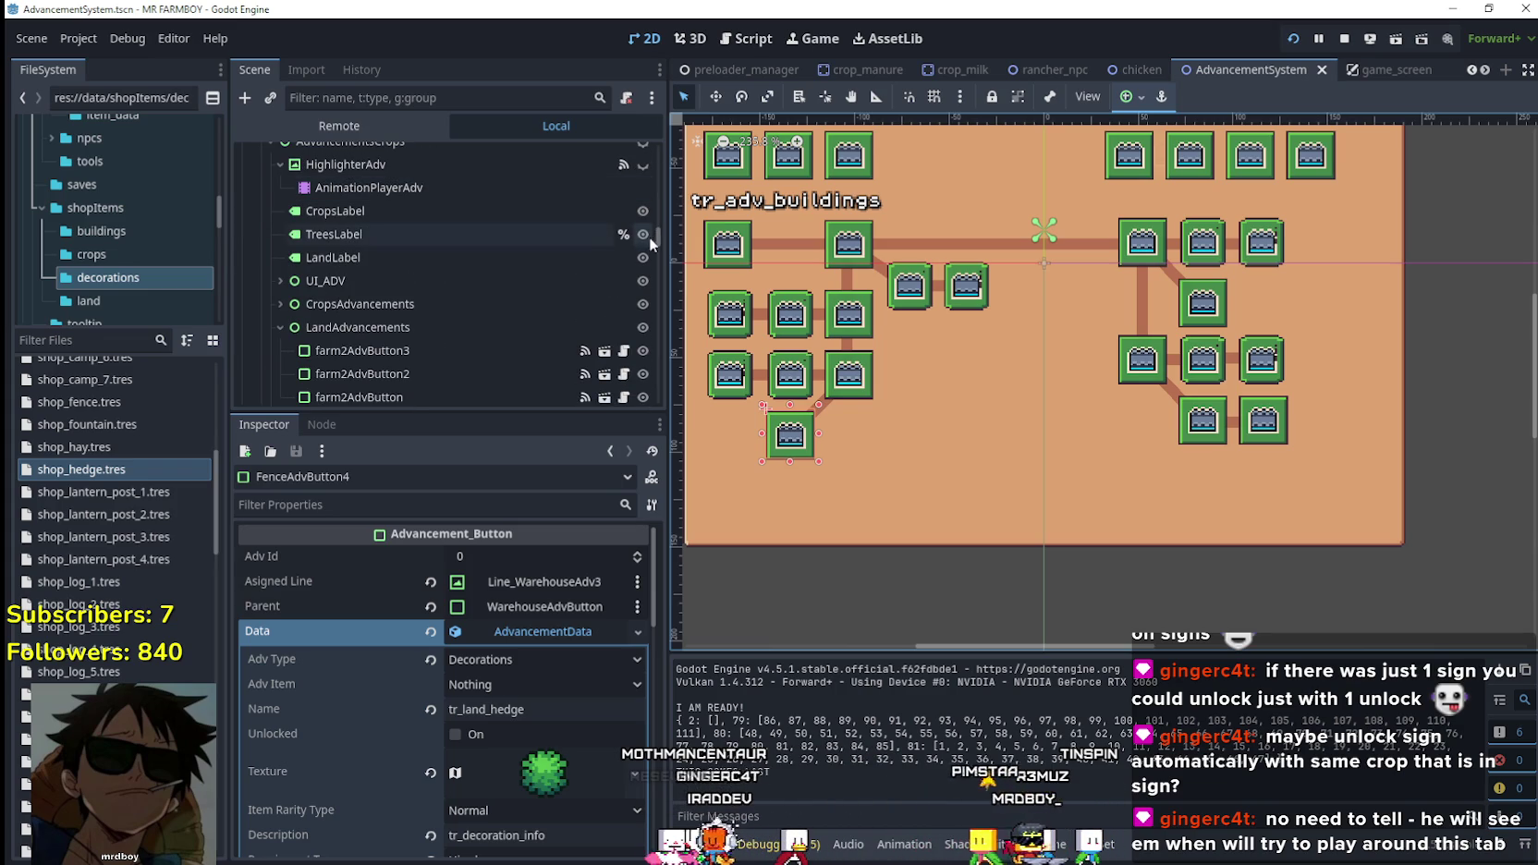
scroll(611, 273, up, 3)
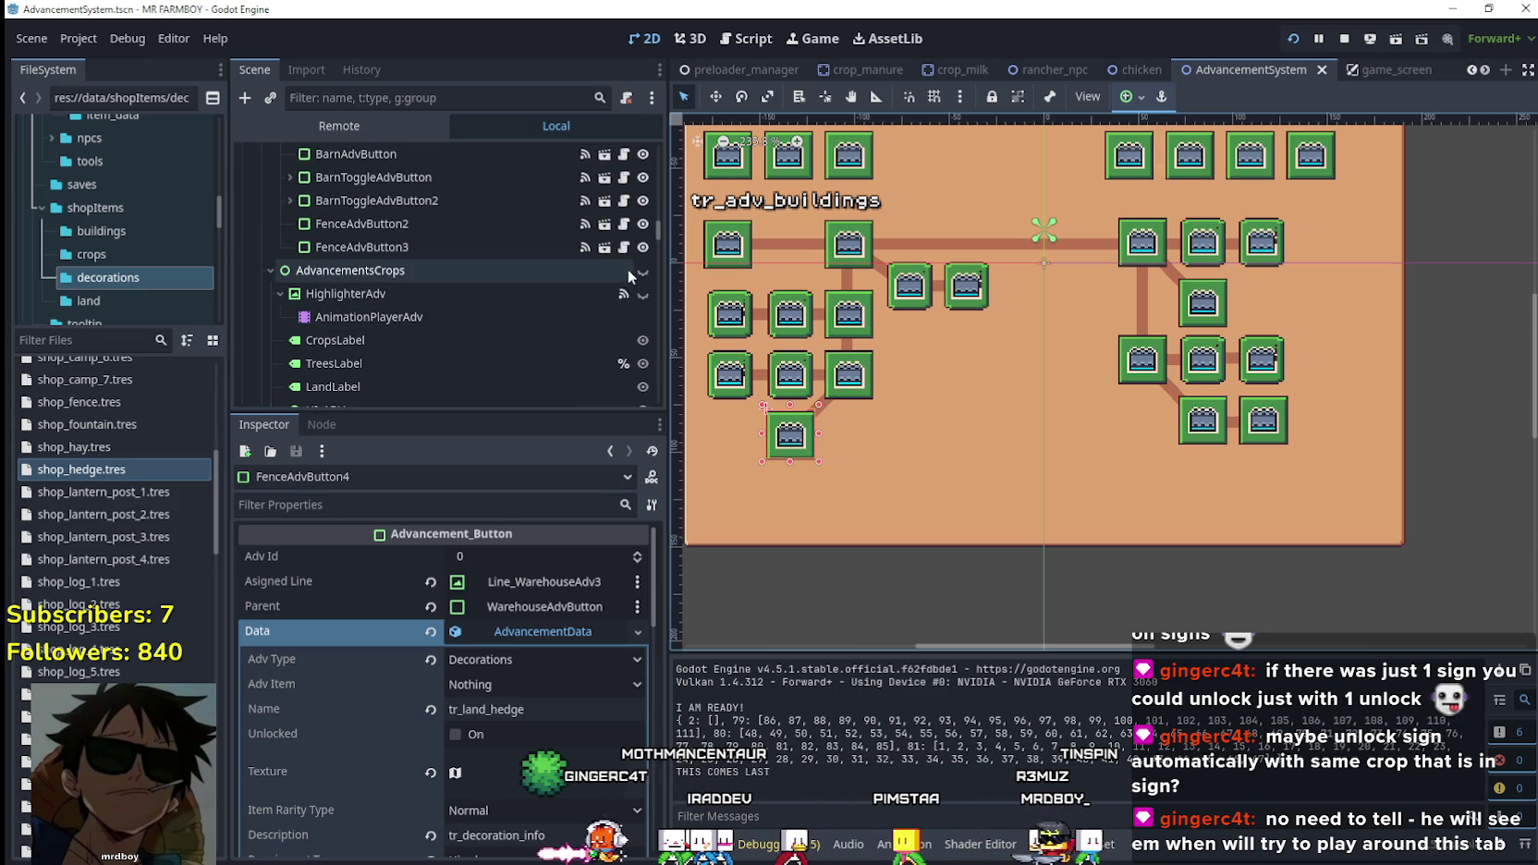
click(647, 270)
scroll(852, 289, down, 1)
scroll(852, 289, up, 2)
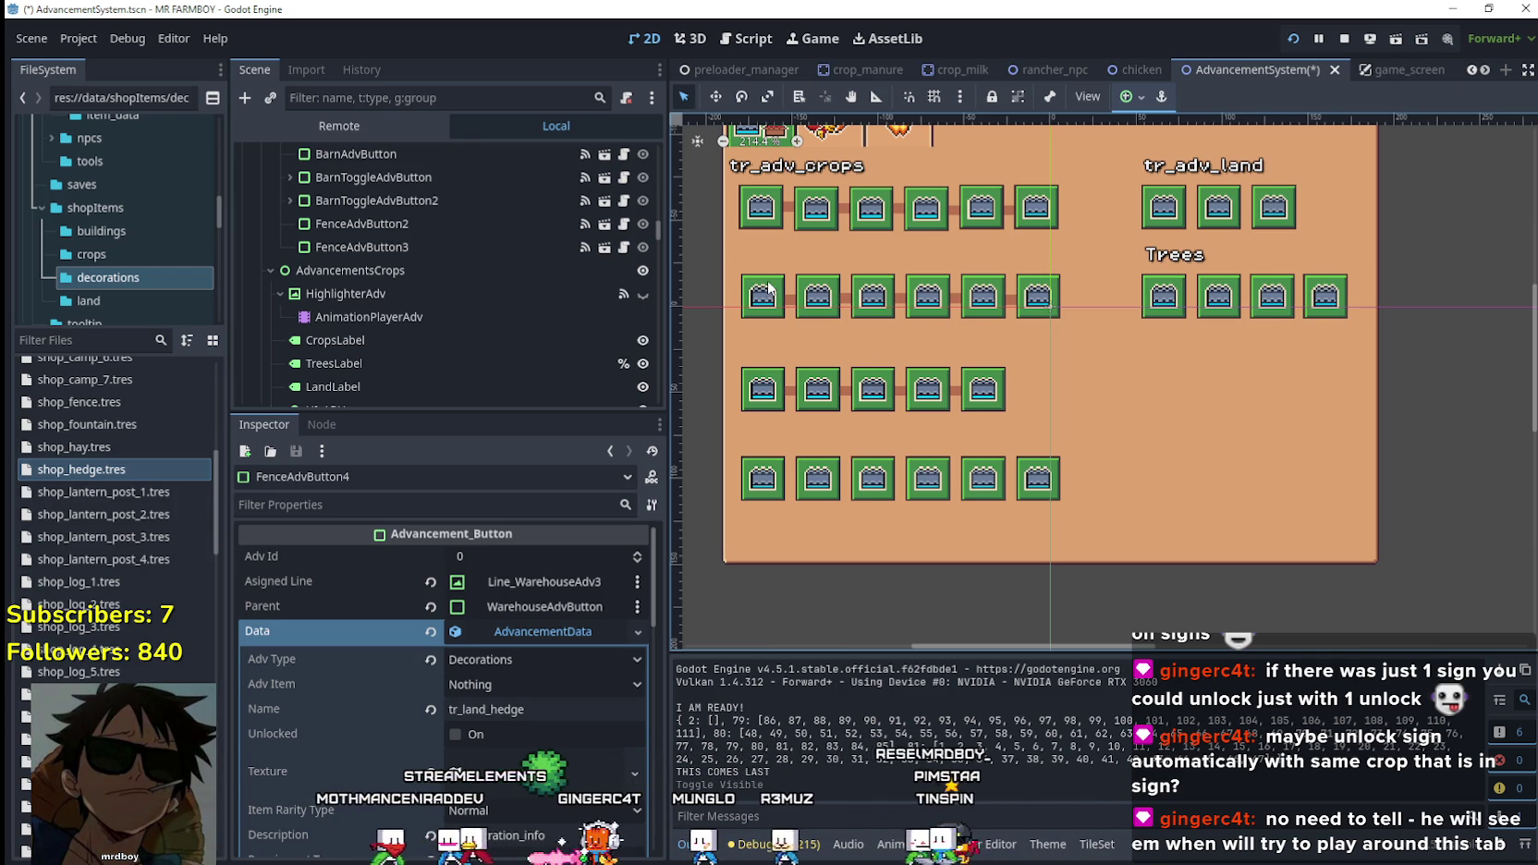
scroll(768, 288, up, 3)
scroll(768, 288, down, 3)
scroll(768, 292, up, 3)
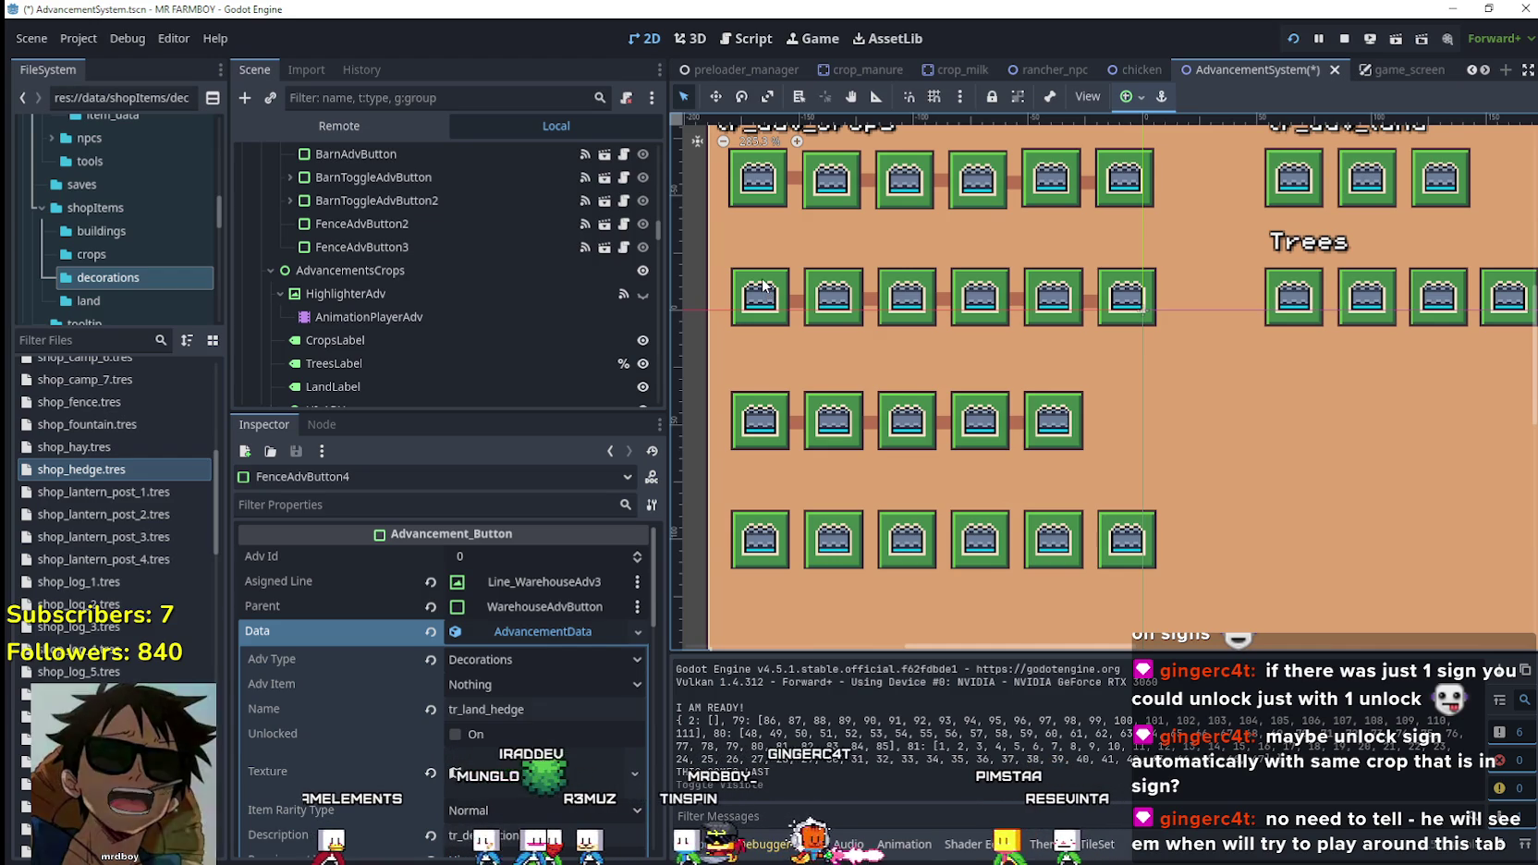
scroll(762, 280, down, 1)
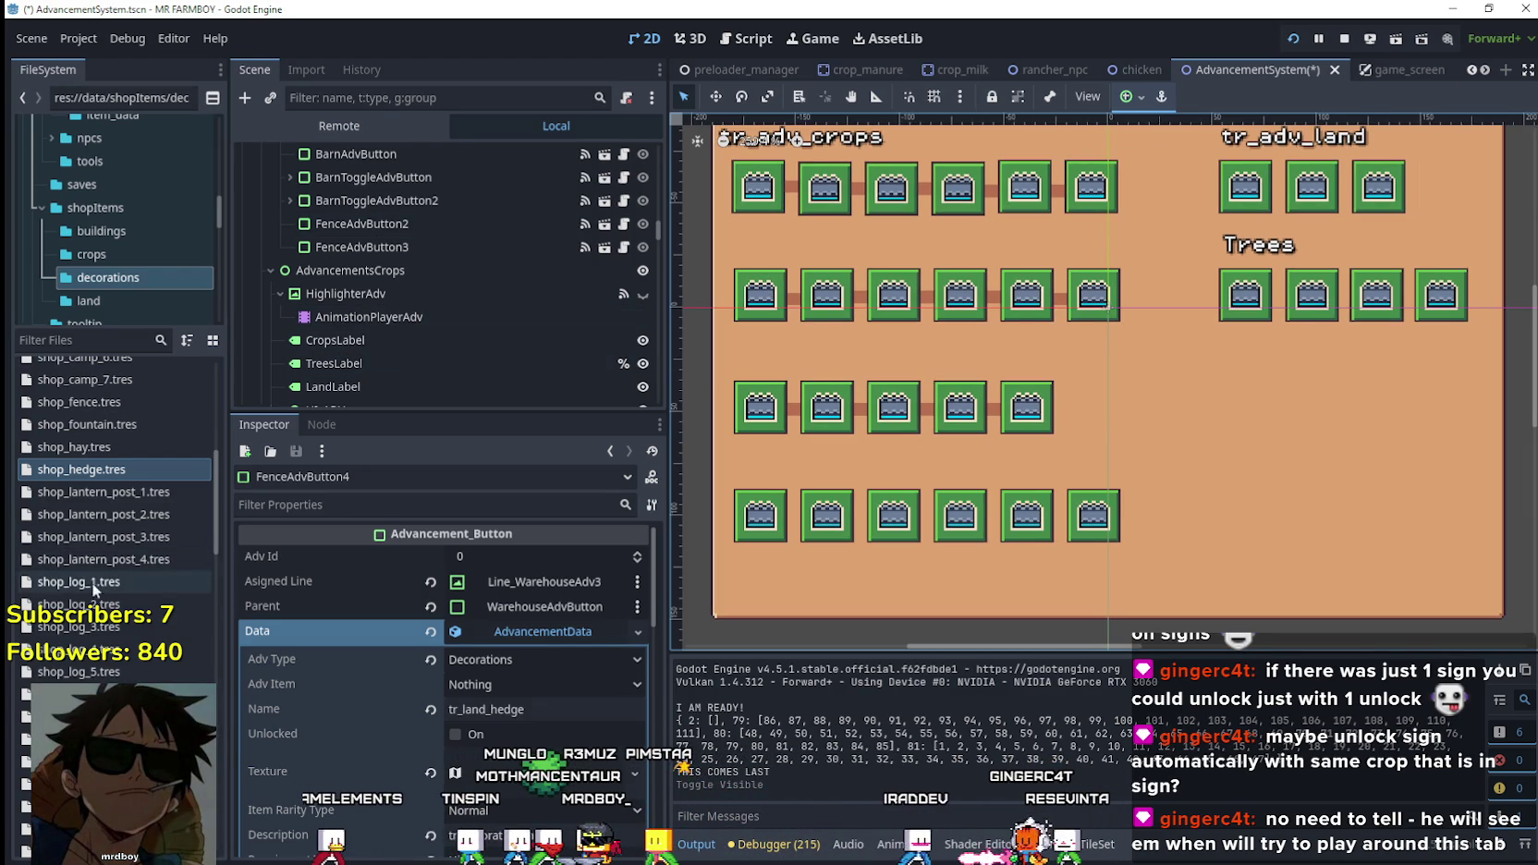
scroll(530, 296, up, 4)
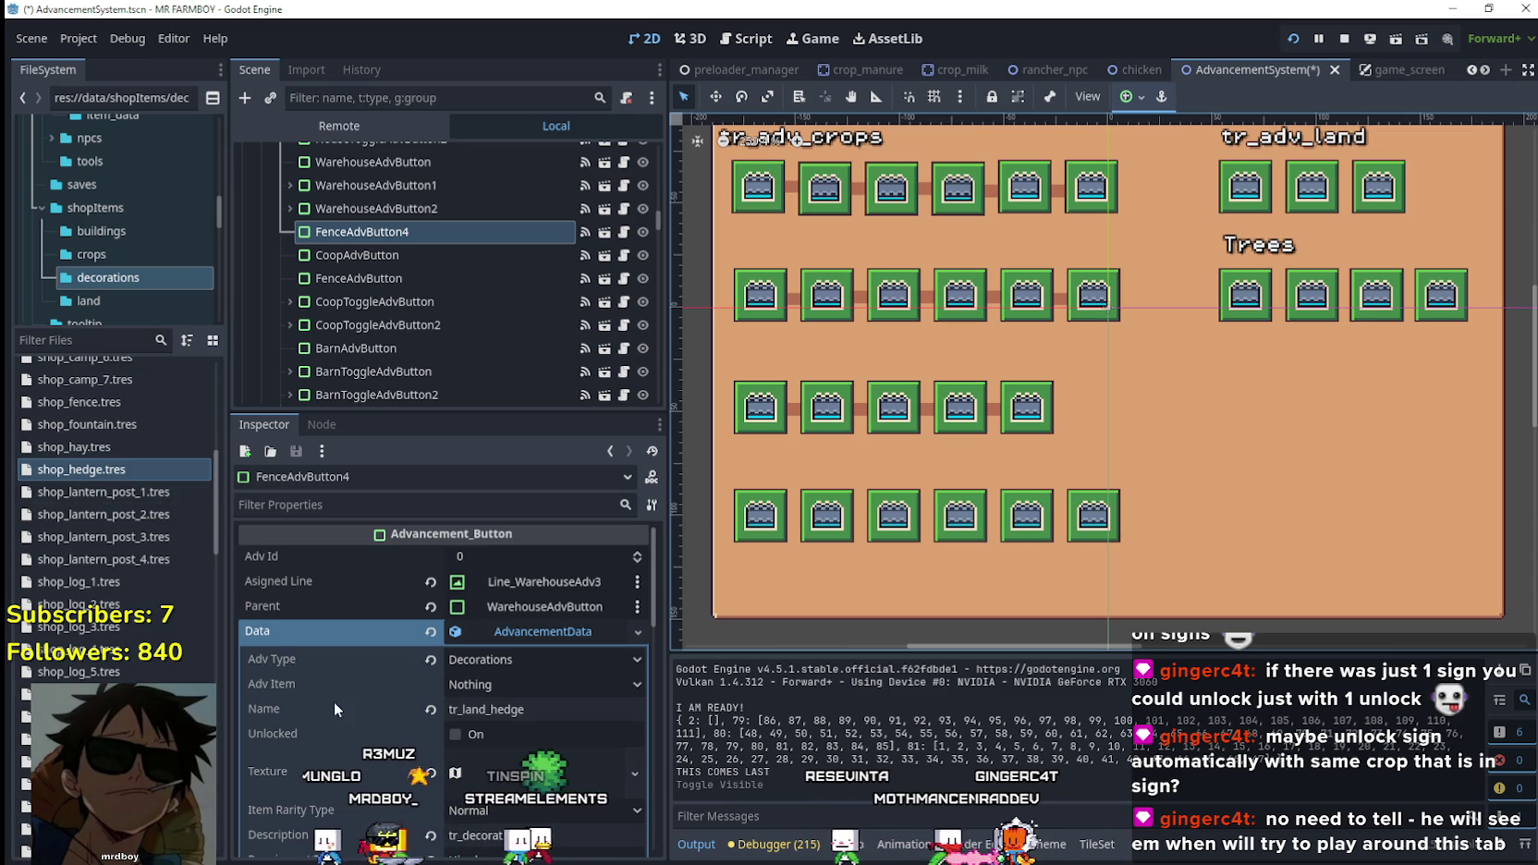
click(74, 340)
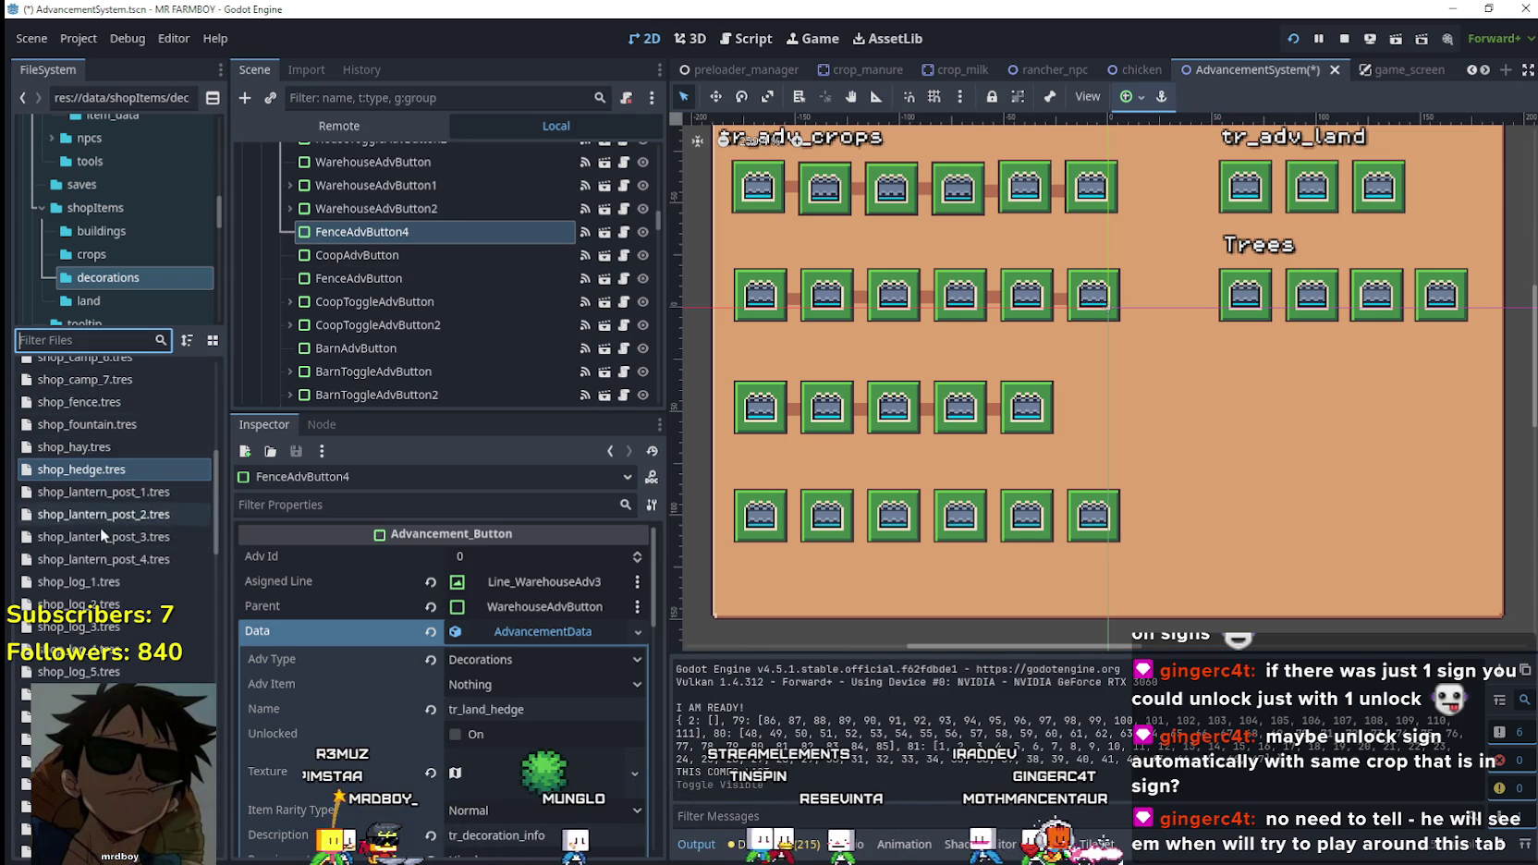
Find the sign resources and open shop_sign_wheat.tres in the Inspector.
scroll(99, 513, down, 10)
scroll(113, 473, up, 3)
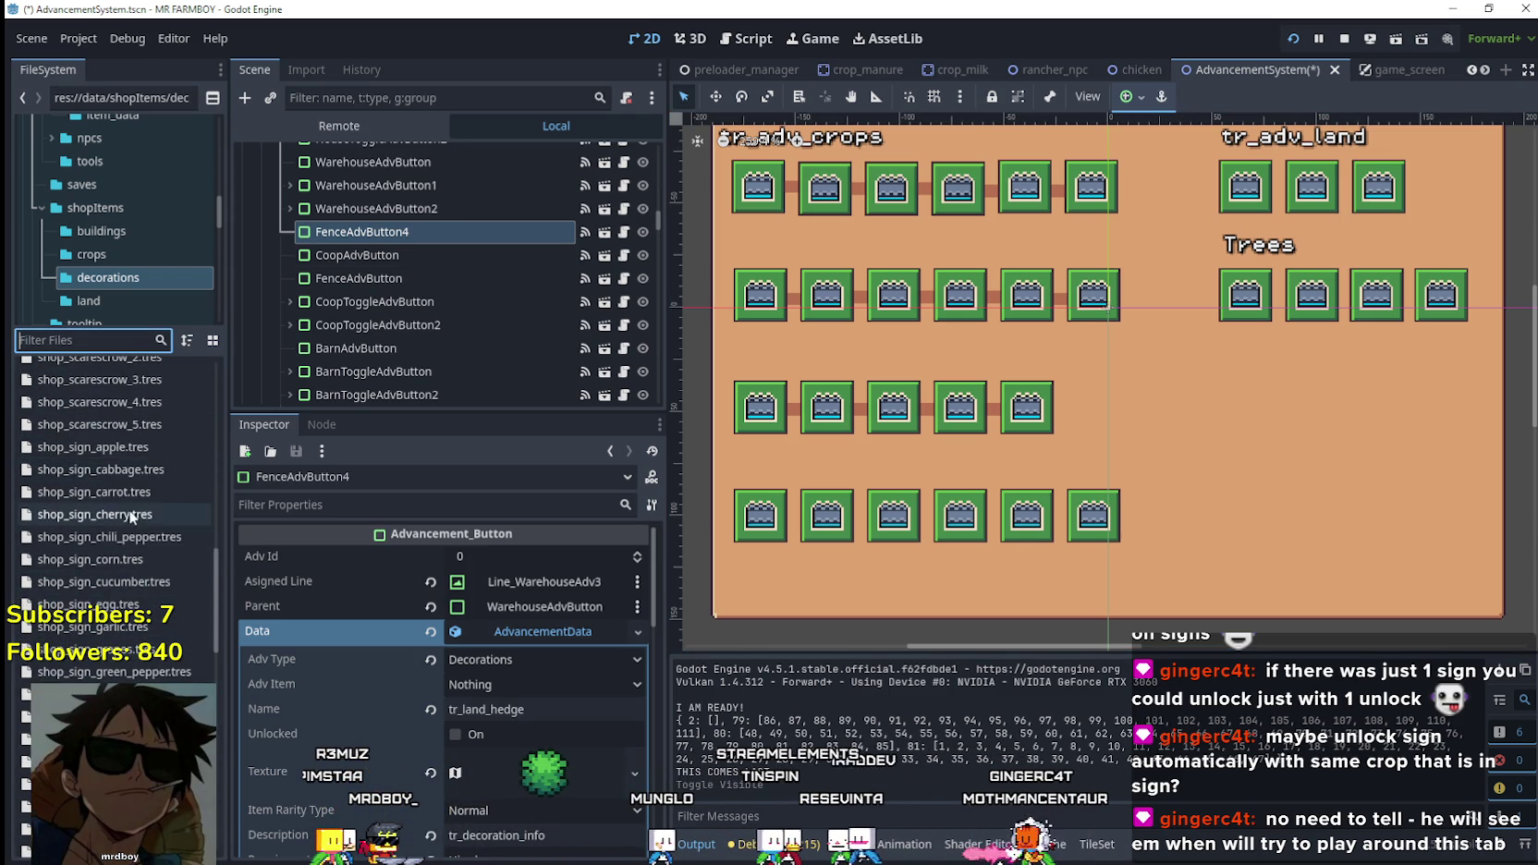
click(92, 446)
scroll(136, 526, up, 3)
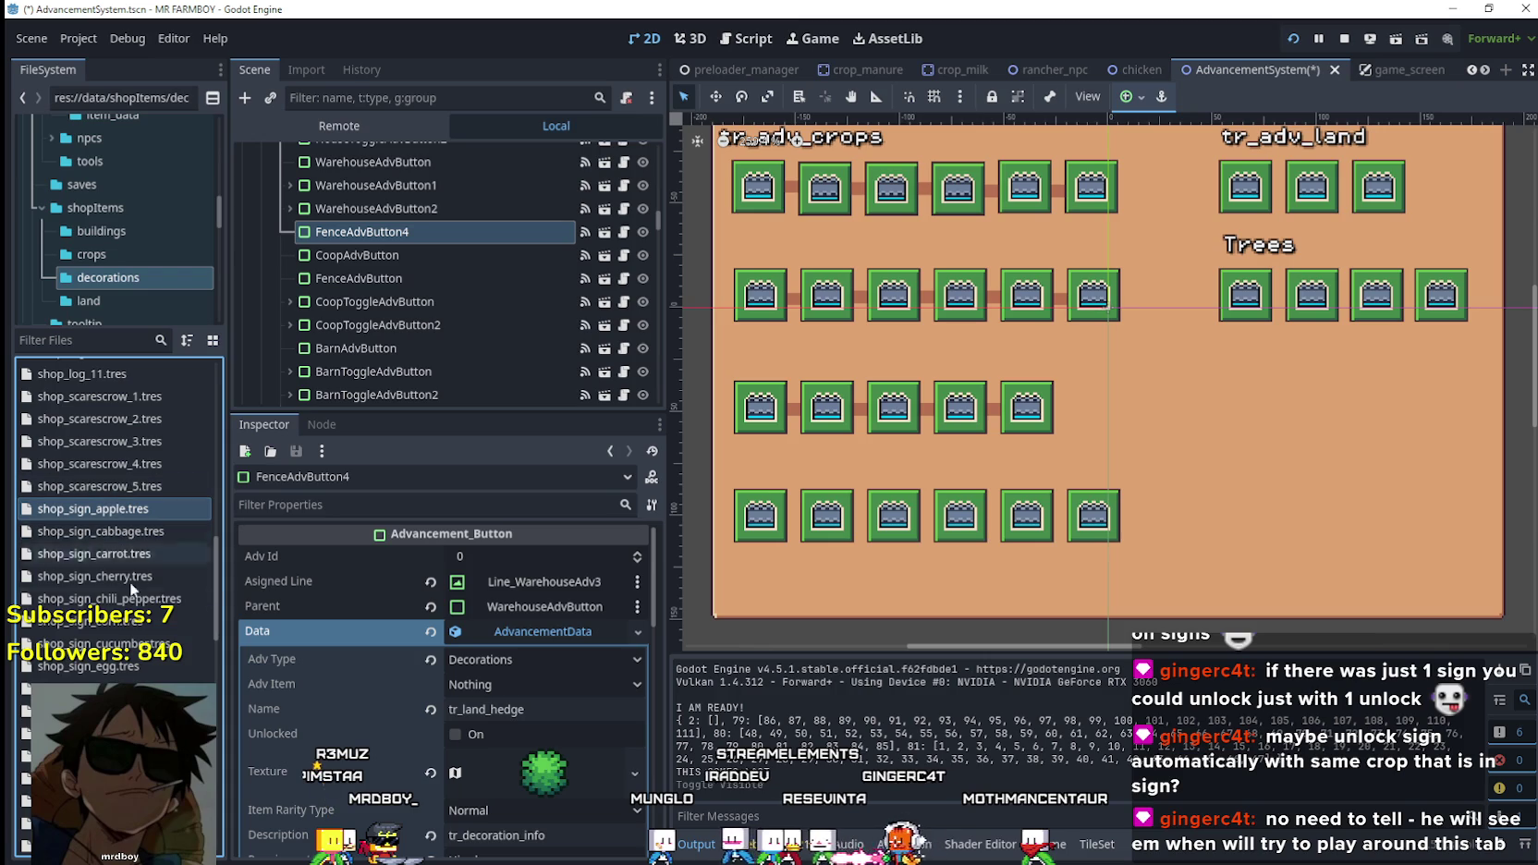
scroll(127, 551, down, 6)
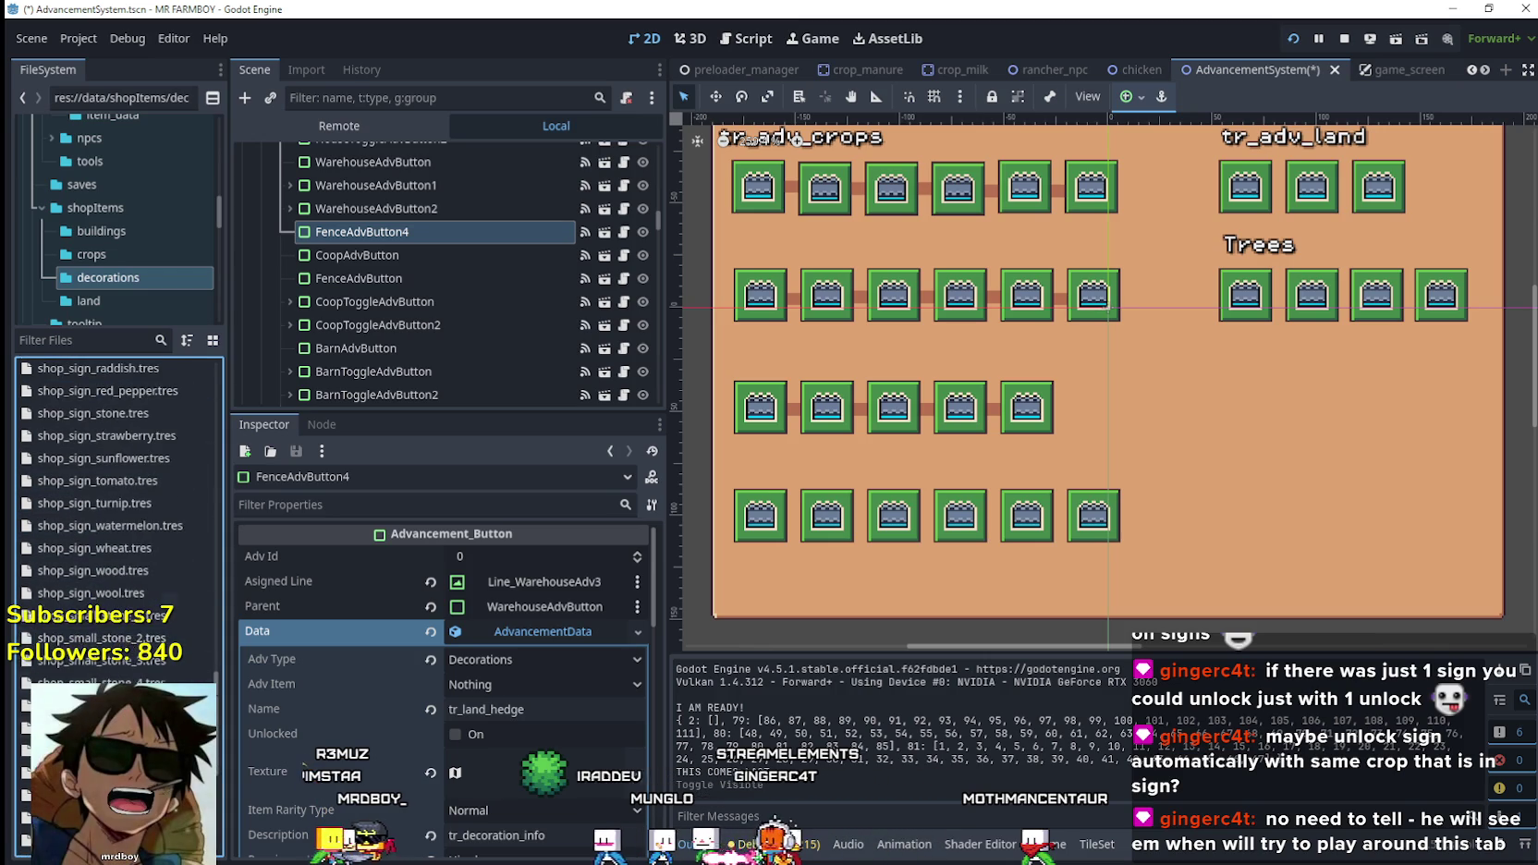
scroll(143, 465, down, 5)
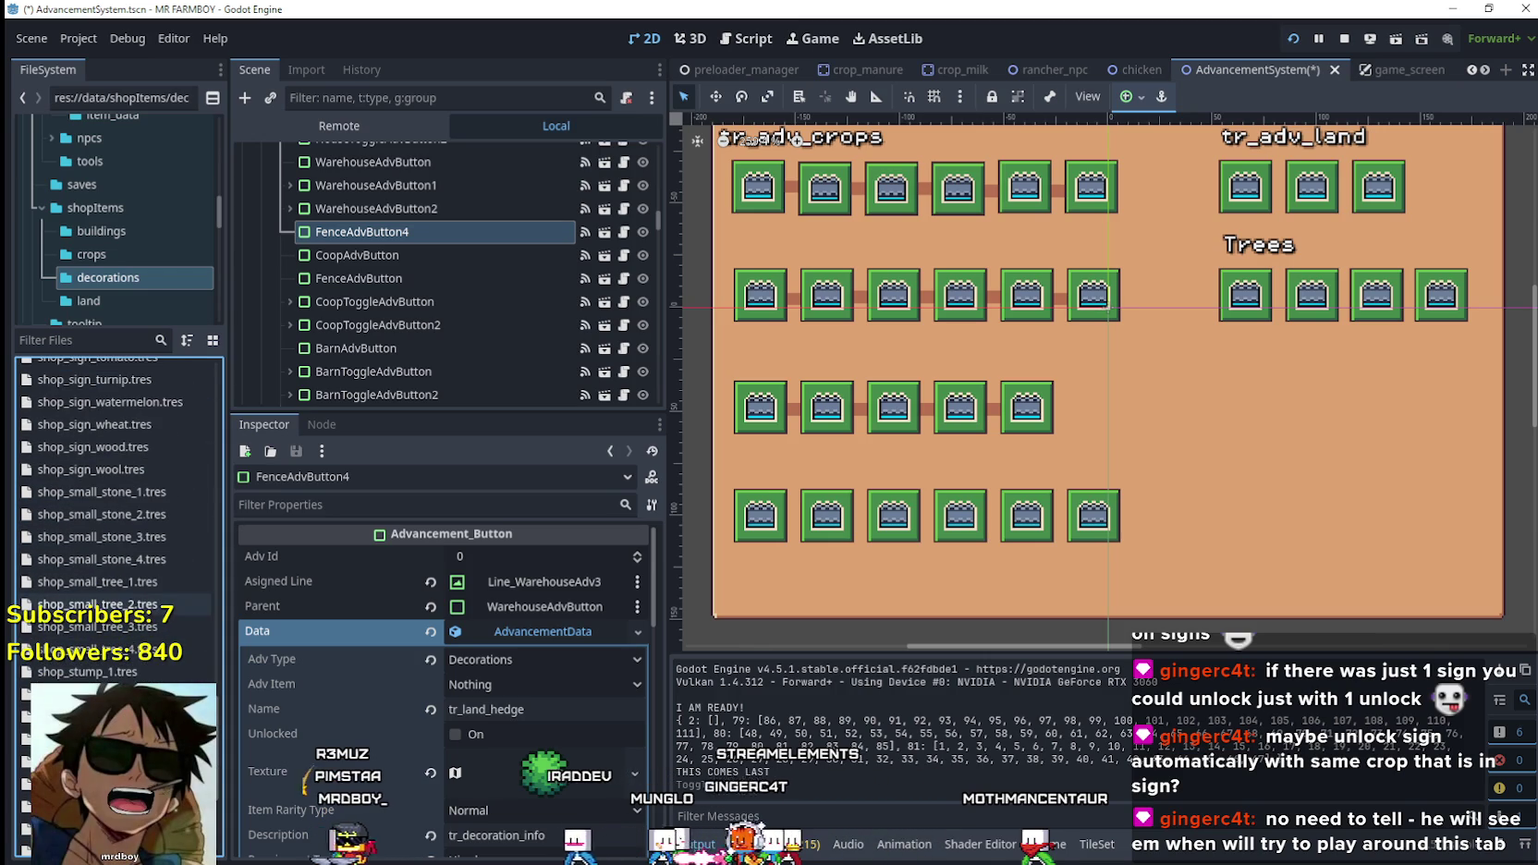
click(135, 430)
double_click(136, 430)
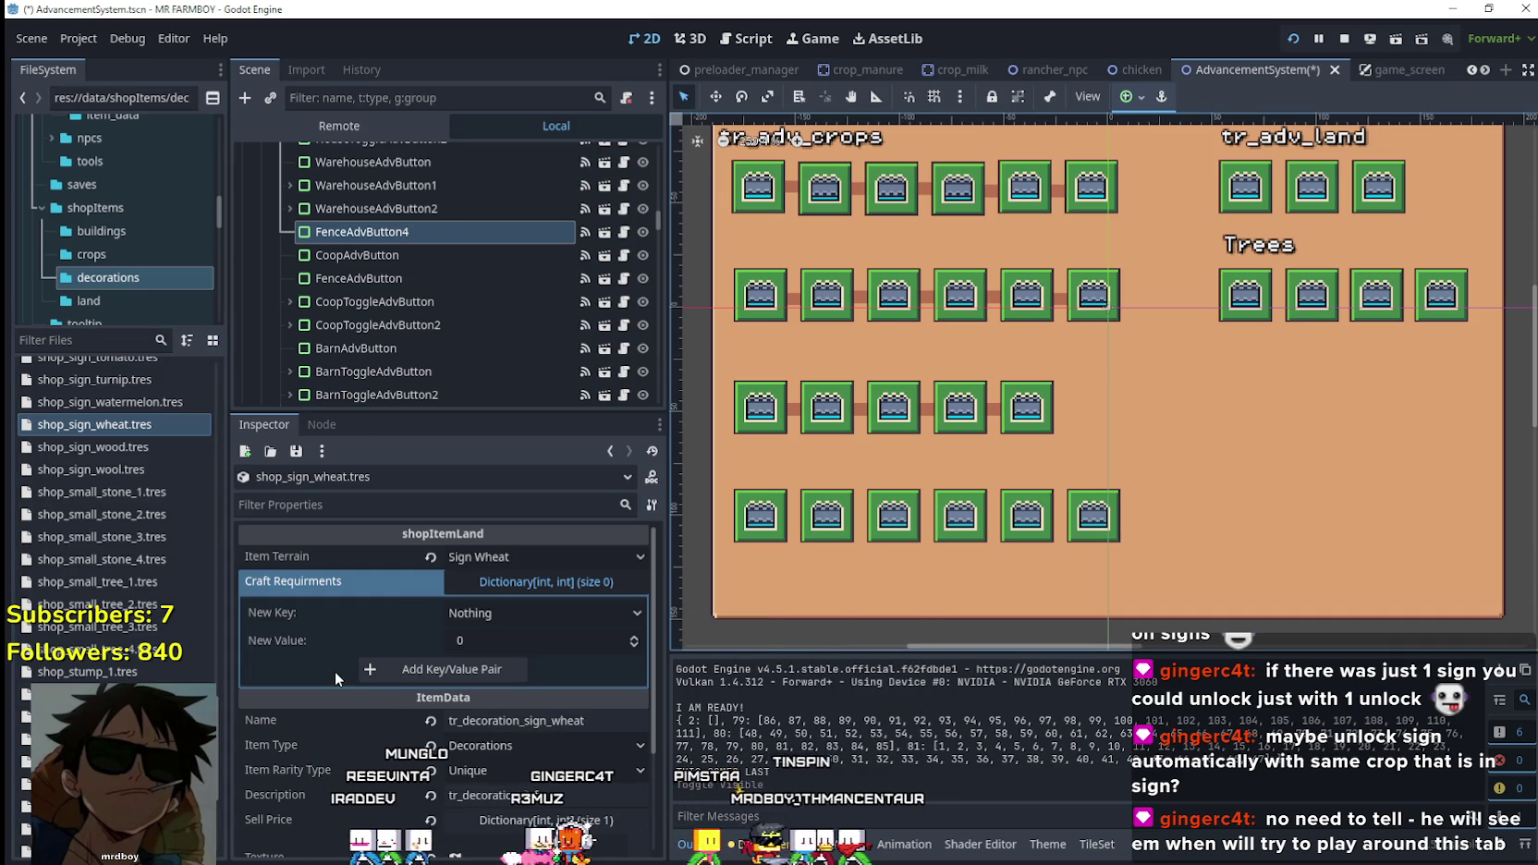
Collapse its craft requirements, select the tr_decoration_sign_wheat Name field, and show the crops folder.
click(500, 574)
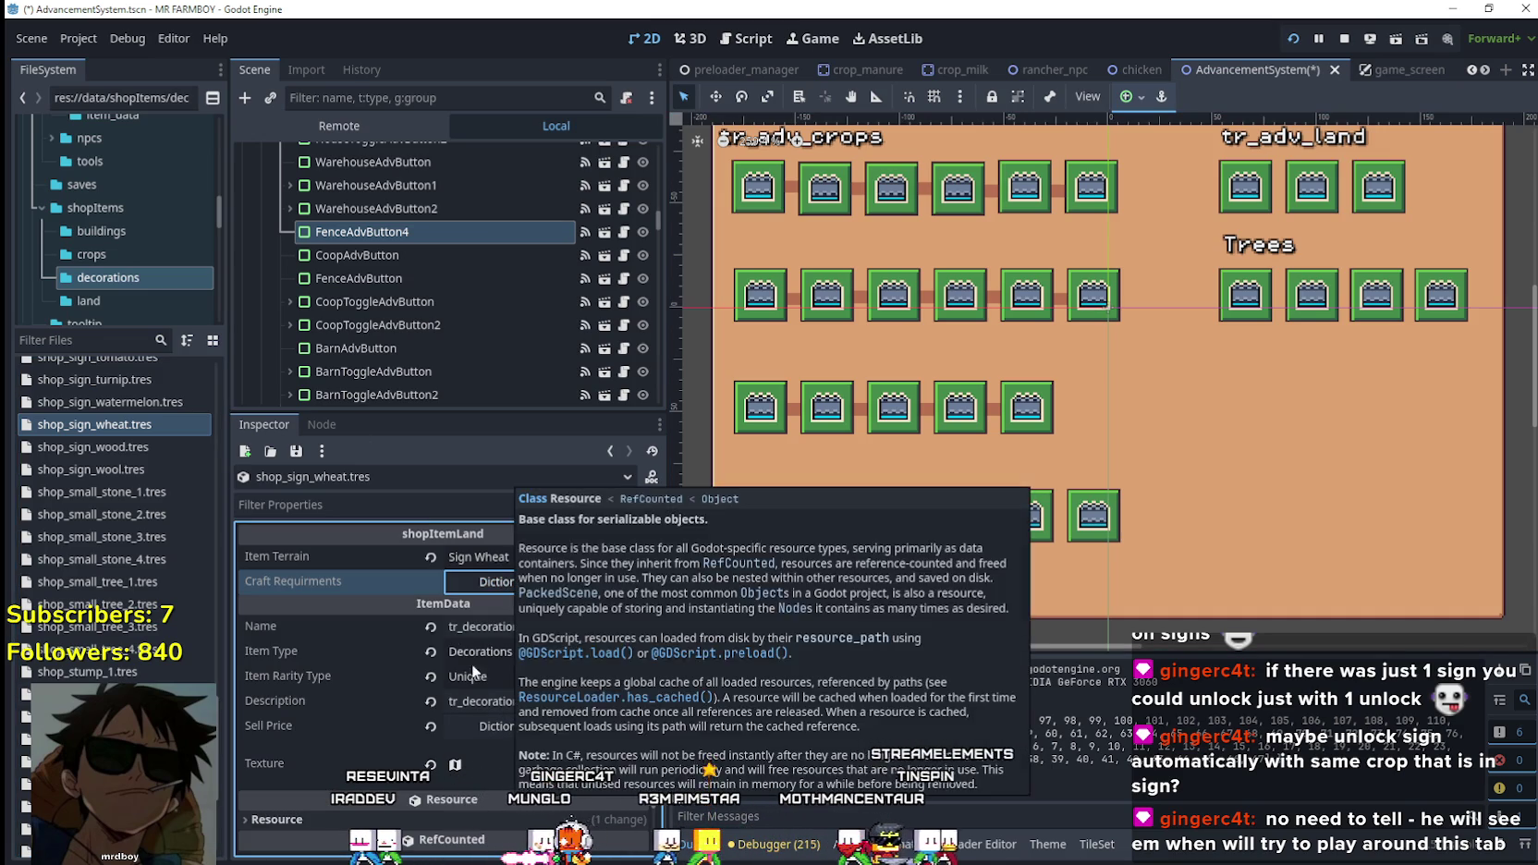
scroll(320, 690, down, 1)
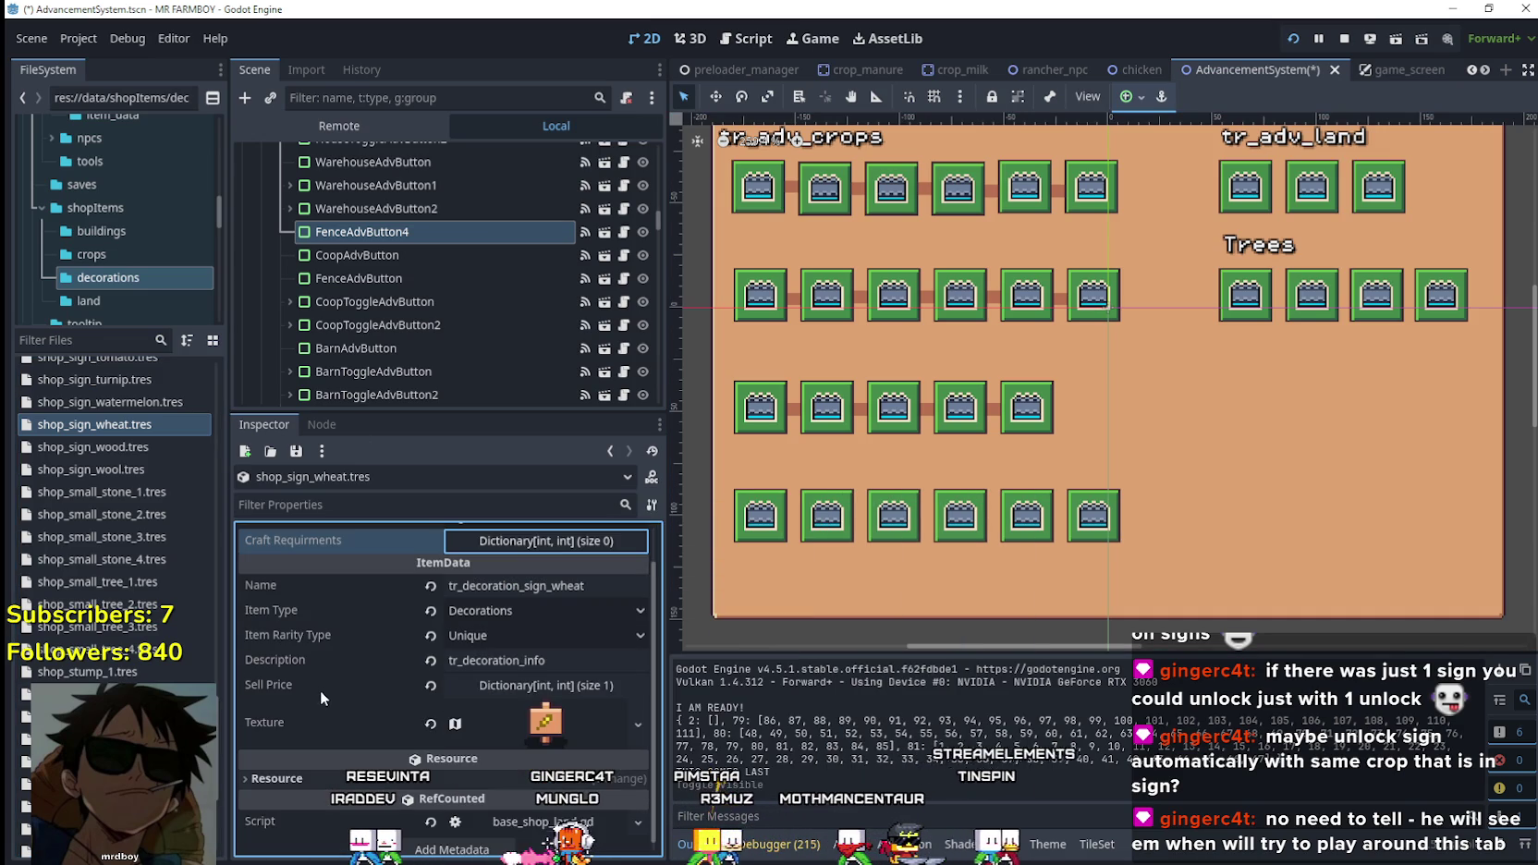
click(550, 586)
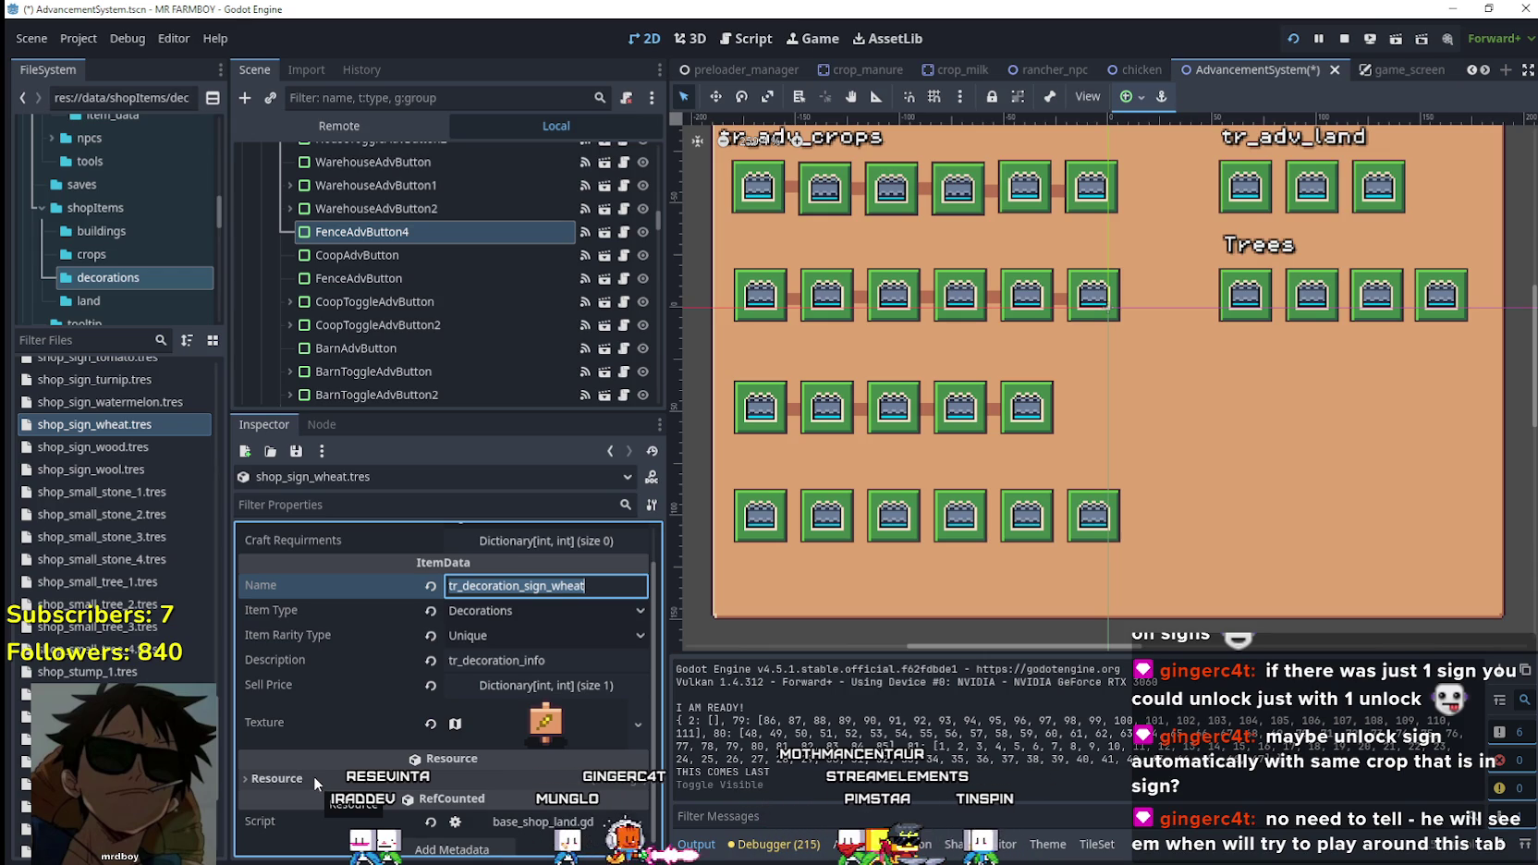
scroll(316, 770, down, 1)
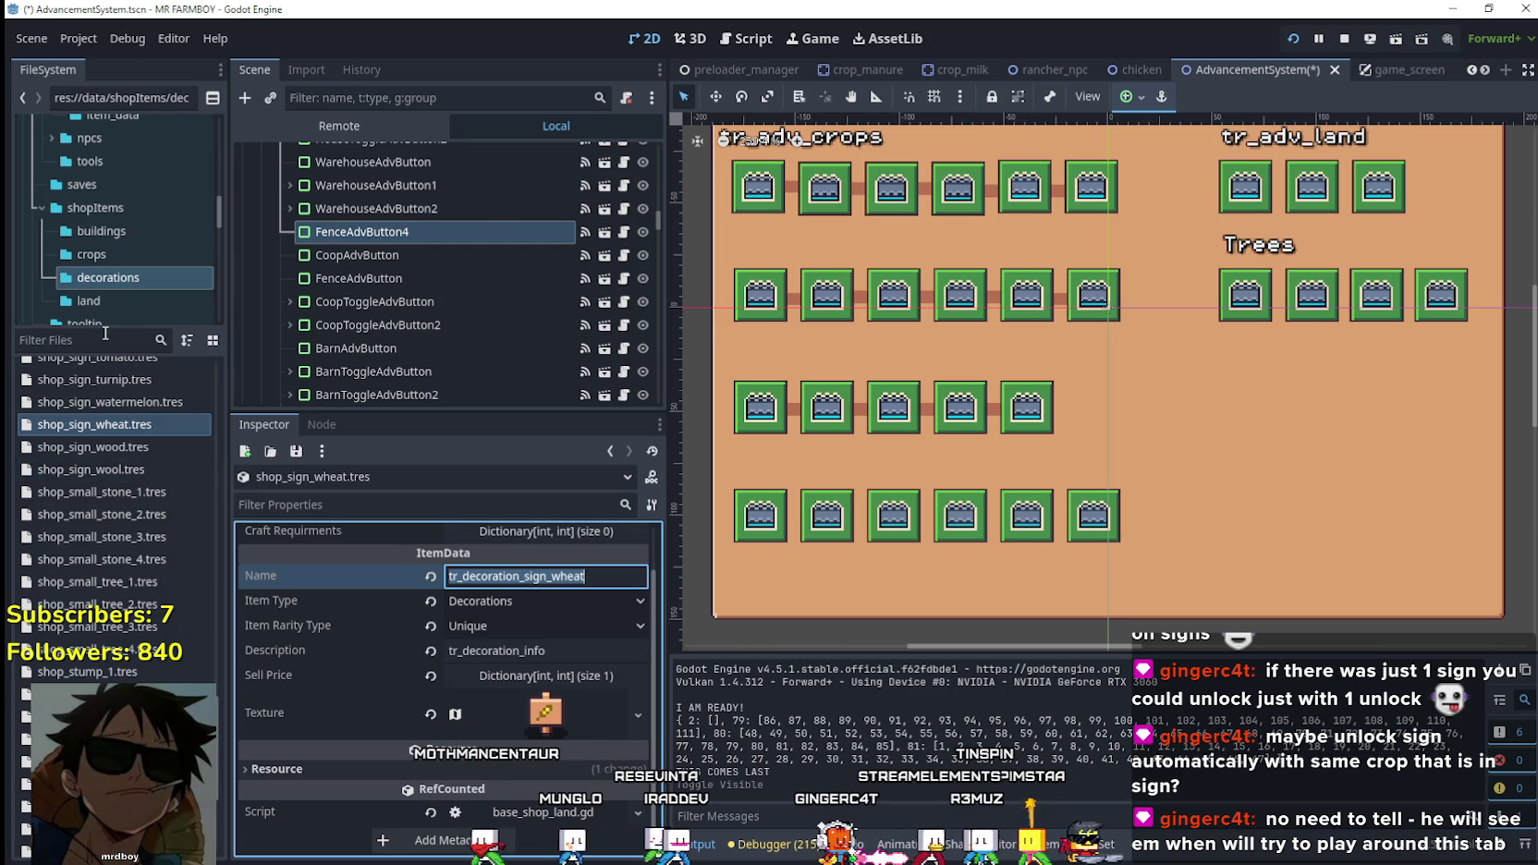
scroll(134, 288, down, 1)
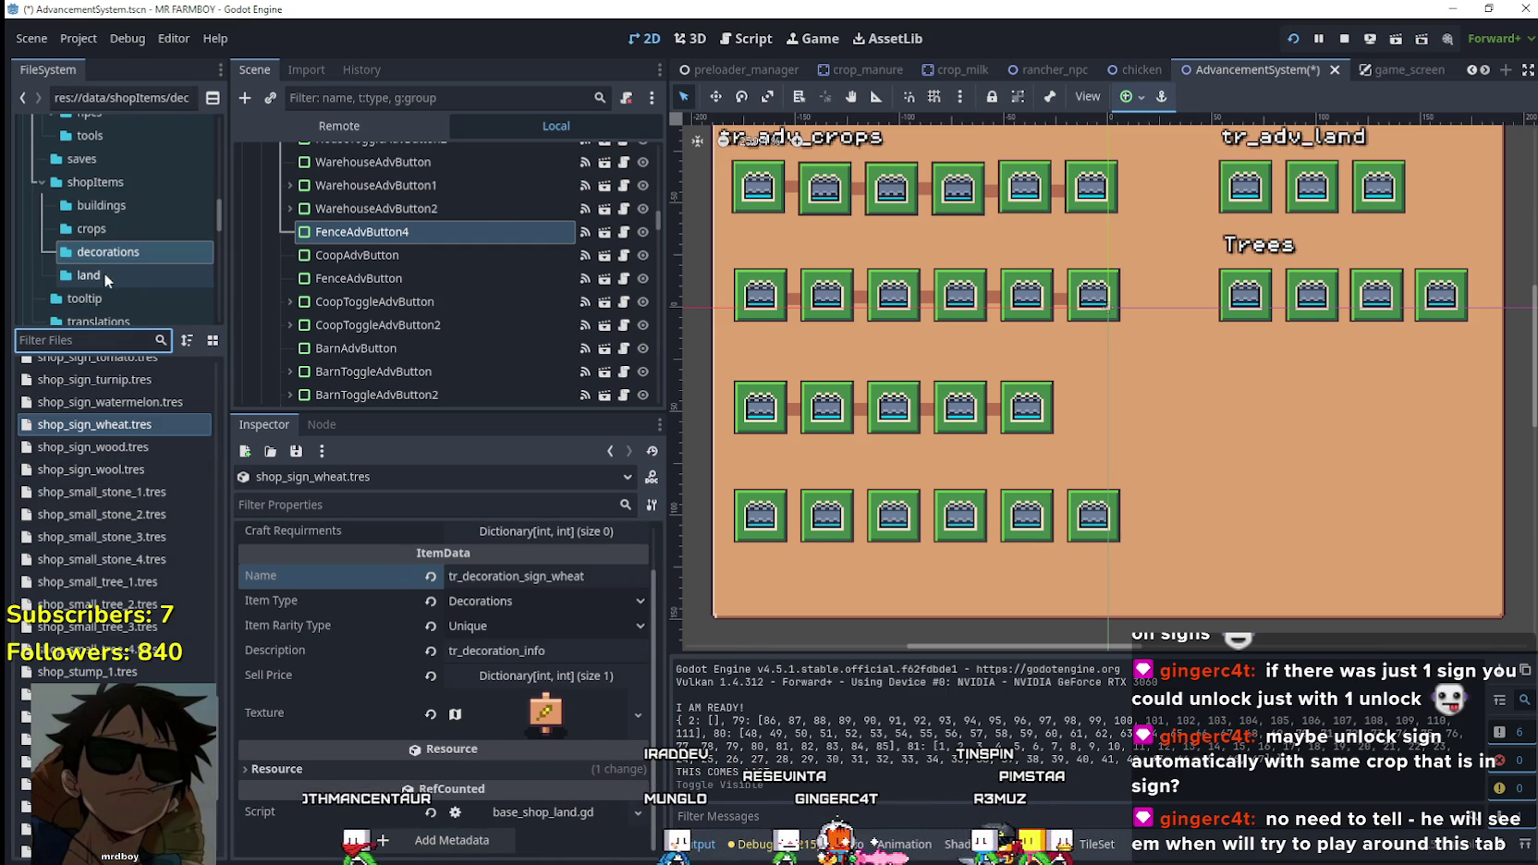
click(107, 232)
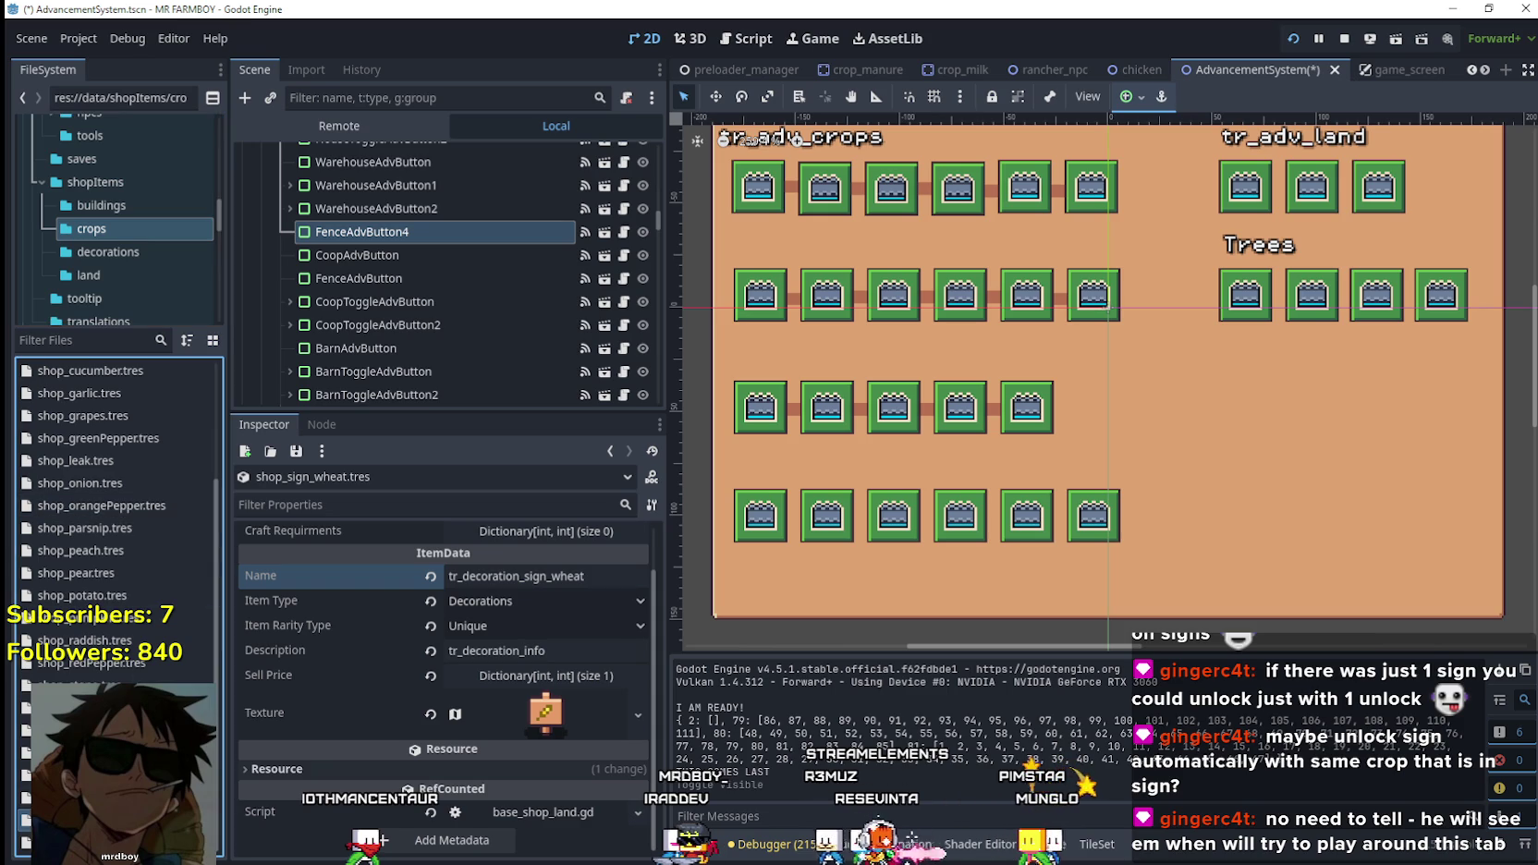
Confirm shop_wheat.tres is named tr_crops_wheat, then reopen shop_sign_wheat.tres in the decorations folder.
click(93, 821)
click(533, 606)
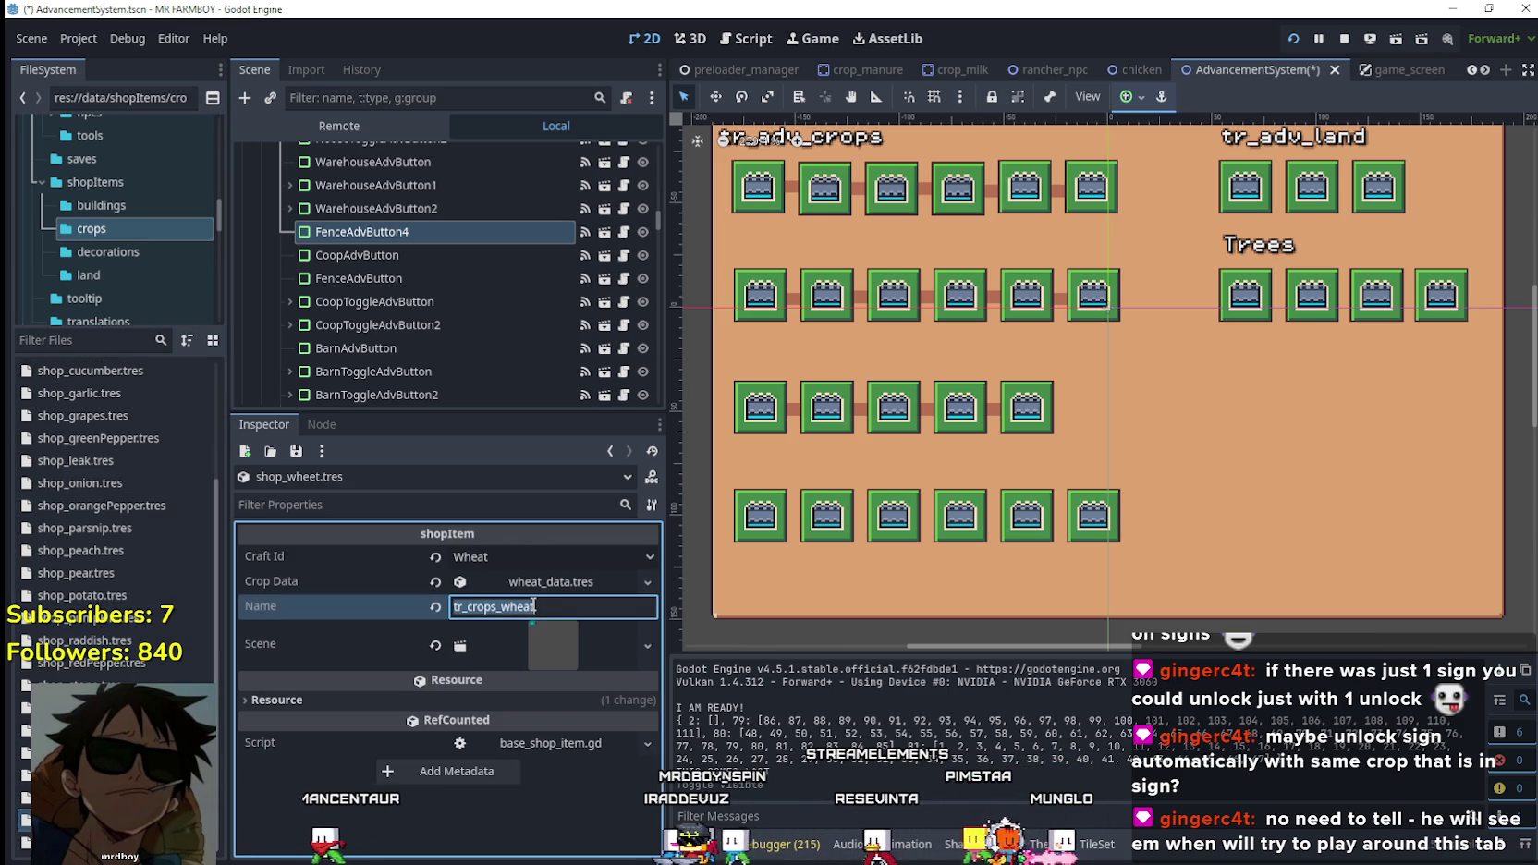
click(116, 253)
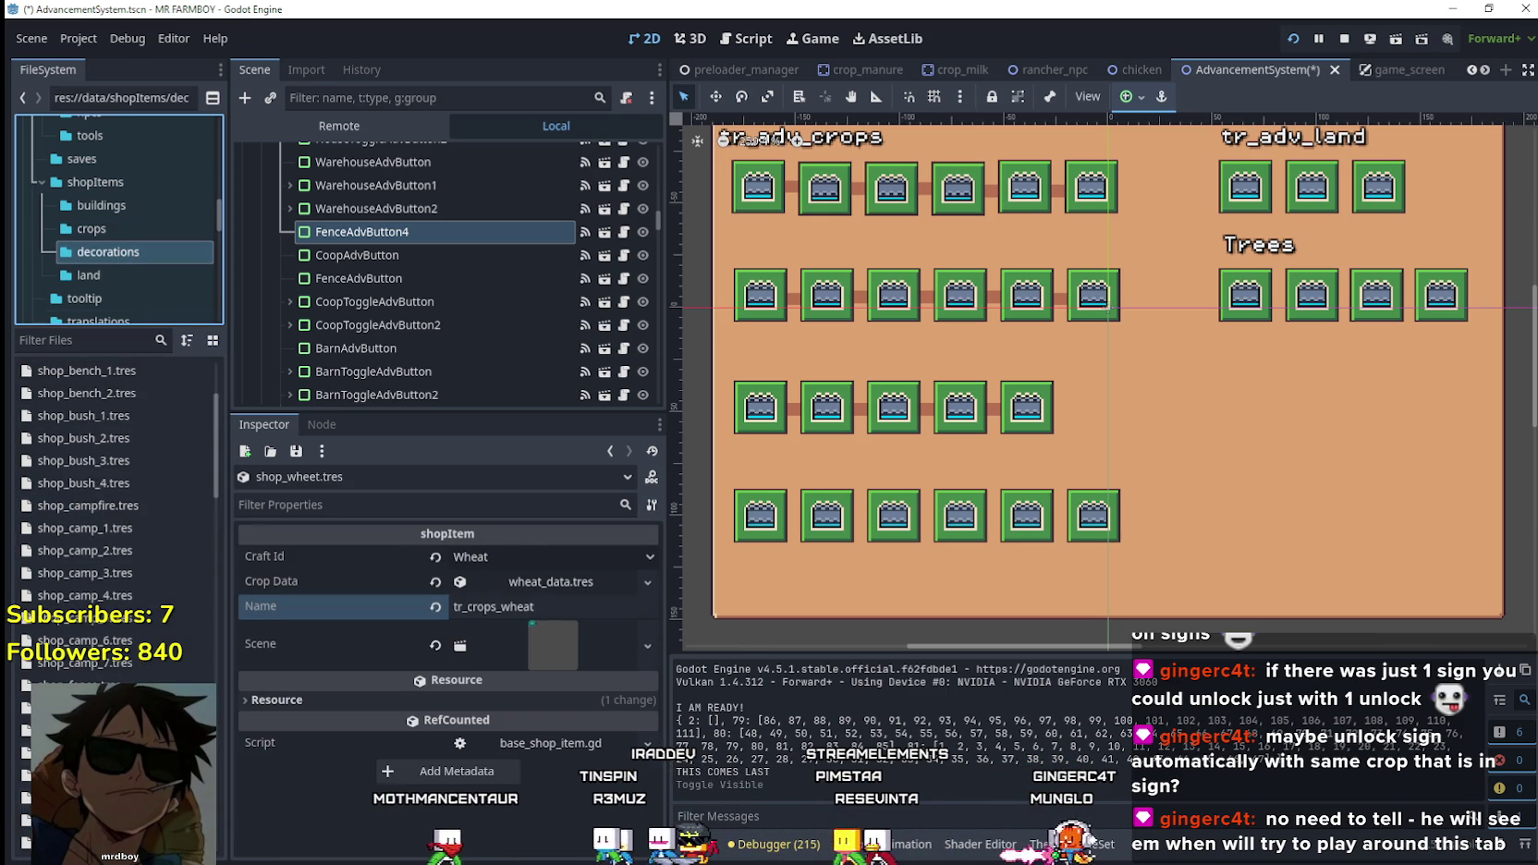
scroll(115, 518, down, 5)
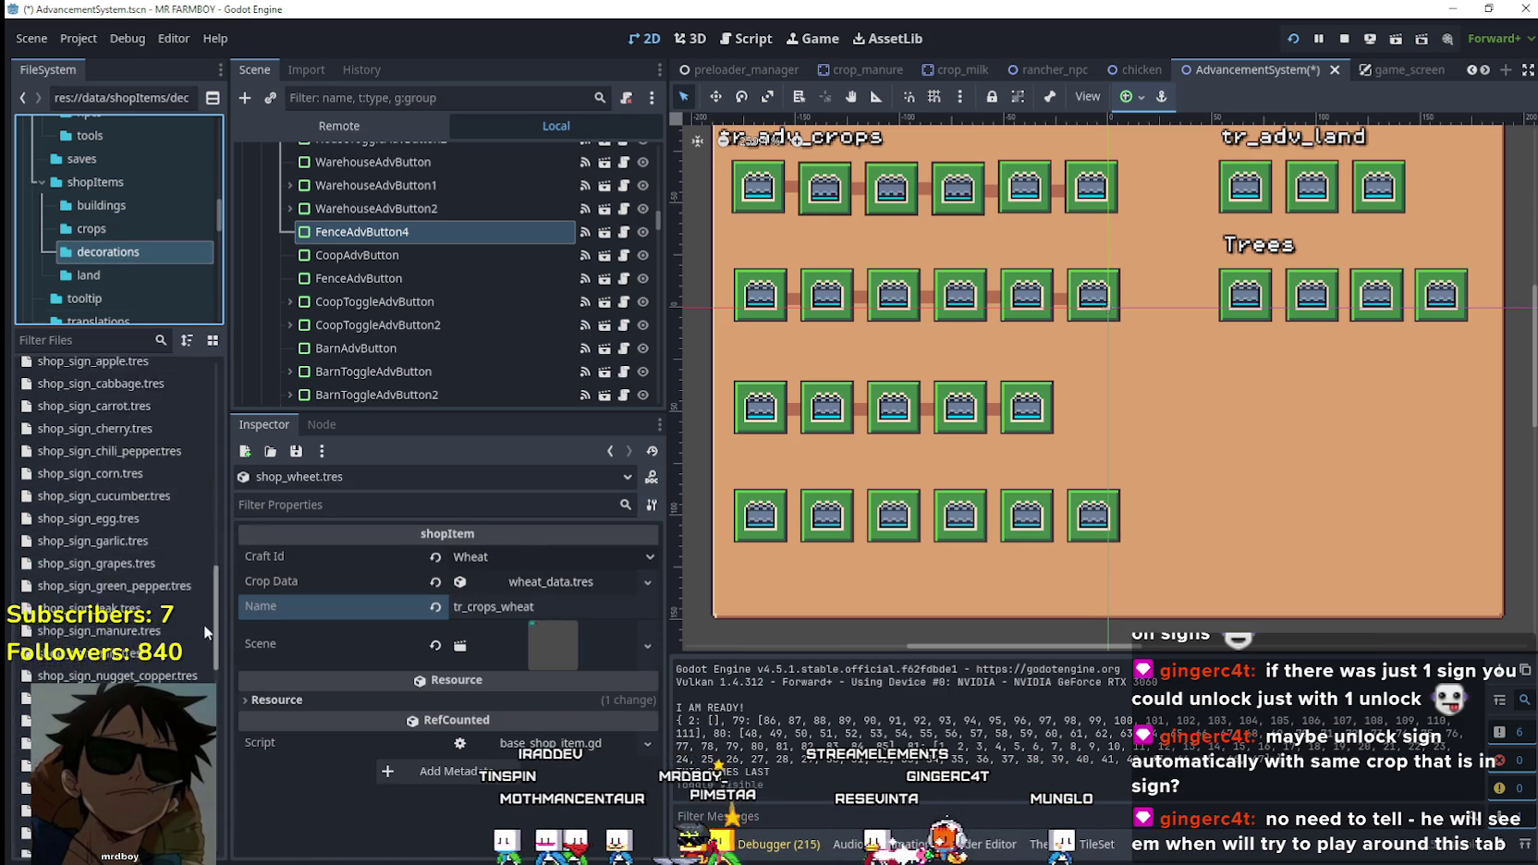
scroll(204, 656, down, 5)
scroll(114, 466, up, 3)
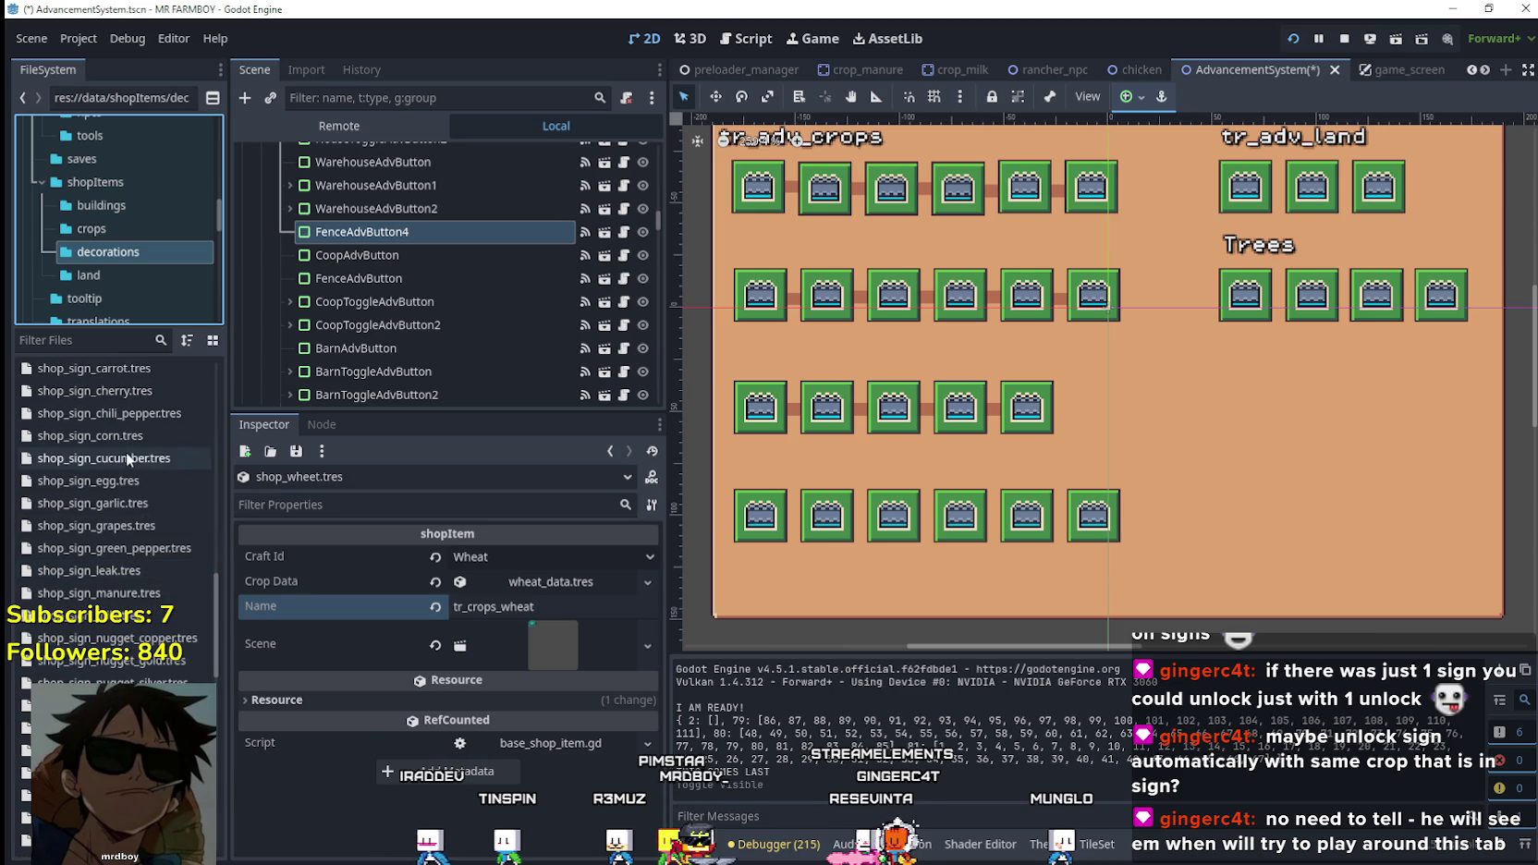
scroll(152, 467, down, 2)
scroll(128, 449, down, 5)
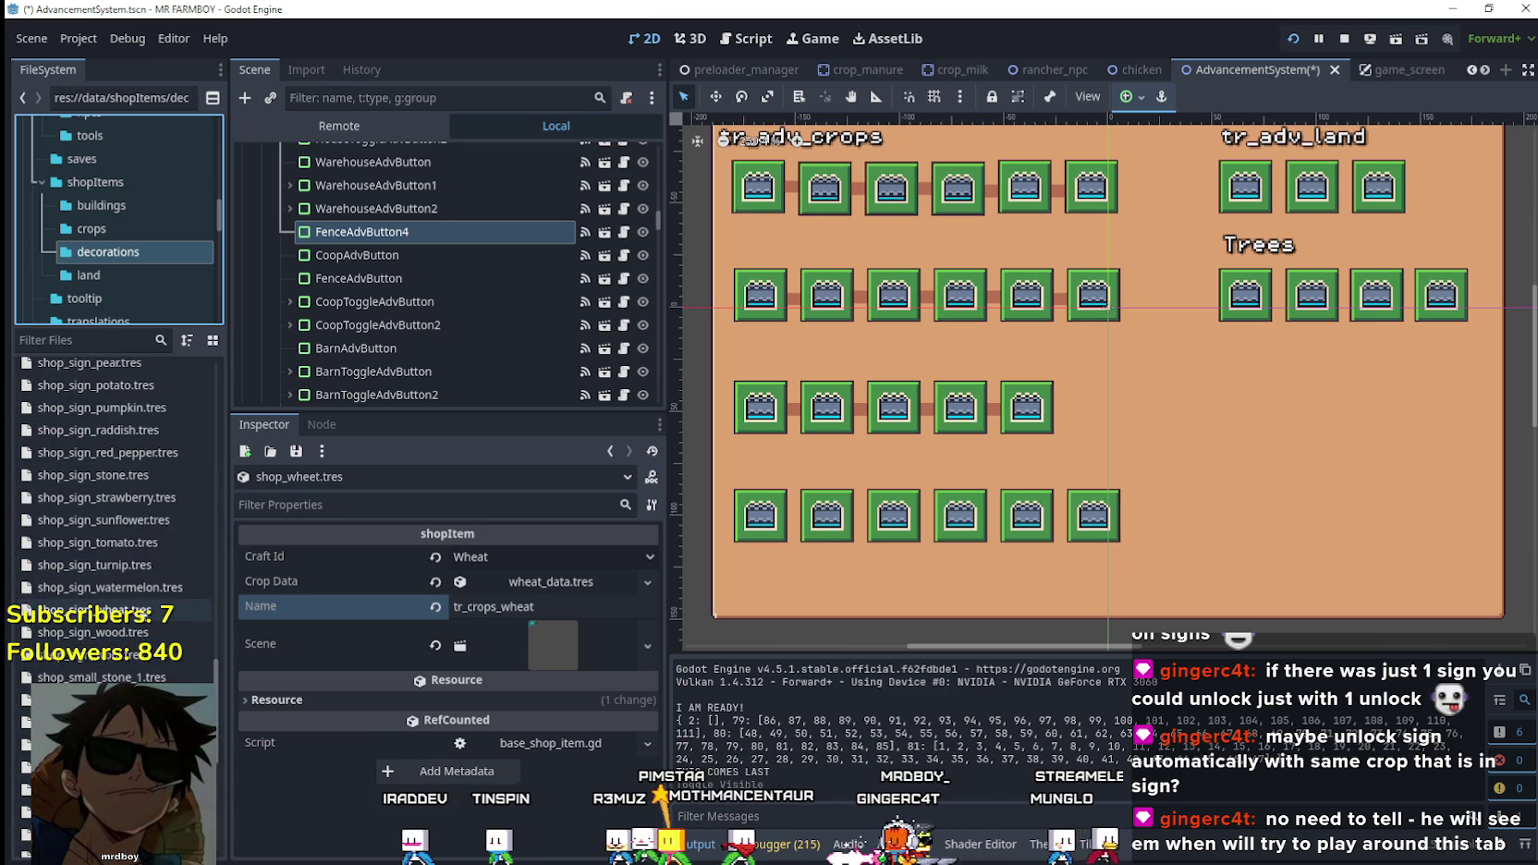
click(102, 610)
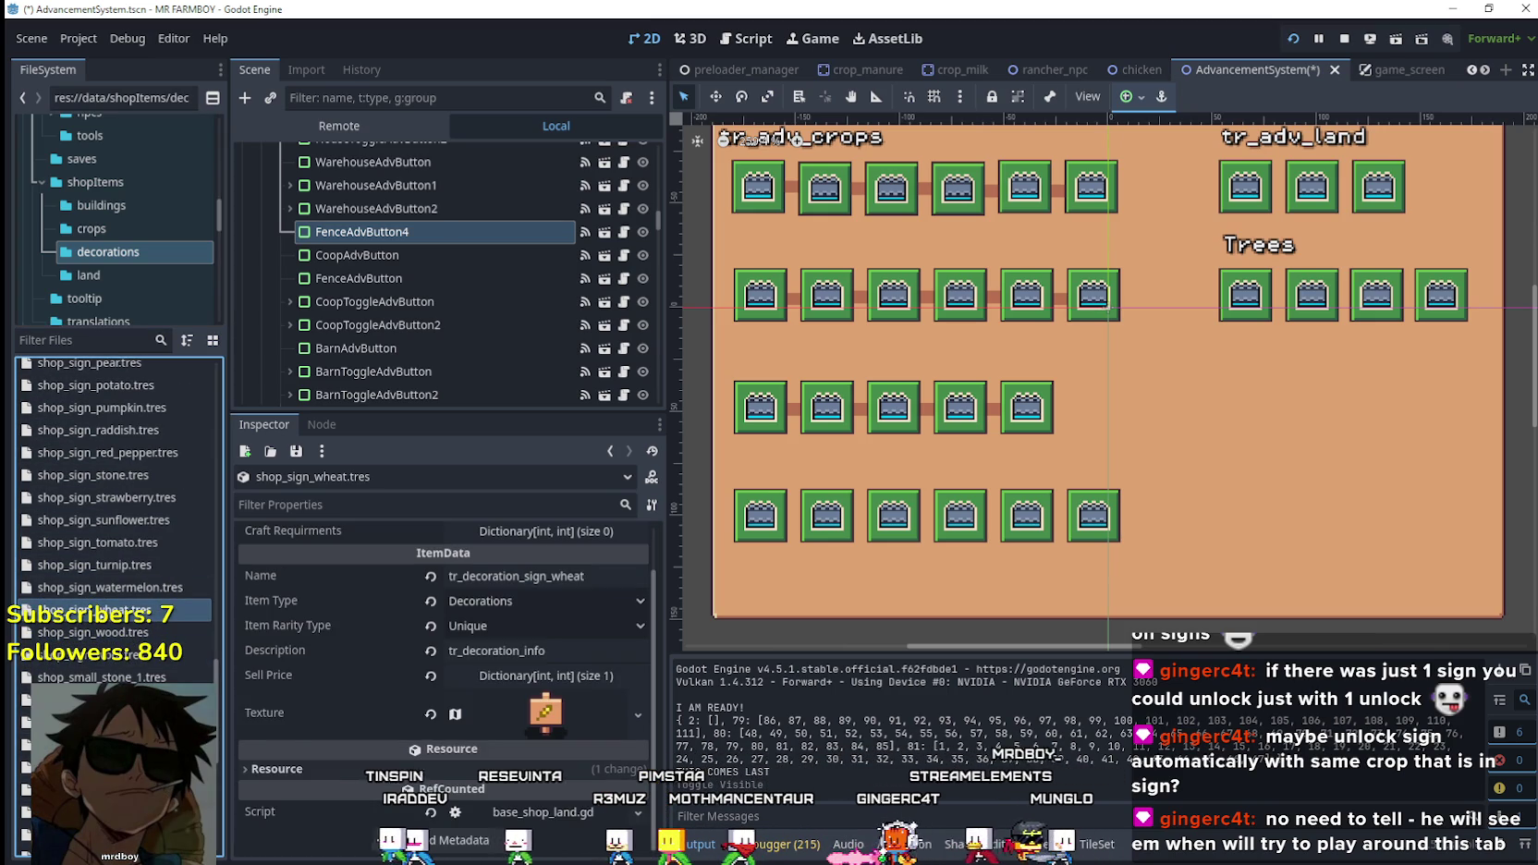
Rename the wheat and tomato signs to tr_crops_wheat and tr_crops_tomato.
click(528, 576)
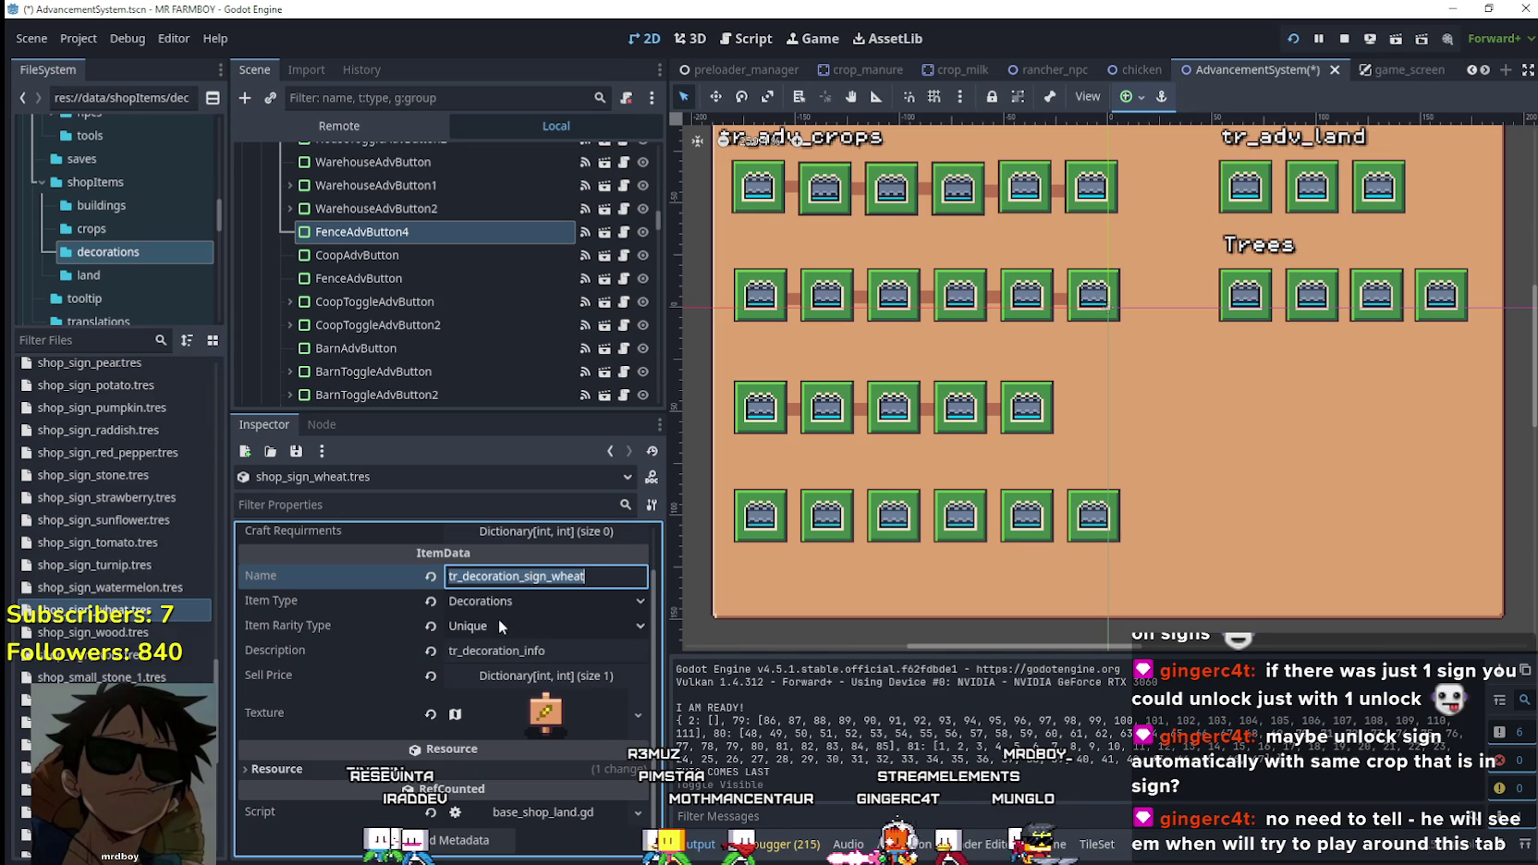
text(crops)
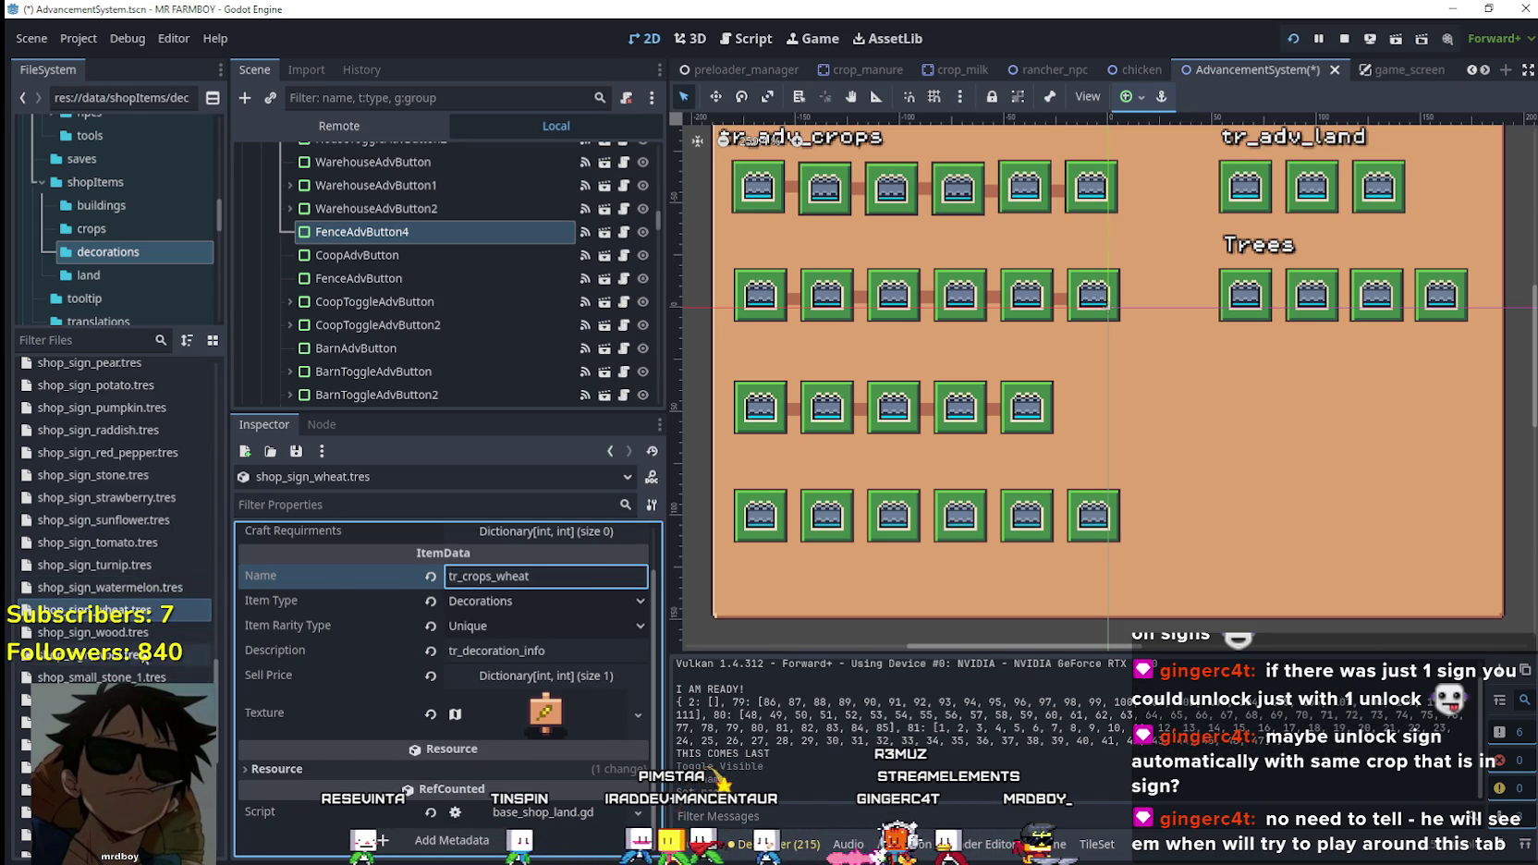
click(136, 541)
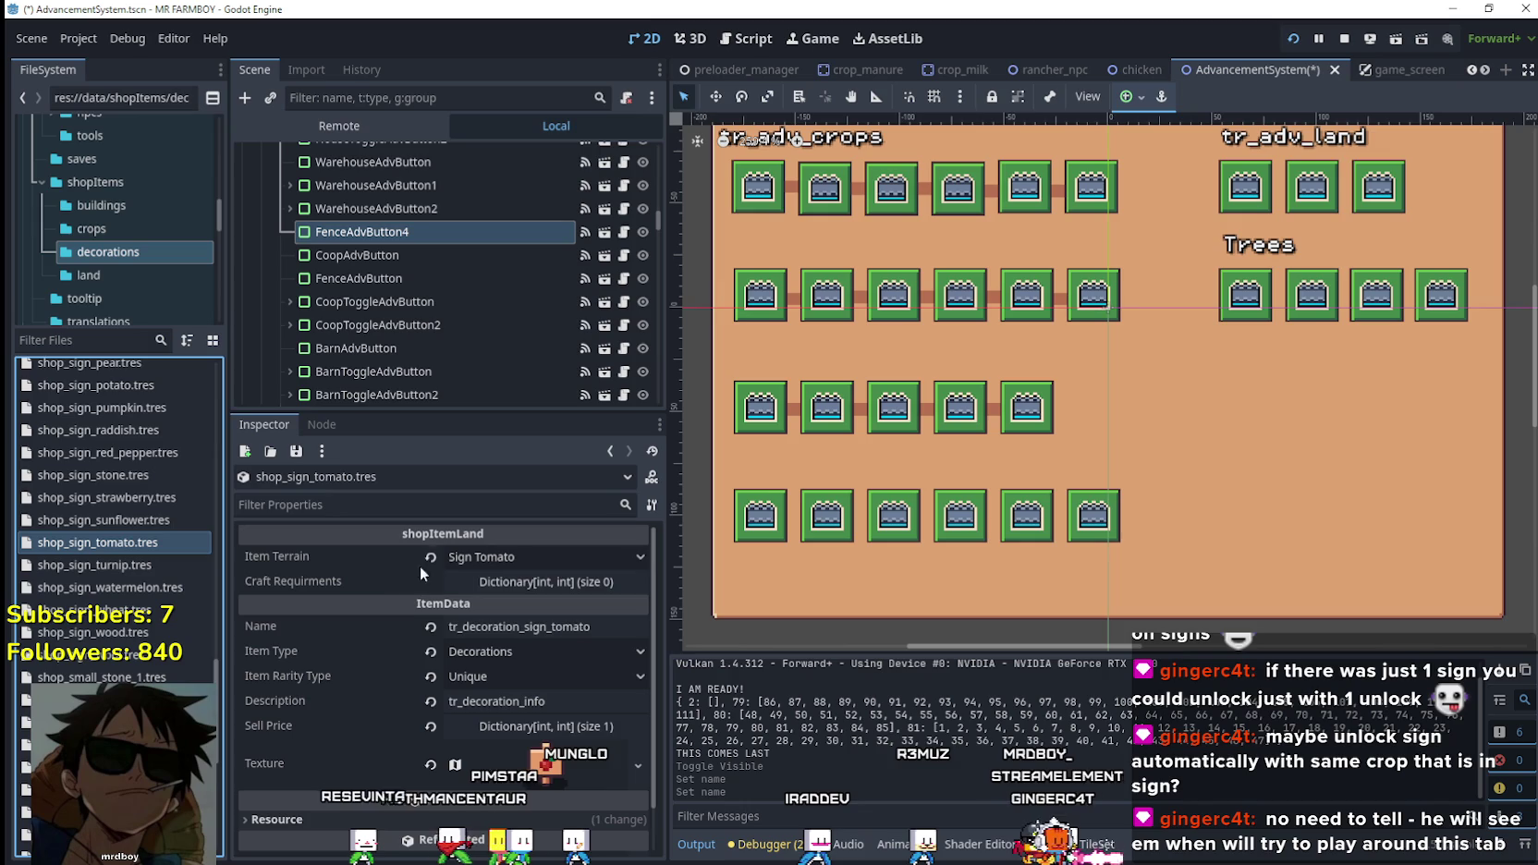
double_click(571, 633)
text(tr_crops_wheat)
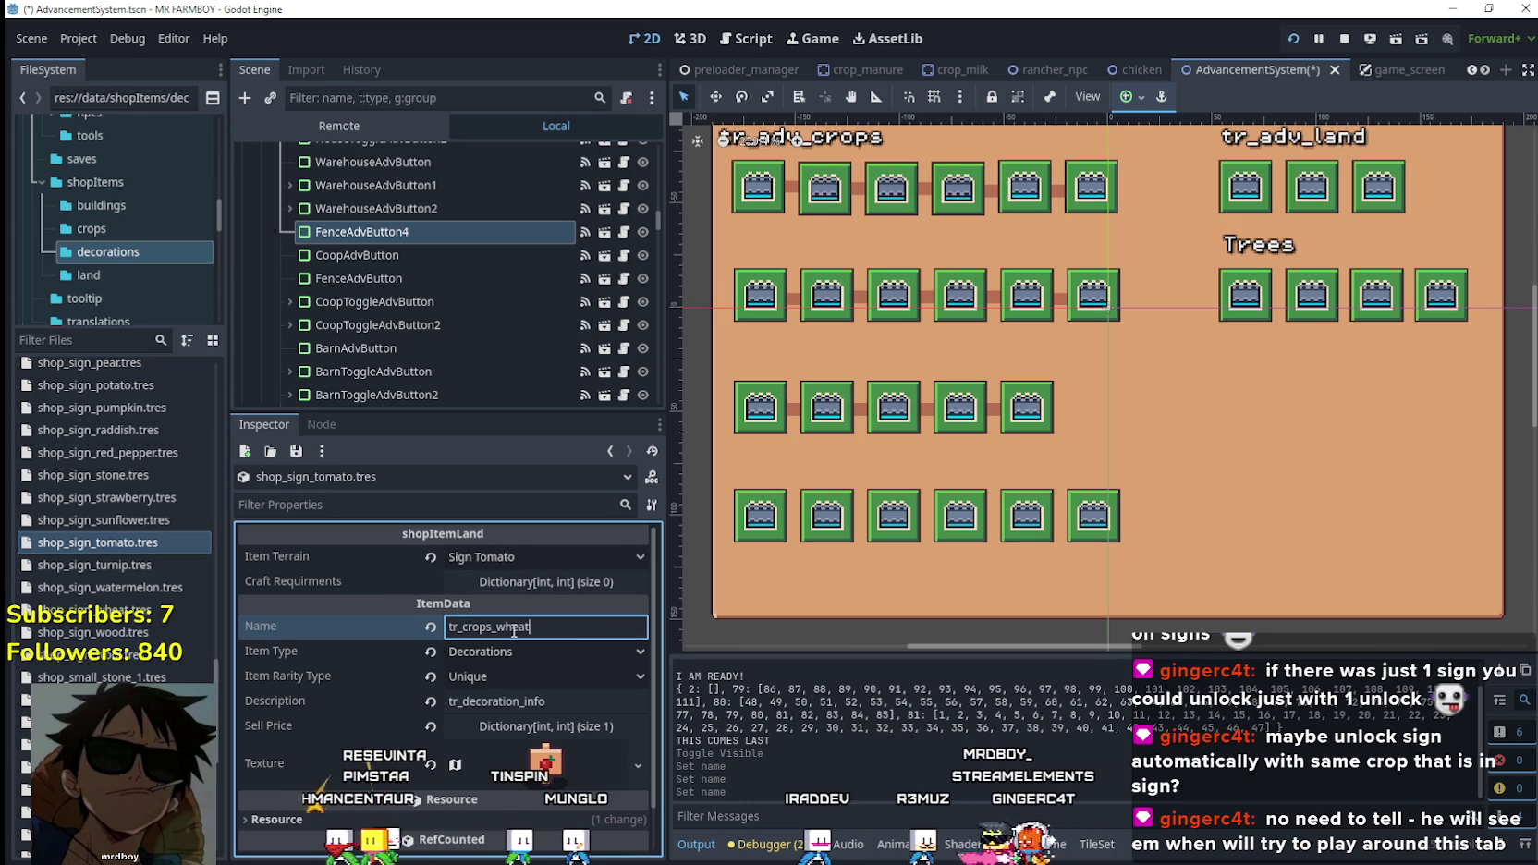
text(tomato)
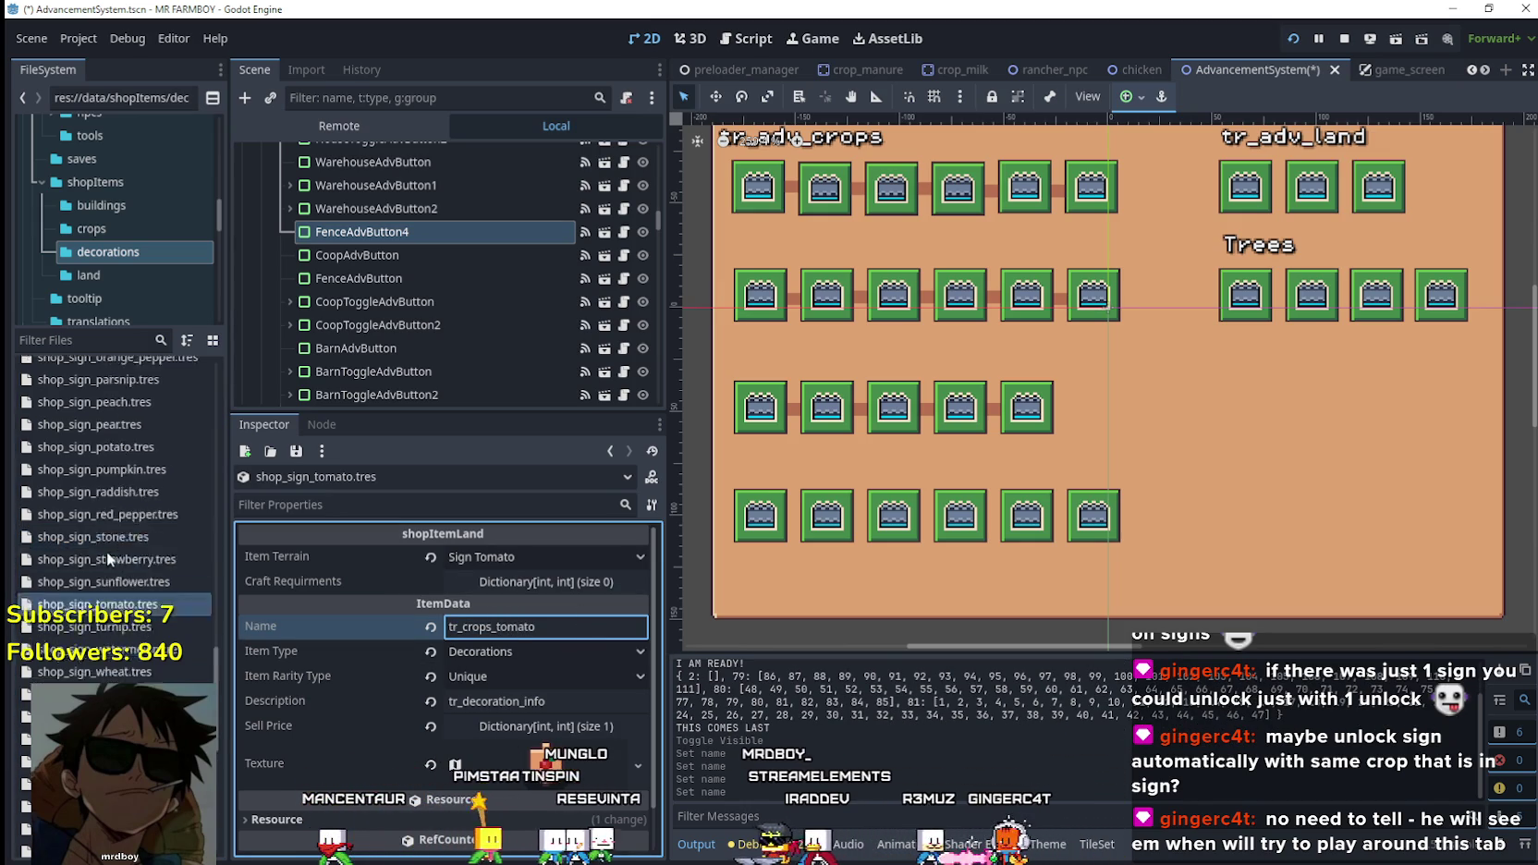
Rename the carrot sign to tr_crops_carrot, keeping its Item Type as Decorations.
scroll(111, 592, up, 5)
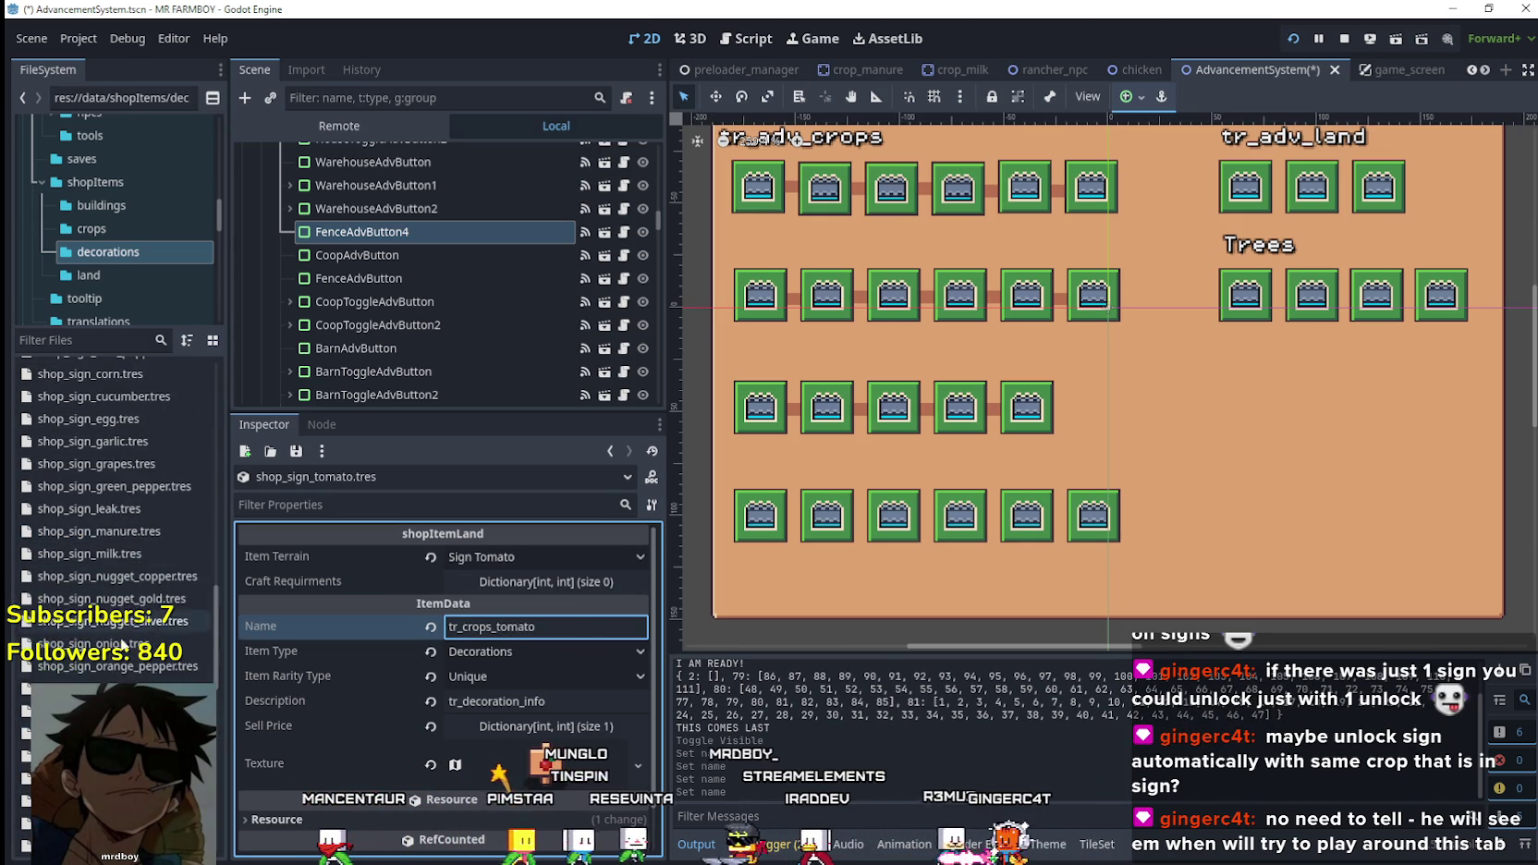
scroll(140, 556, up, 3)
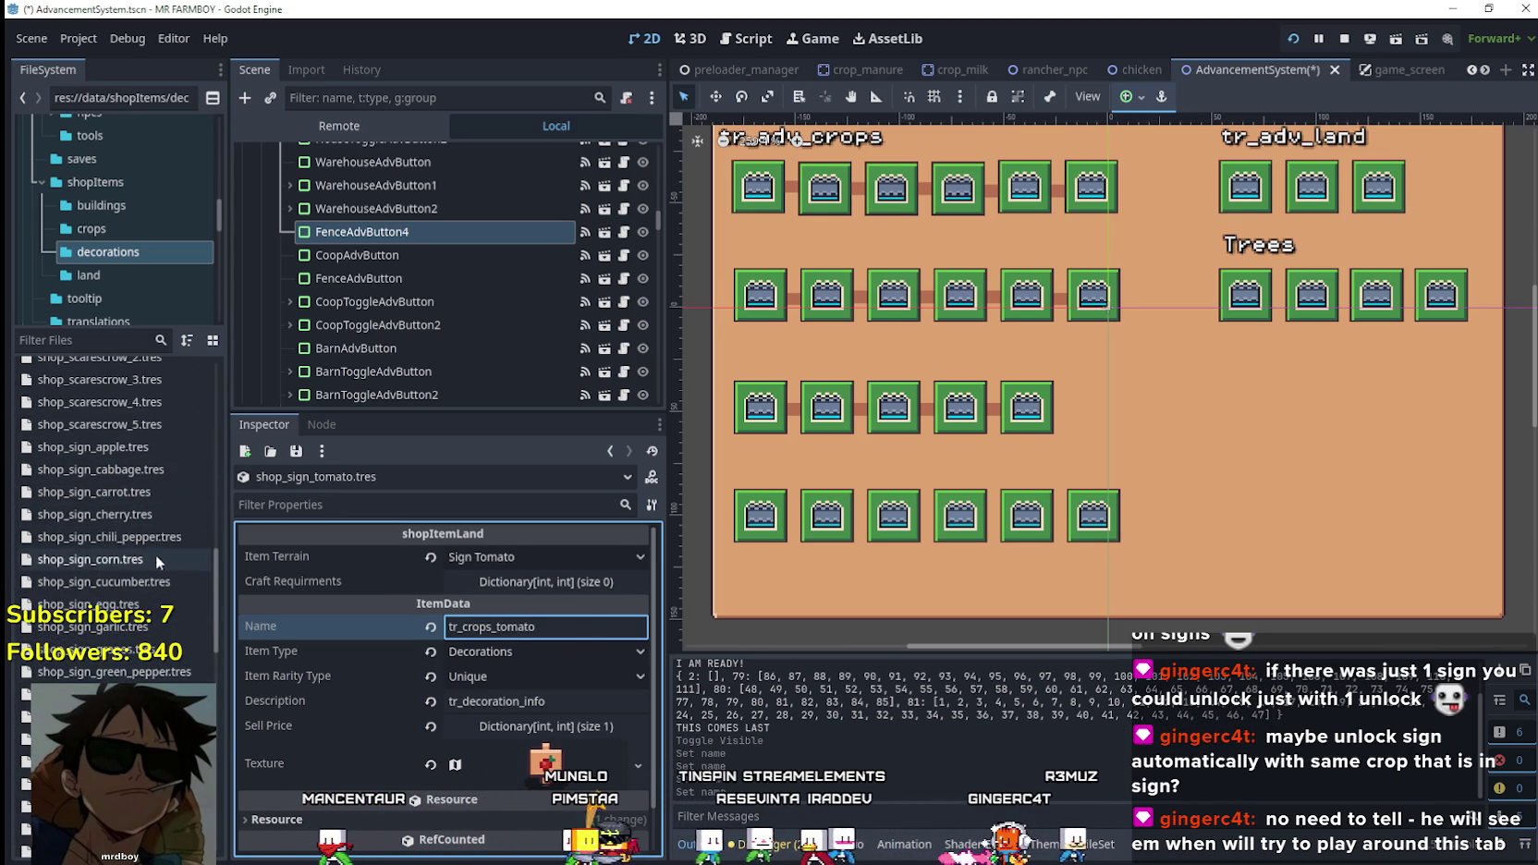
click(152, 496)
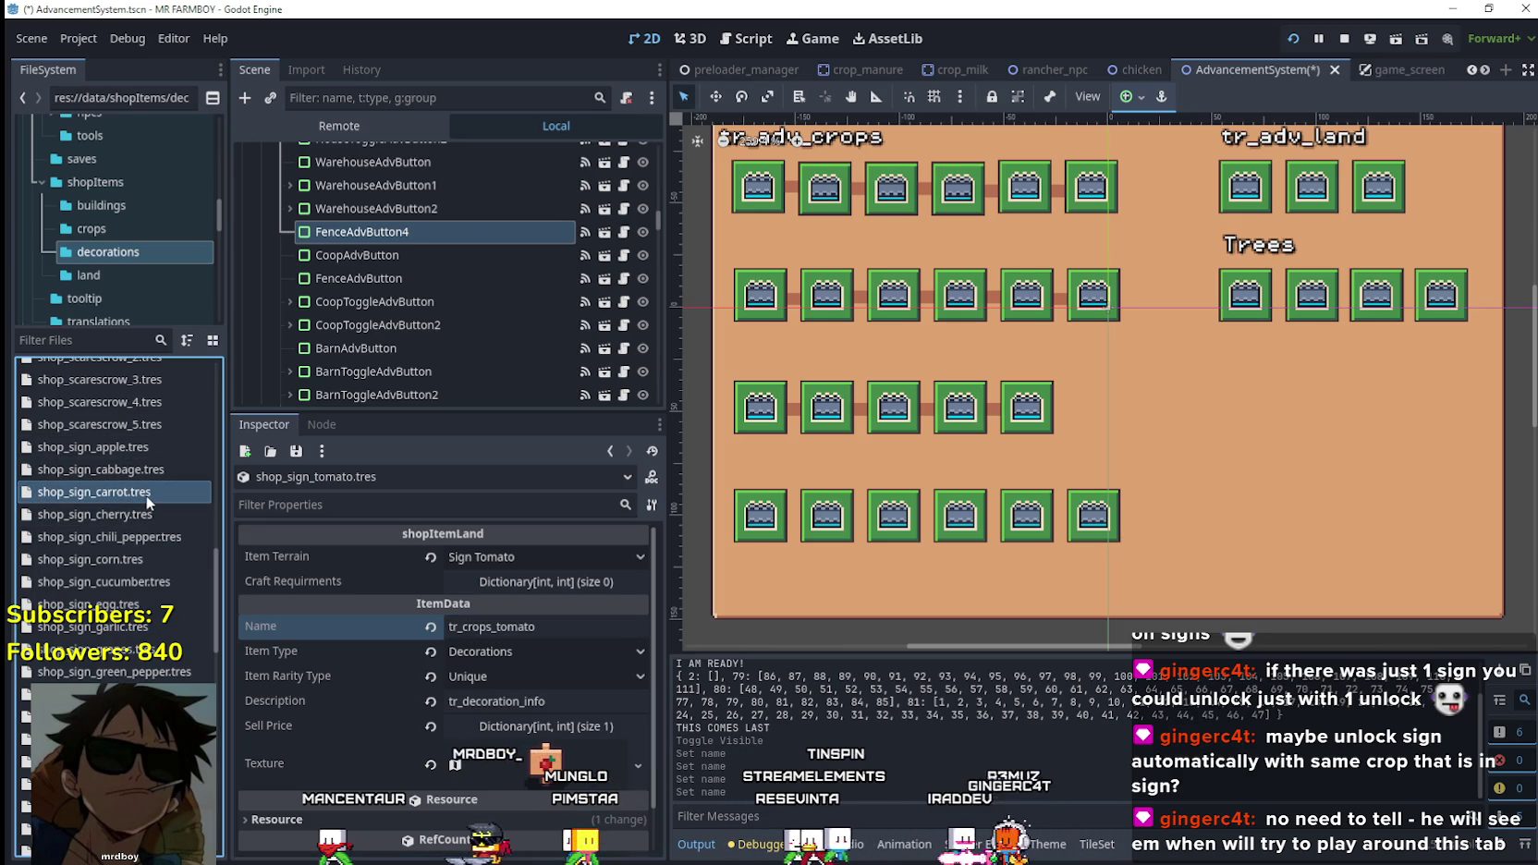
click(579, 643)
click(581, 639)
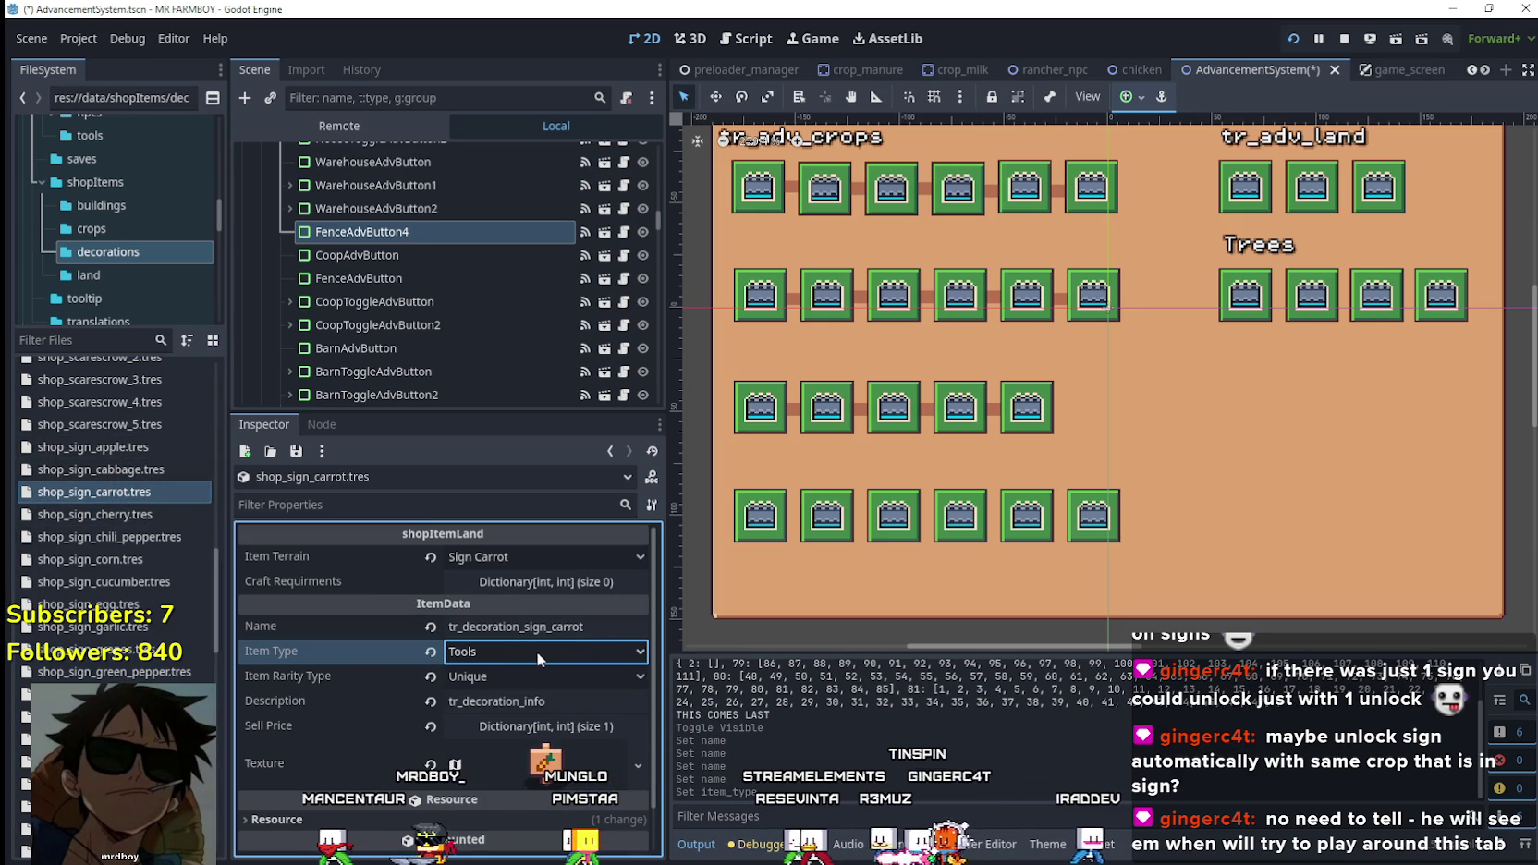
click(533, 641)
click(499, 763)
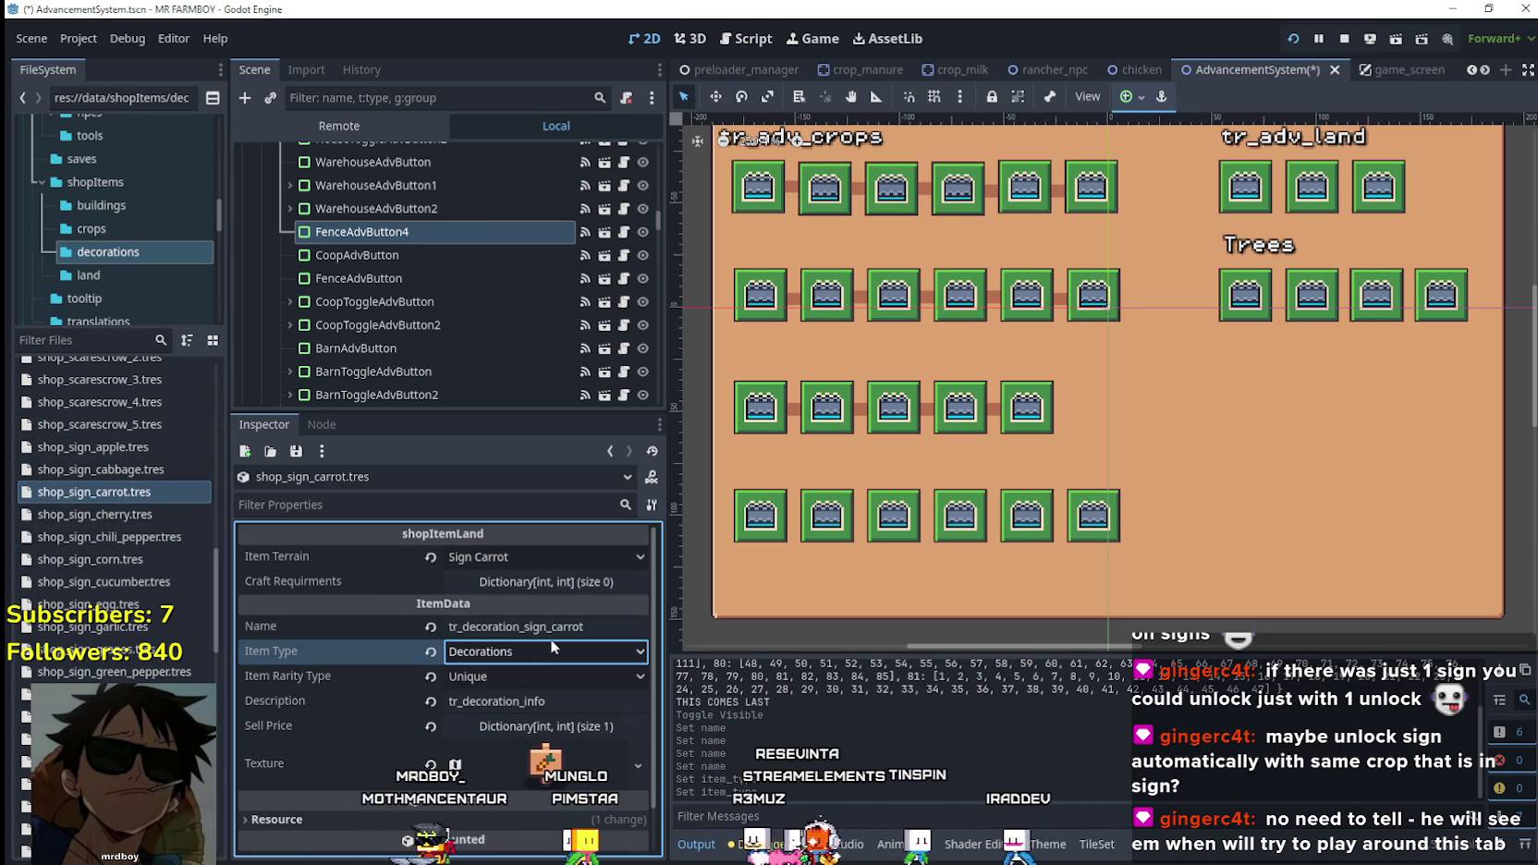
click(550, 629)
text(tr_crops_wheat)
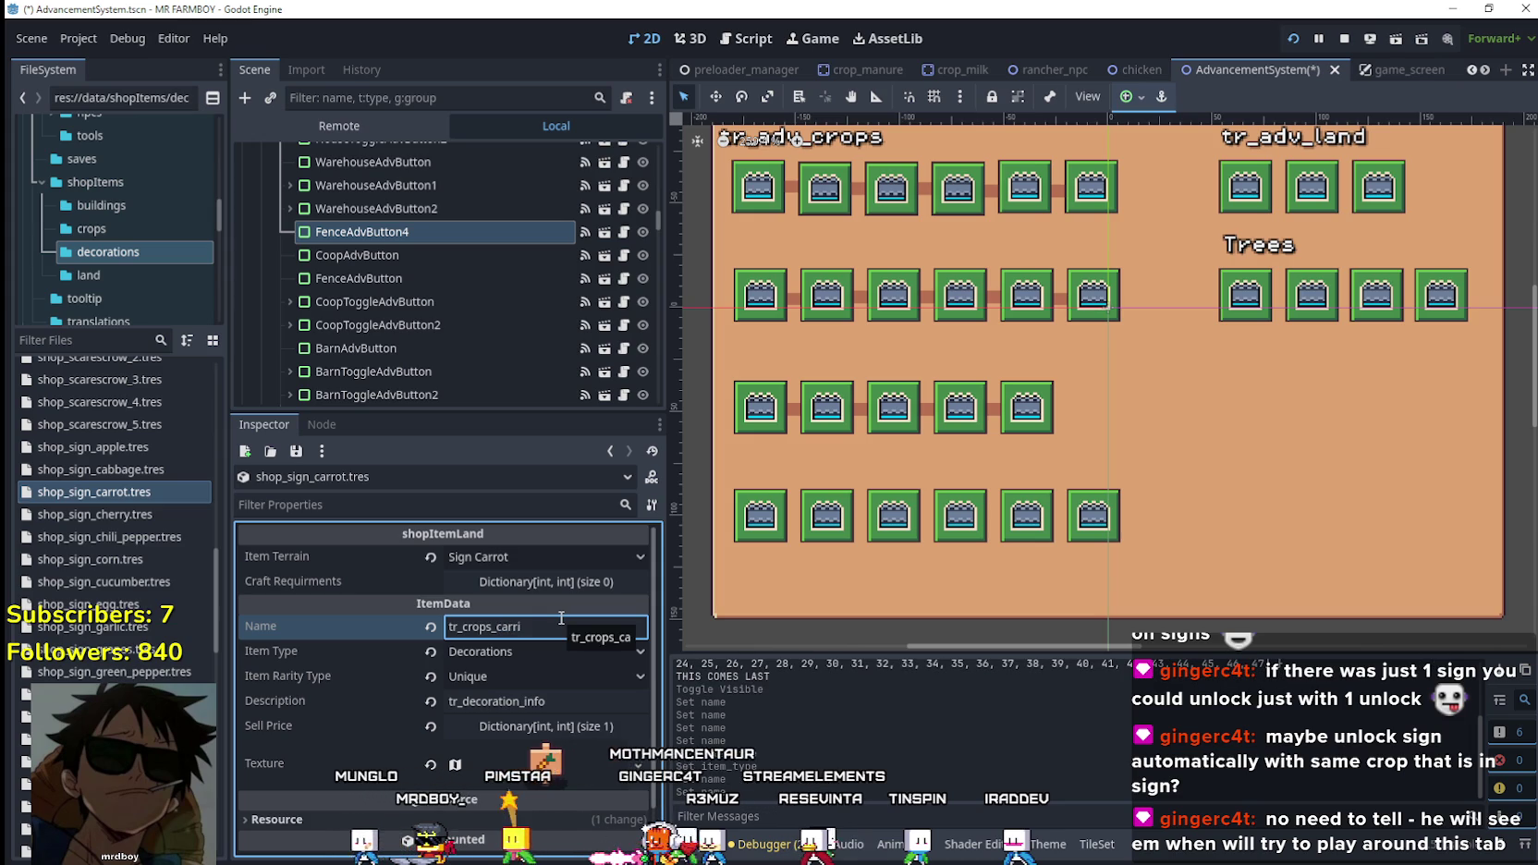
Save the scene and stop the running game.
key(ctrl+s)
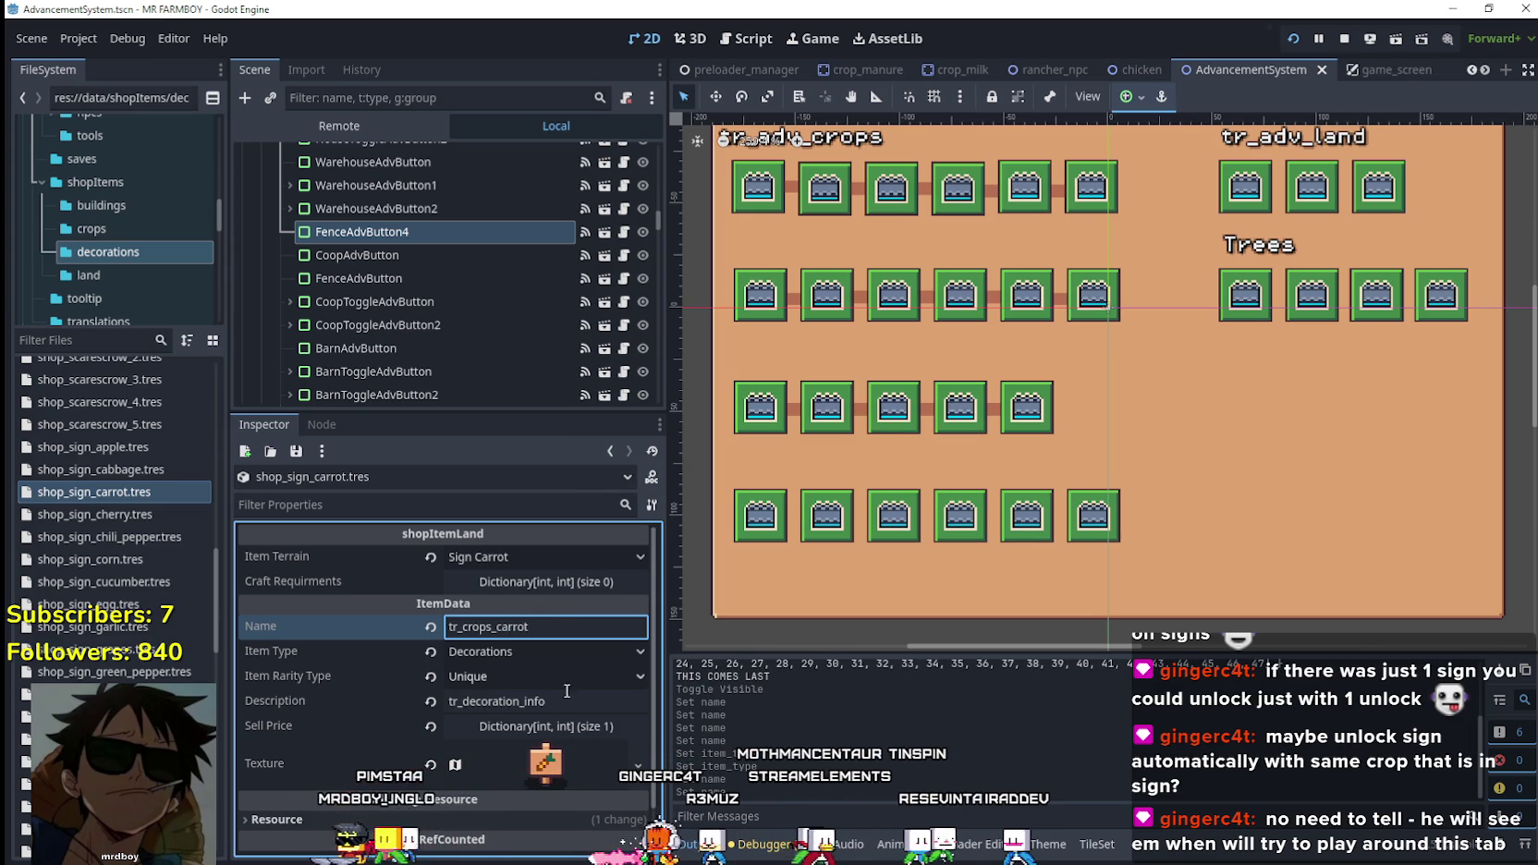
scroll(565, 679, down, 1)
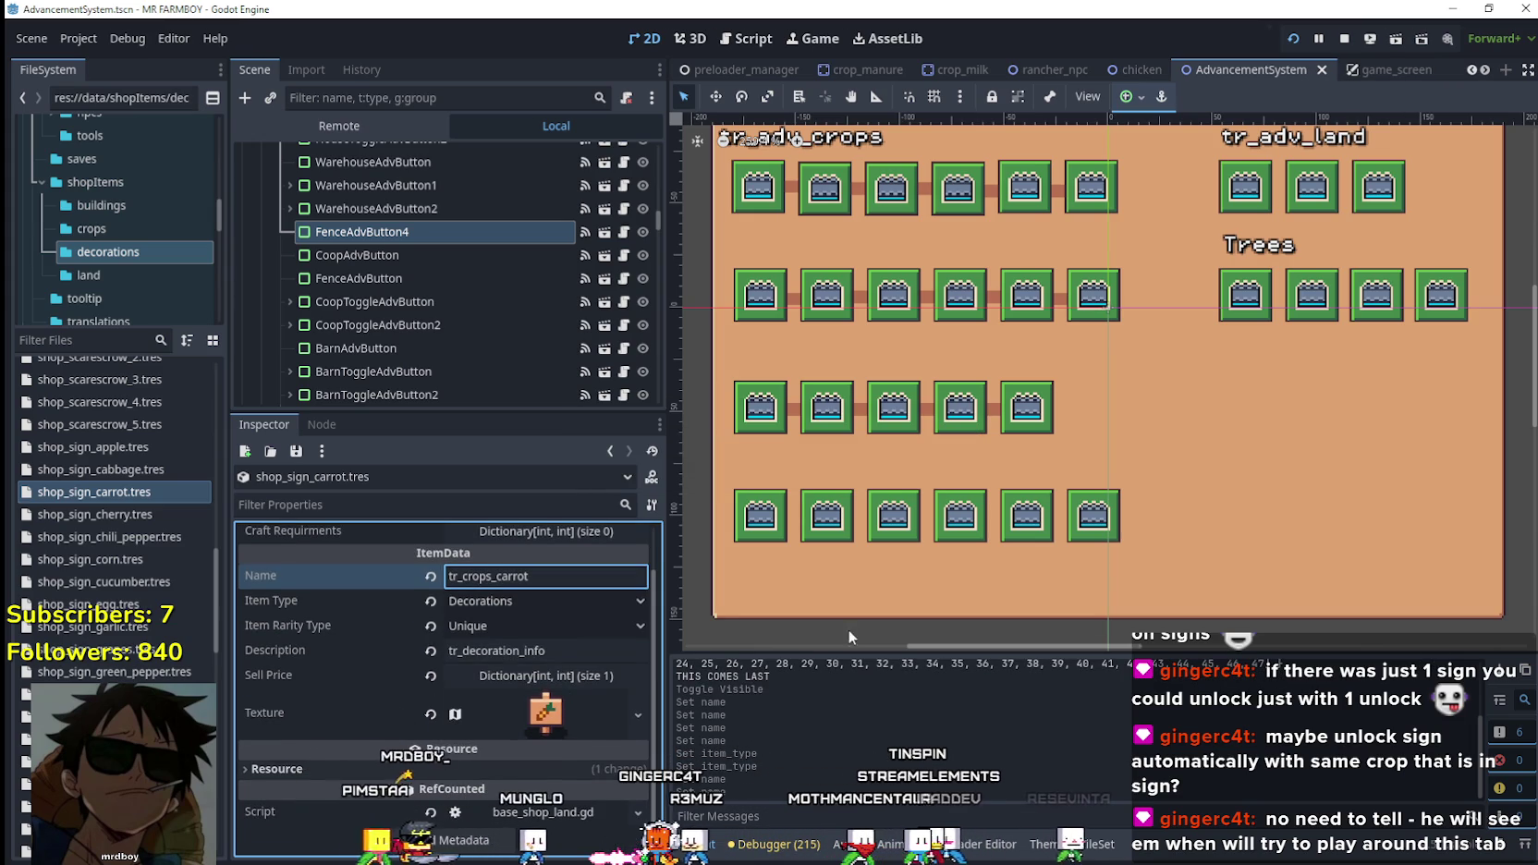
click(1346, 41)
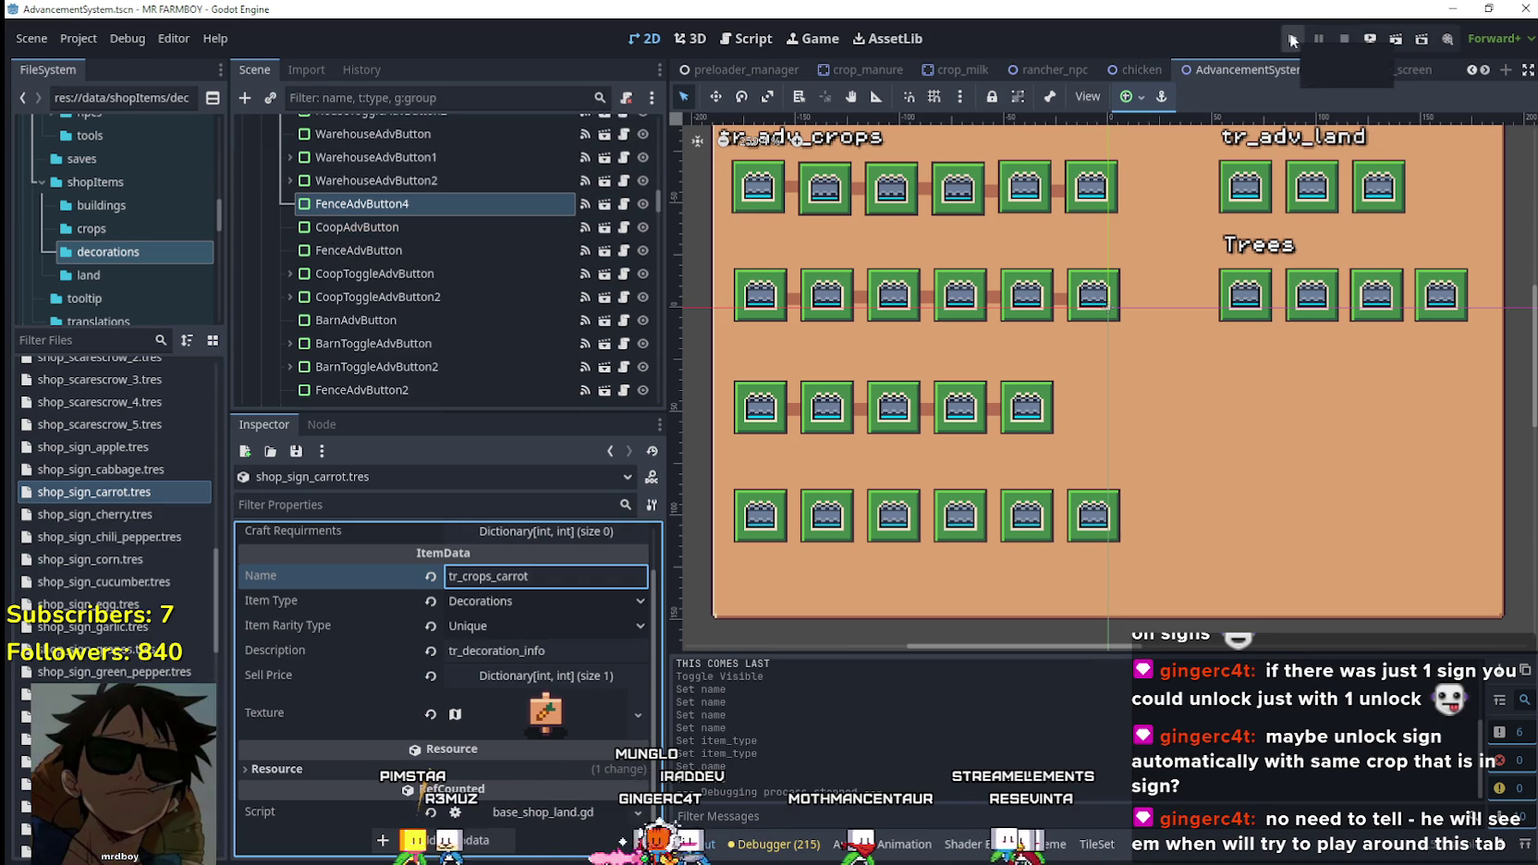
Relaunch the game, create a new save in slot 6 and maximize the window.
click(1292, 41)
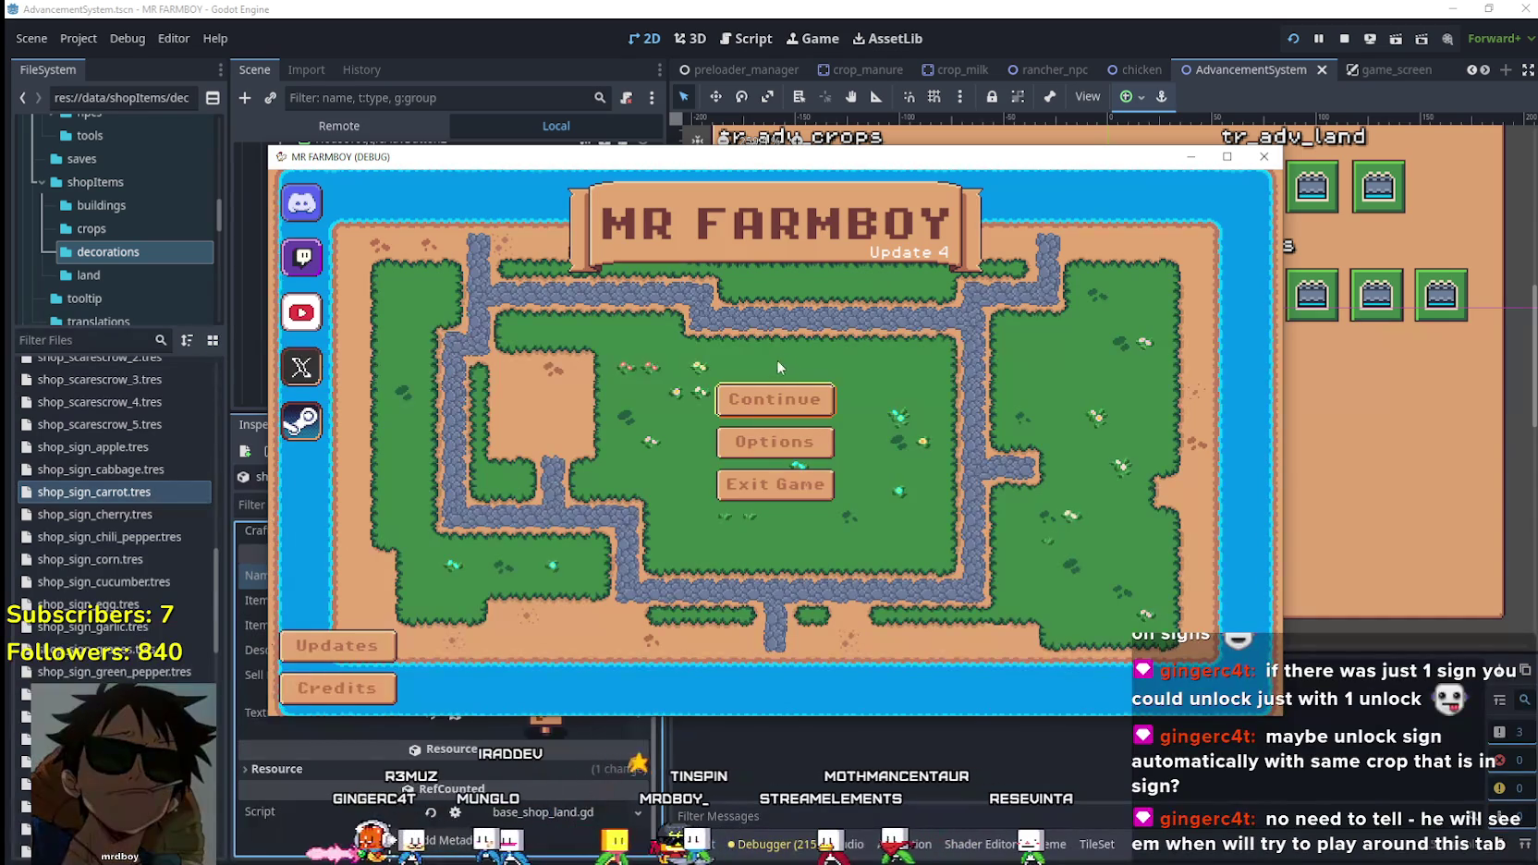
click(780, 398)
scroll(729, 555, down, 2)
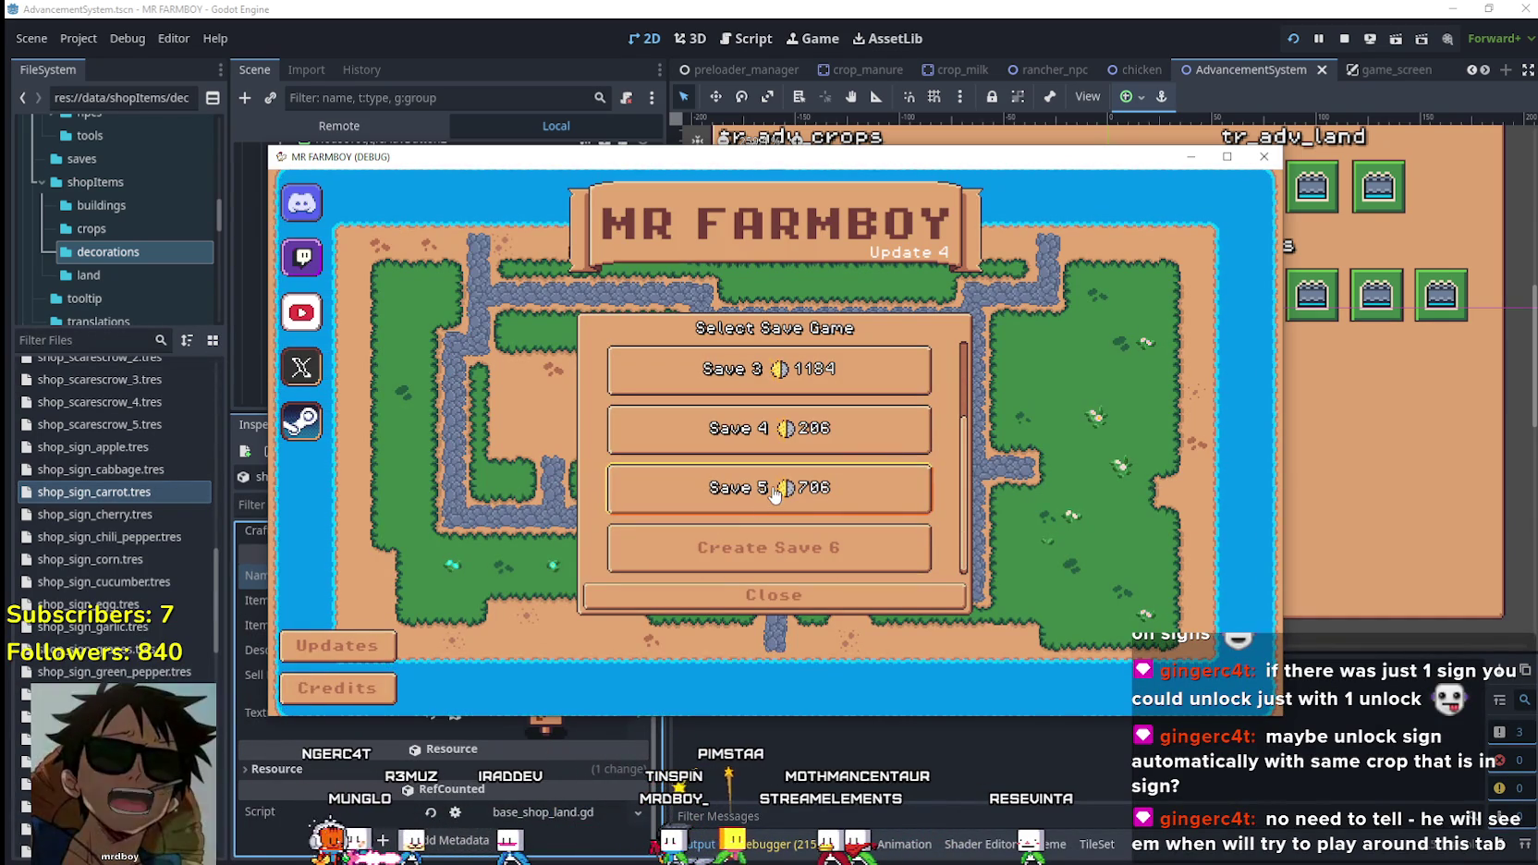
click(729, 561)
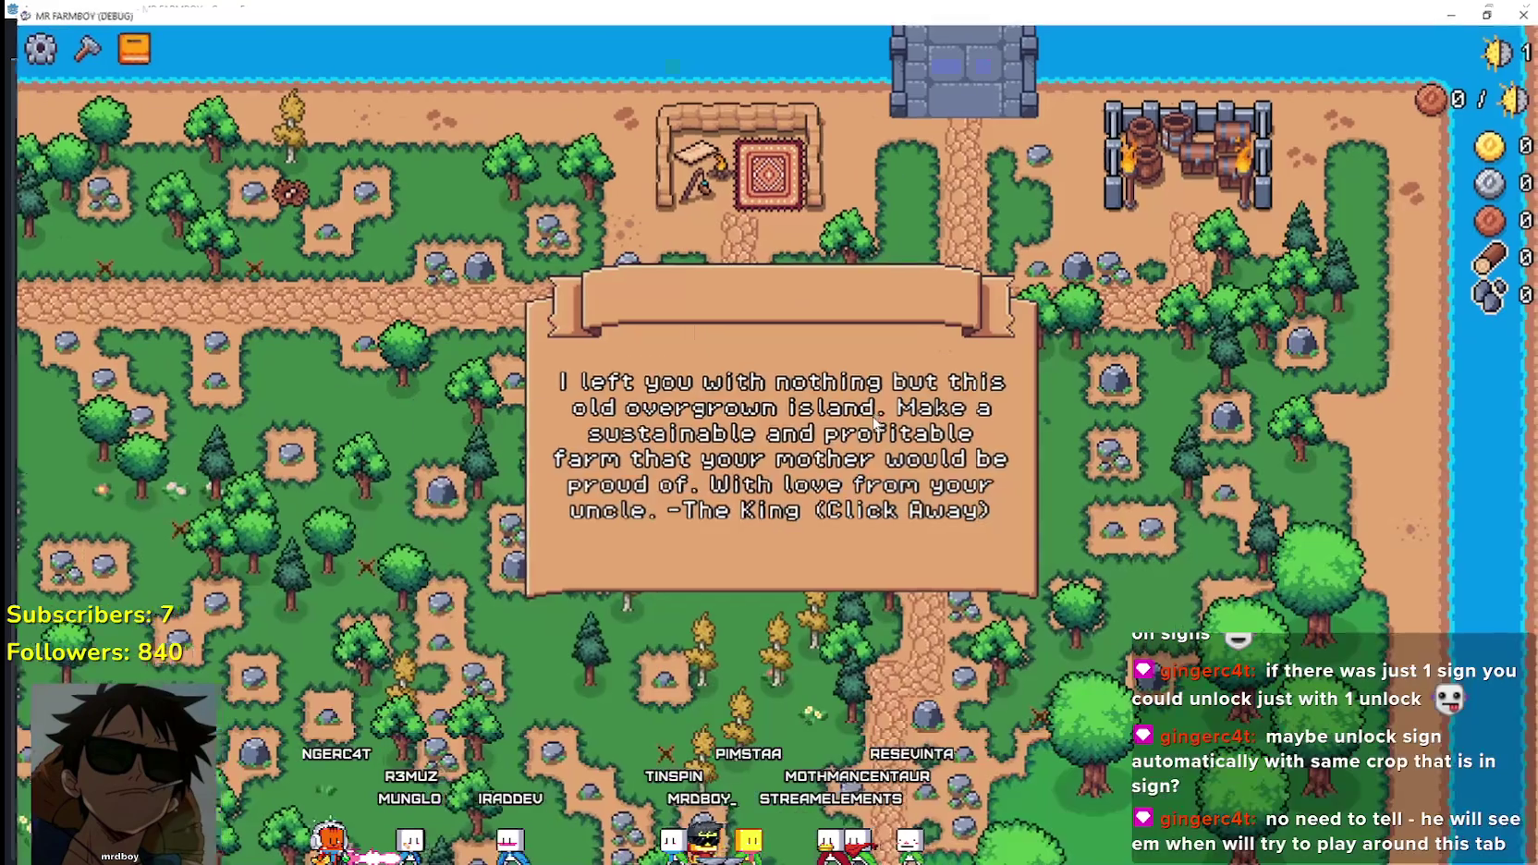
click(763, 421)
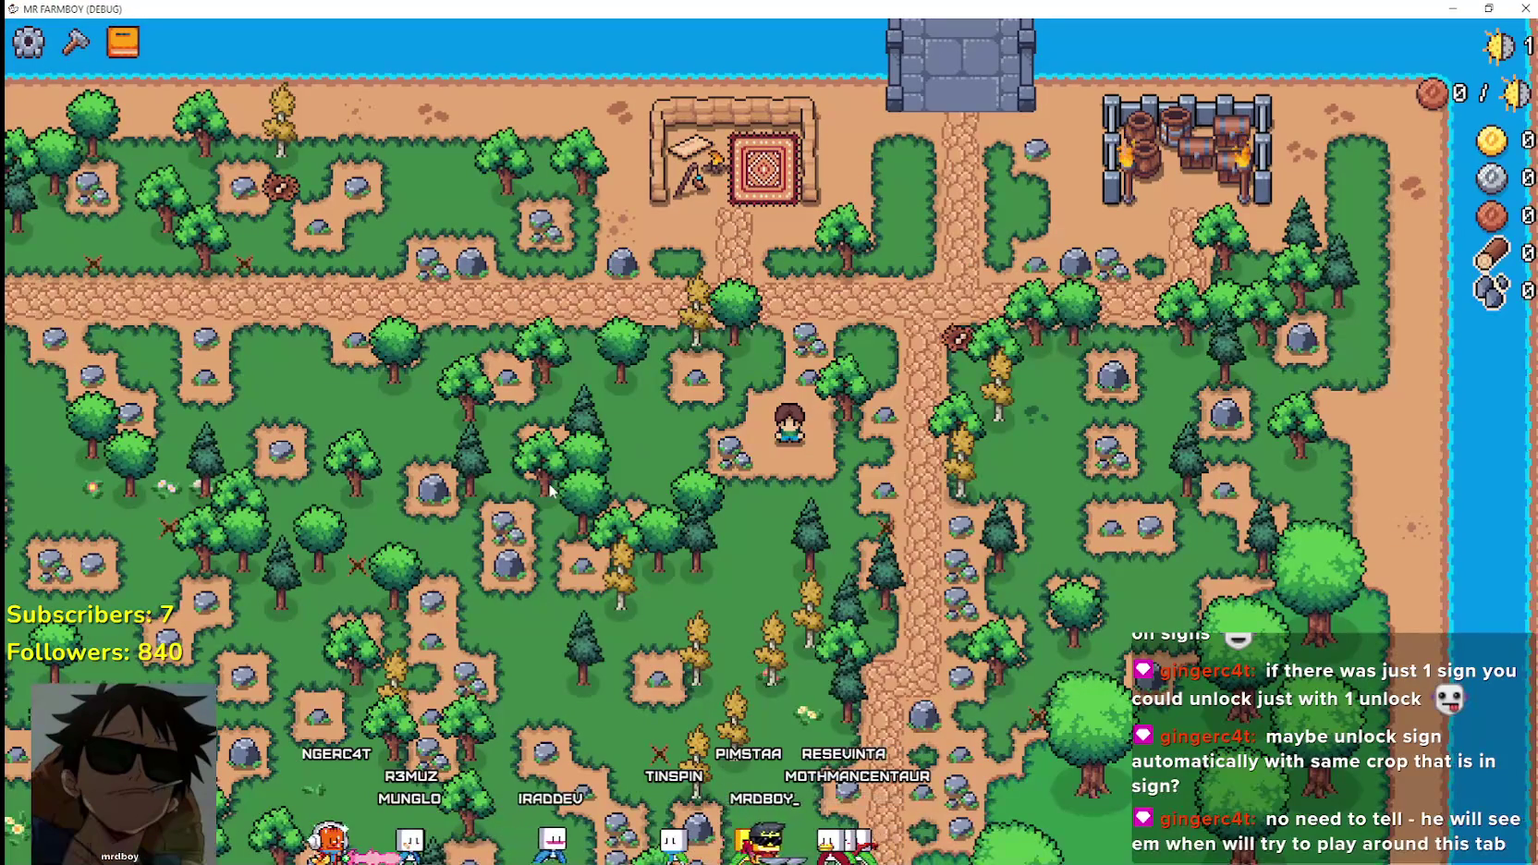
Bring up the crafting menu, then browse the Decorations and Land advancements.
key(c)
key(a)
click(471, 215)
click(552, 190)
Show the crafting Decorations > Signs recipes and scroll through the sign names.
key(c)
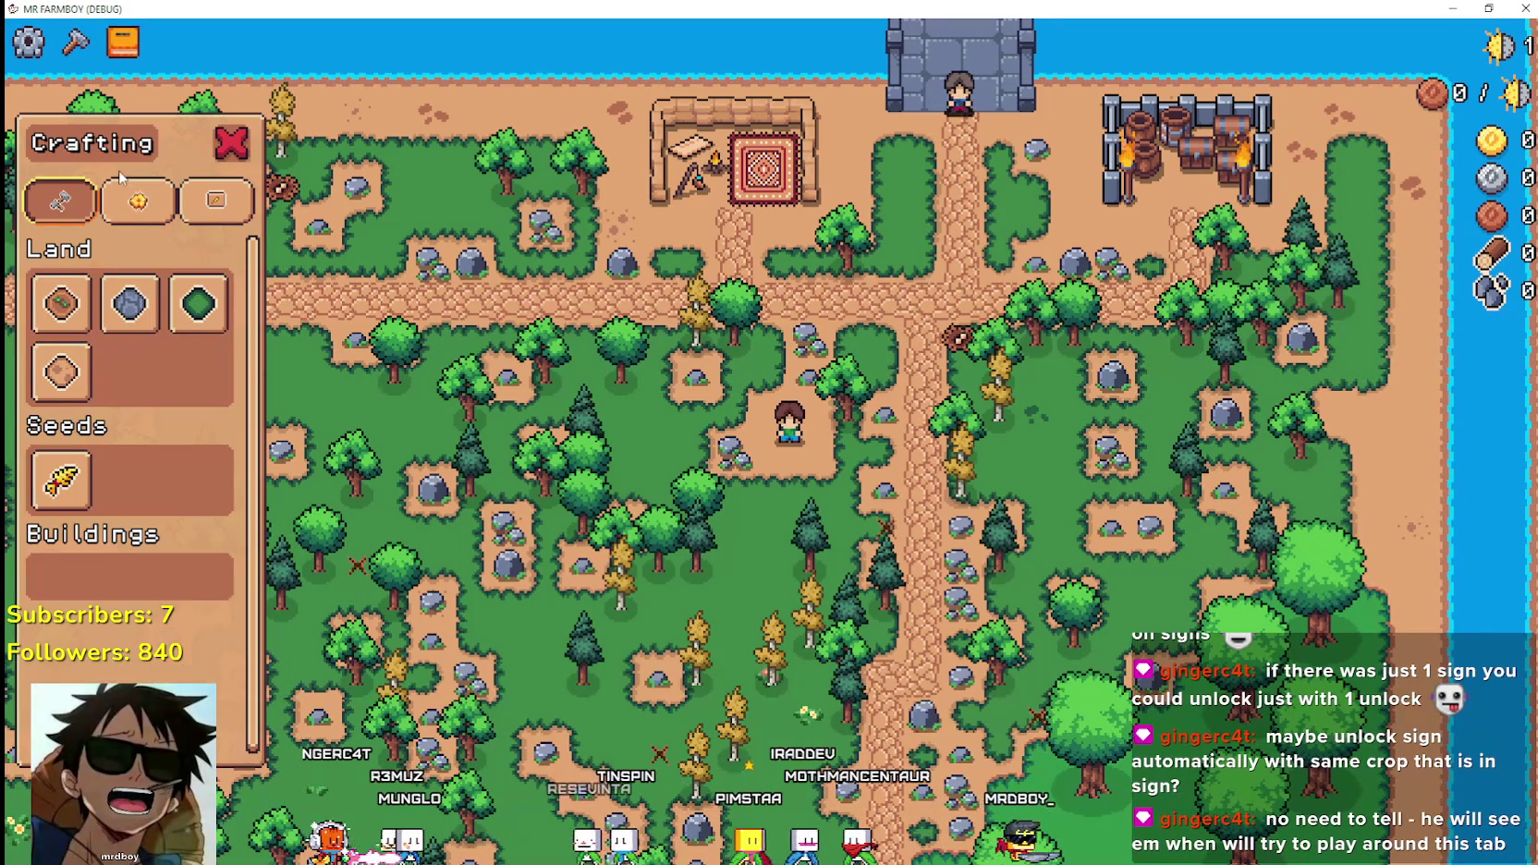
click(137, 200)
click(216, 200)
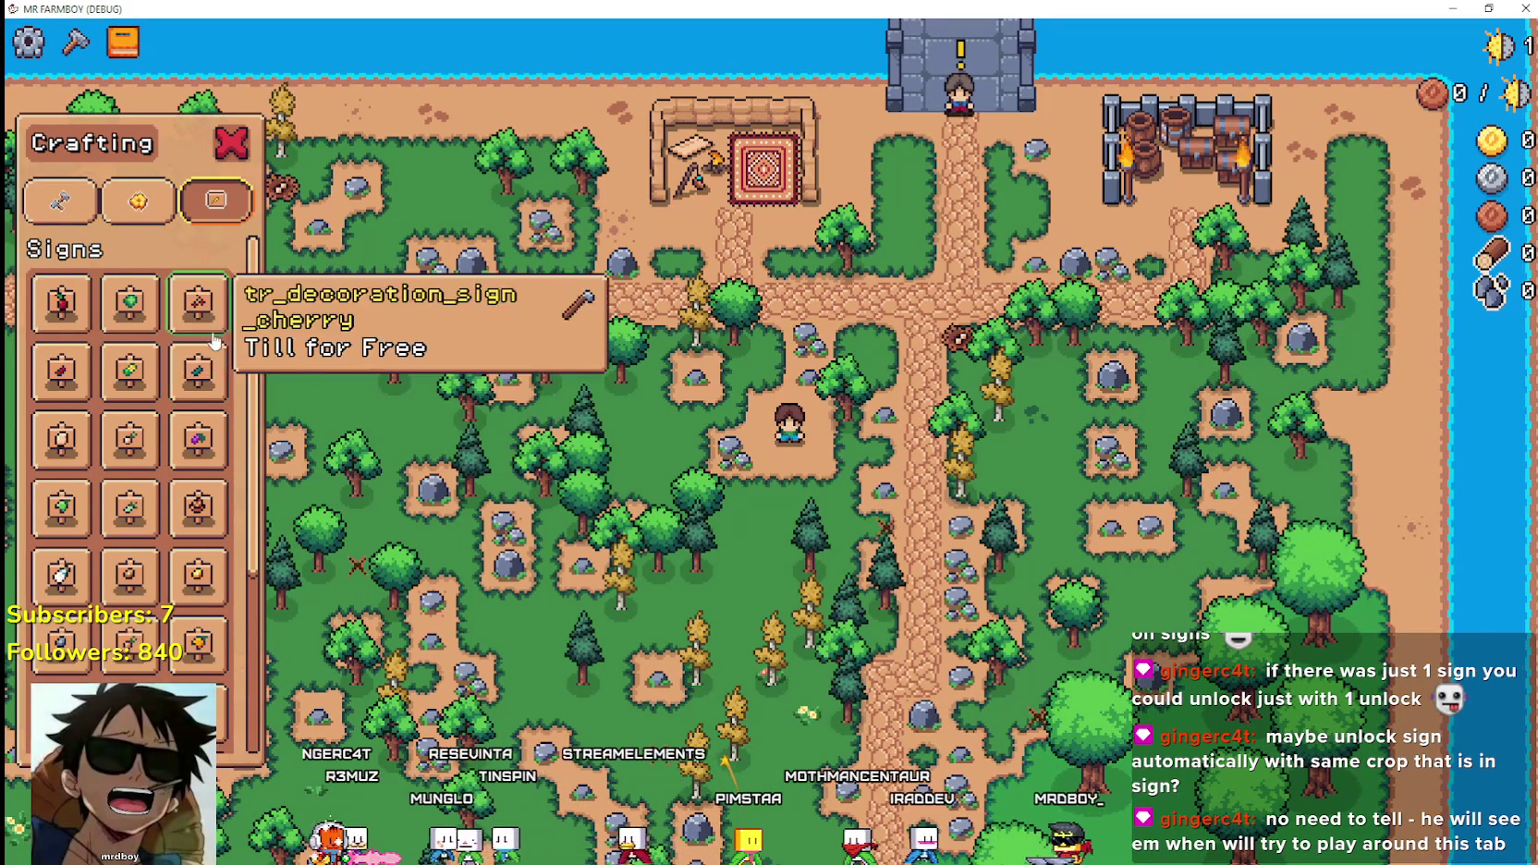
scroll(218, 398, down, 4)
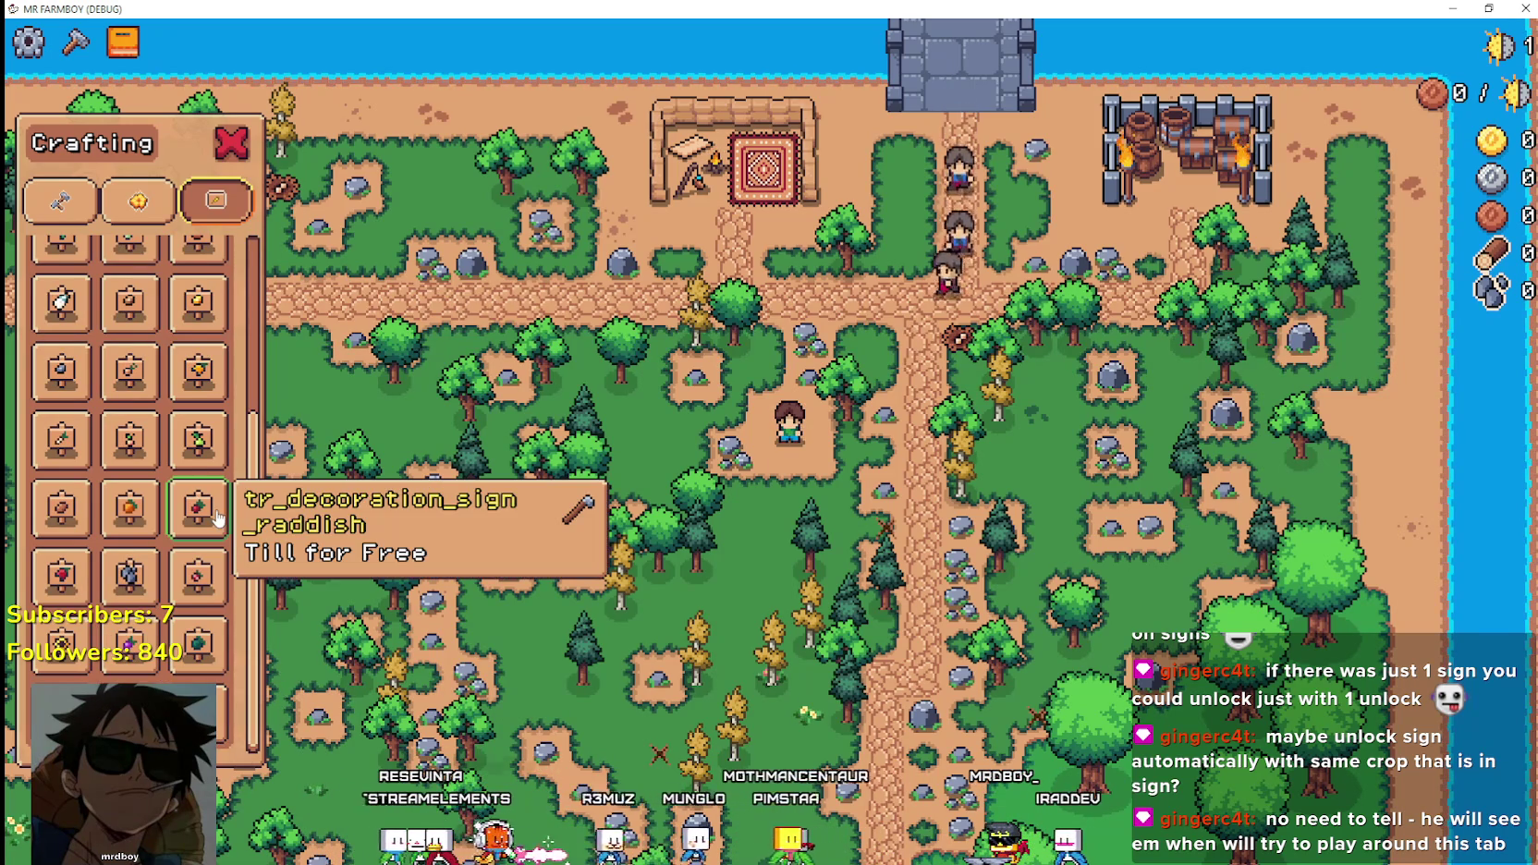
scroll(130, 508, up, 4)
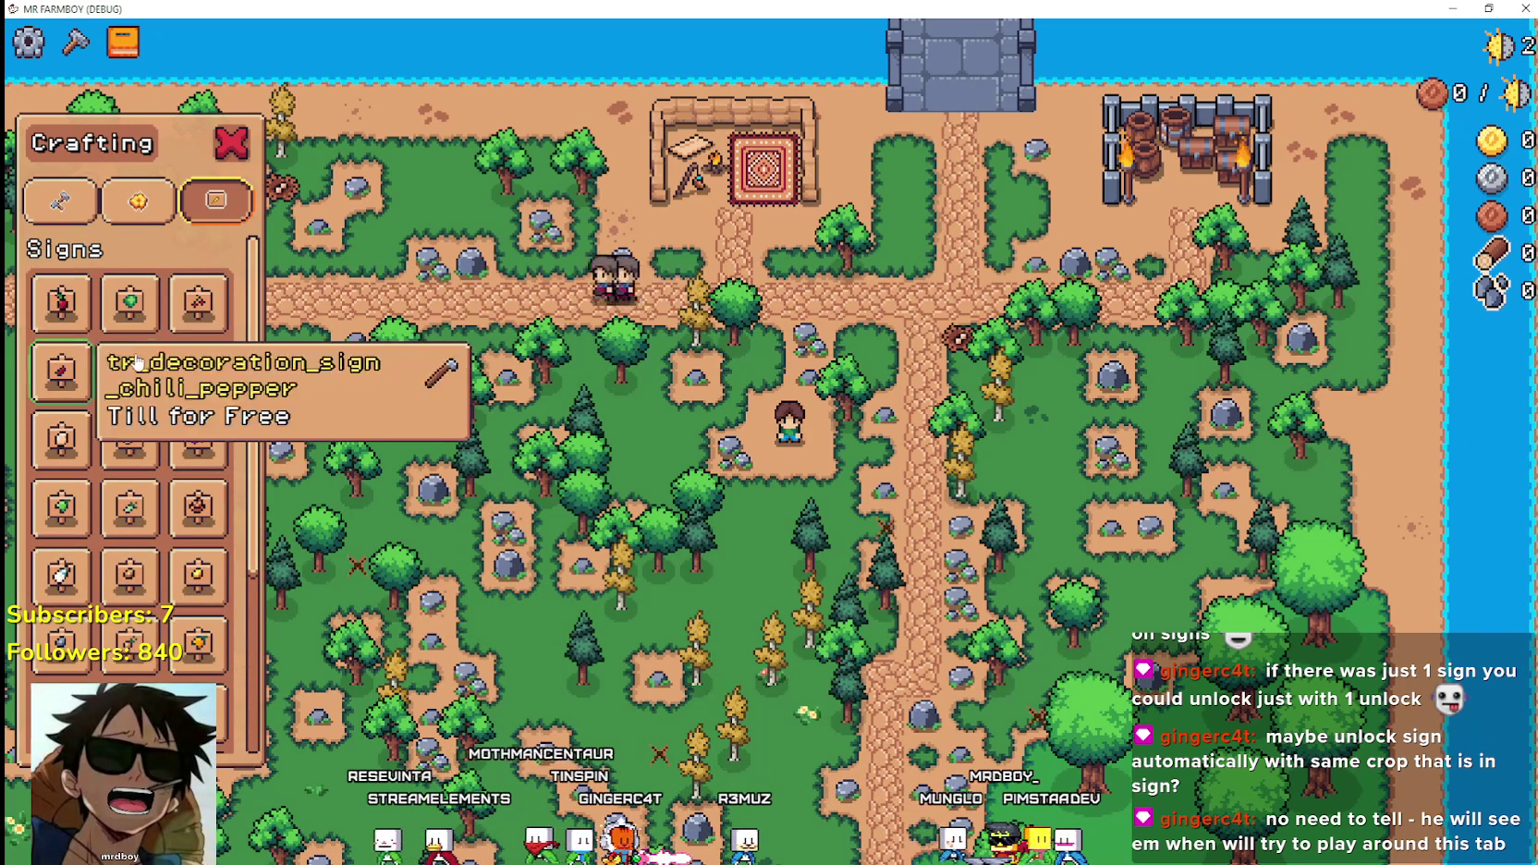
scroll(53, 494, down, 2)
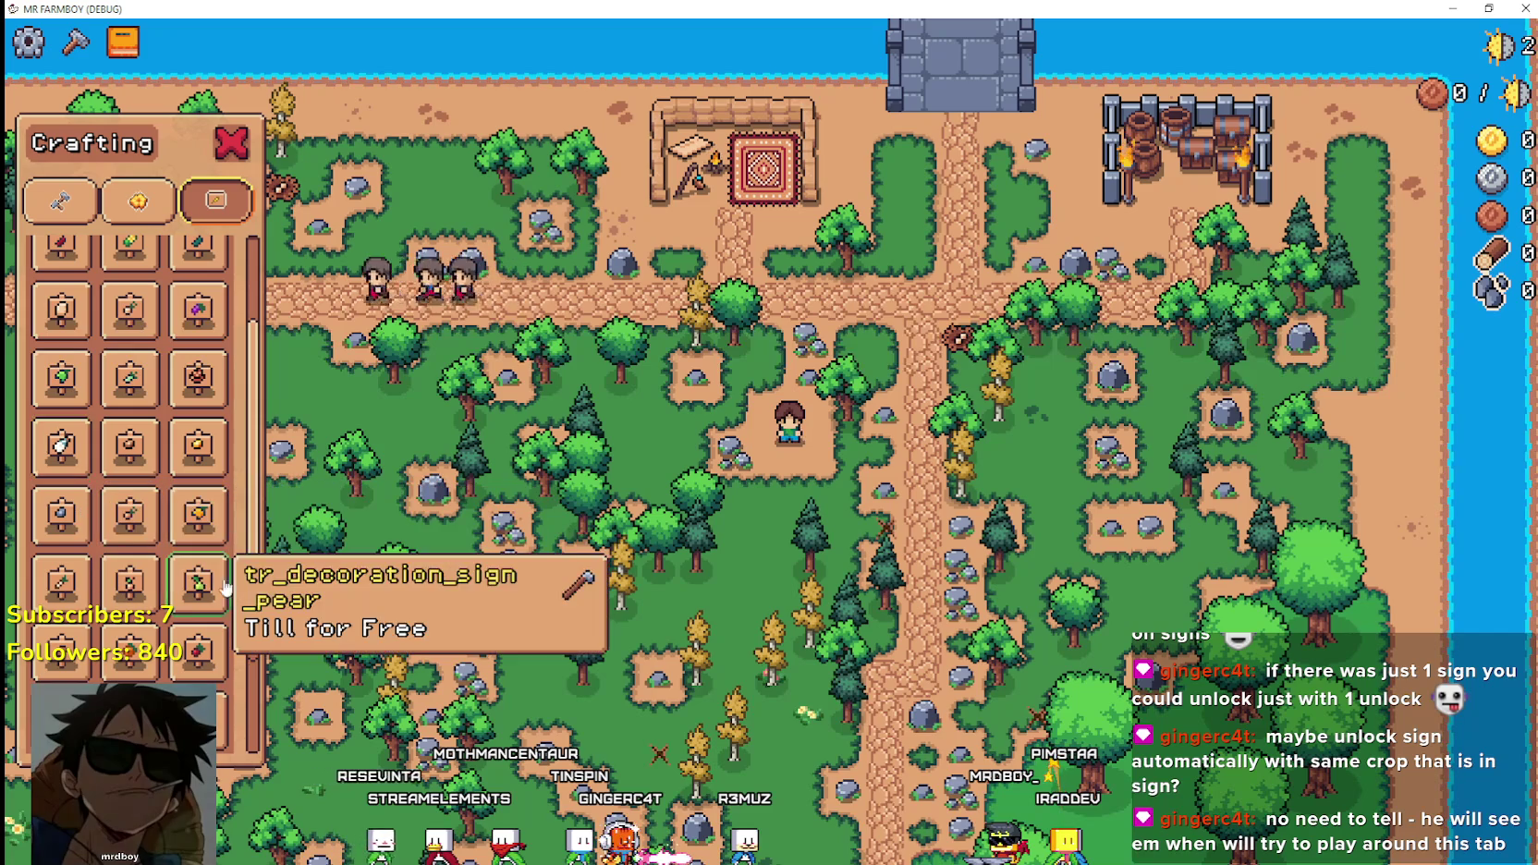
scroll(79, 626, down, 2)
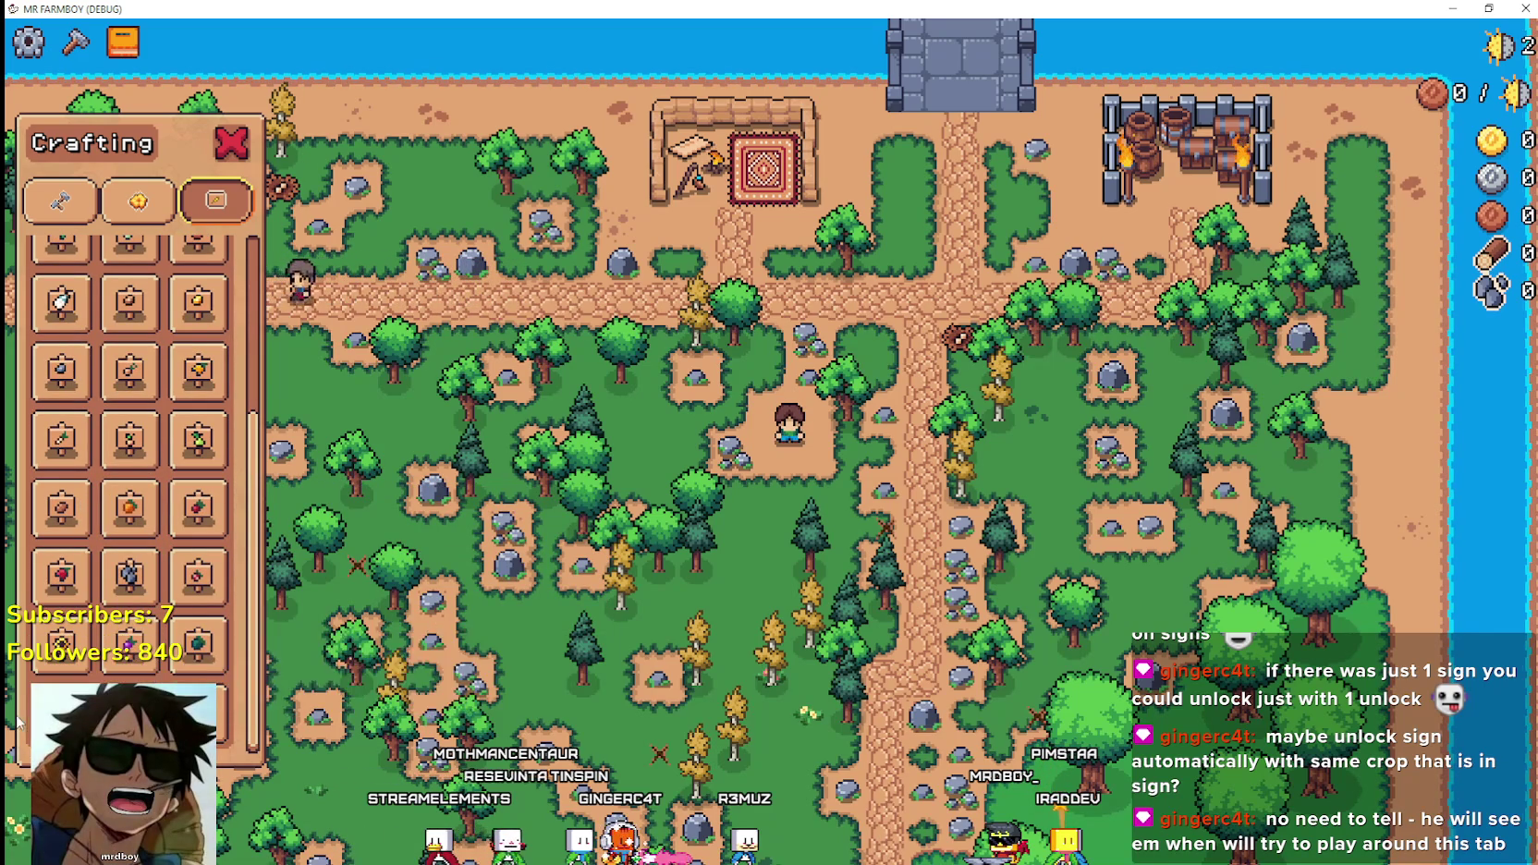
scroll(987, 498, up, 2)
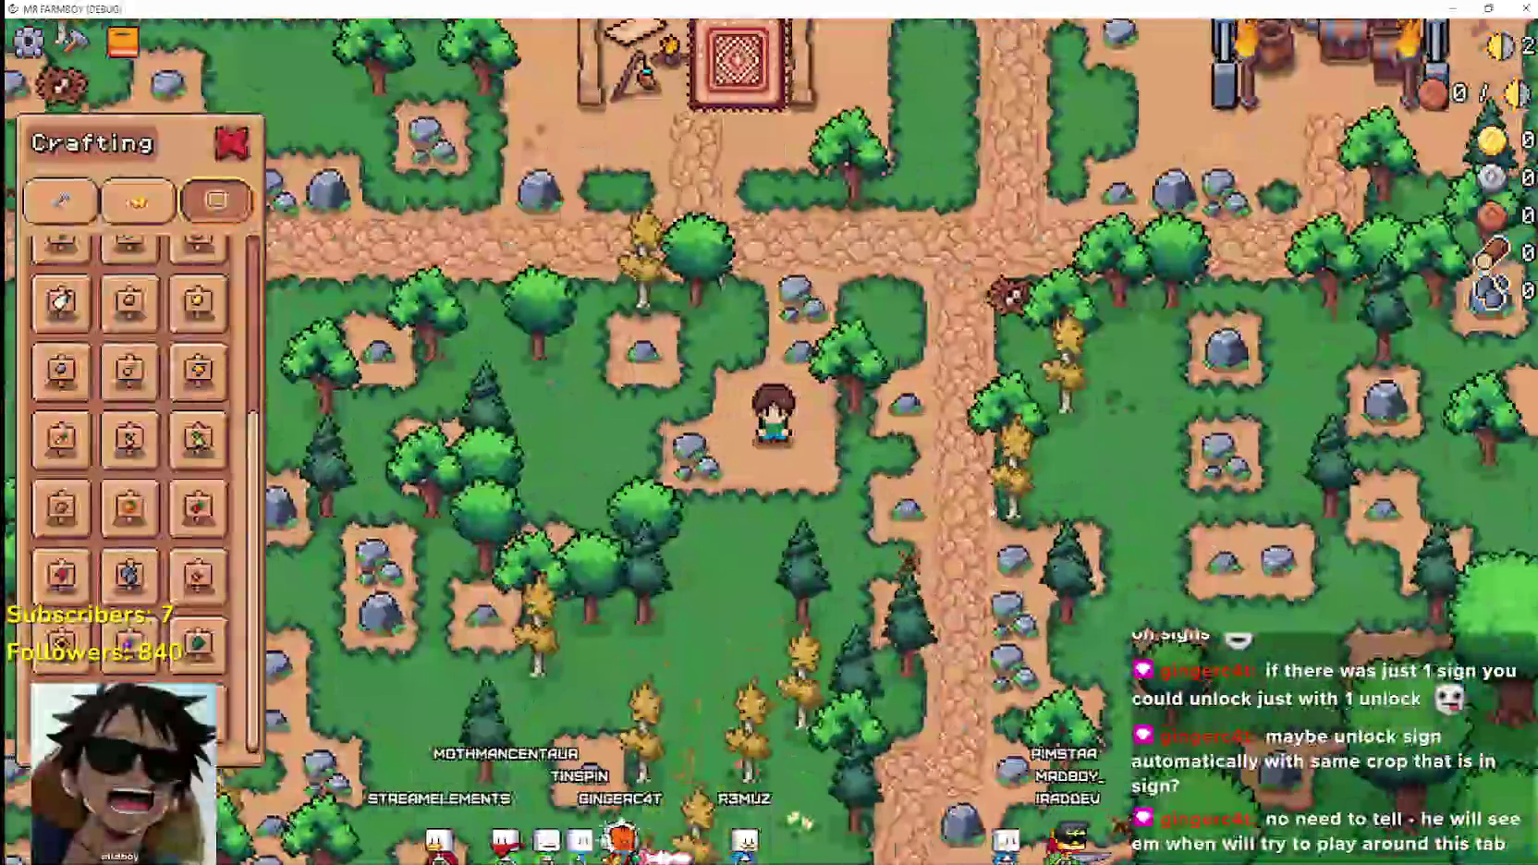
Chop trees and mine rocks around the farm until reaching 33 wood and 19 stone.
key(w)
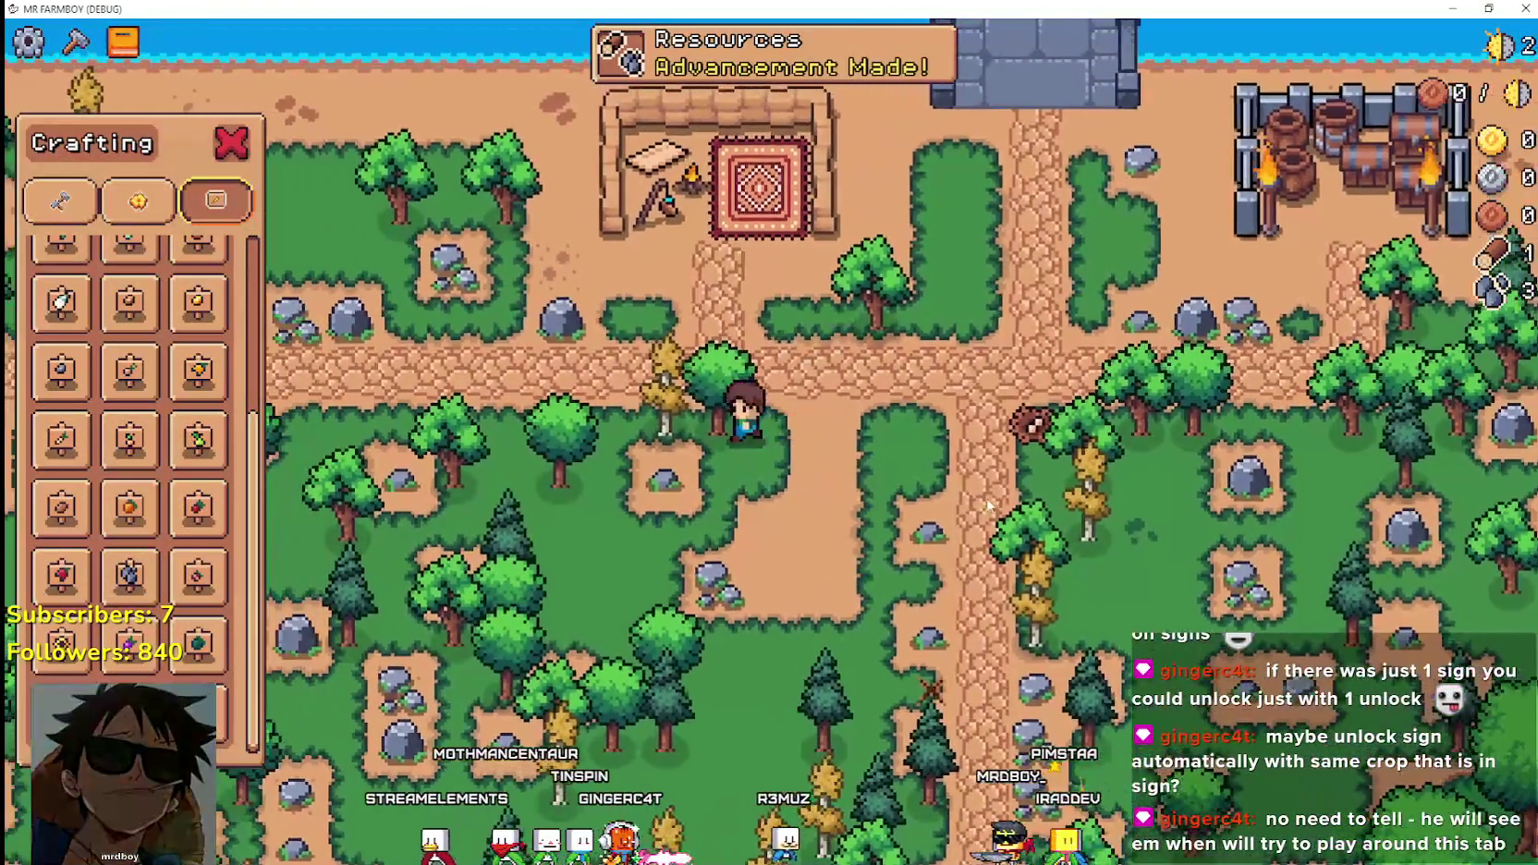
key(s)
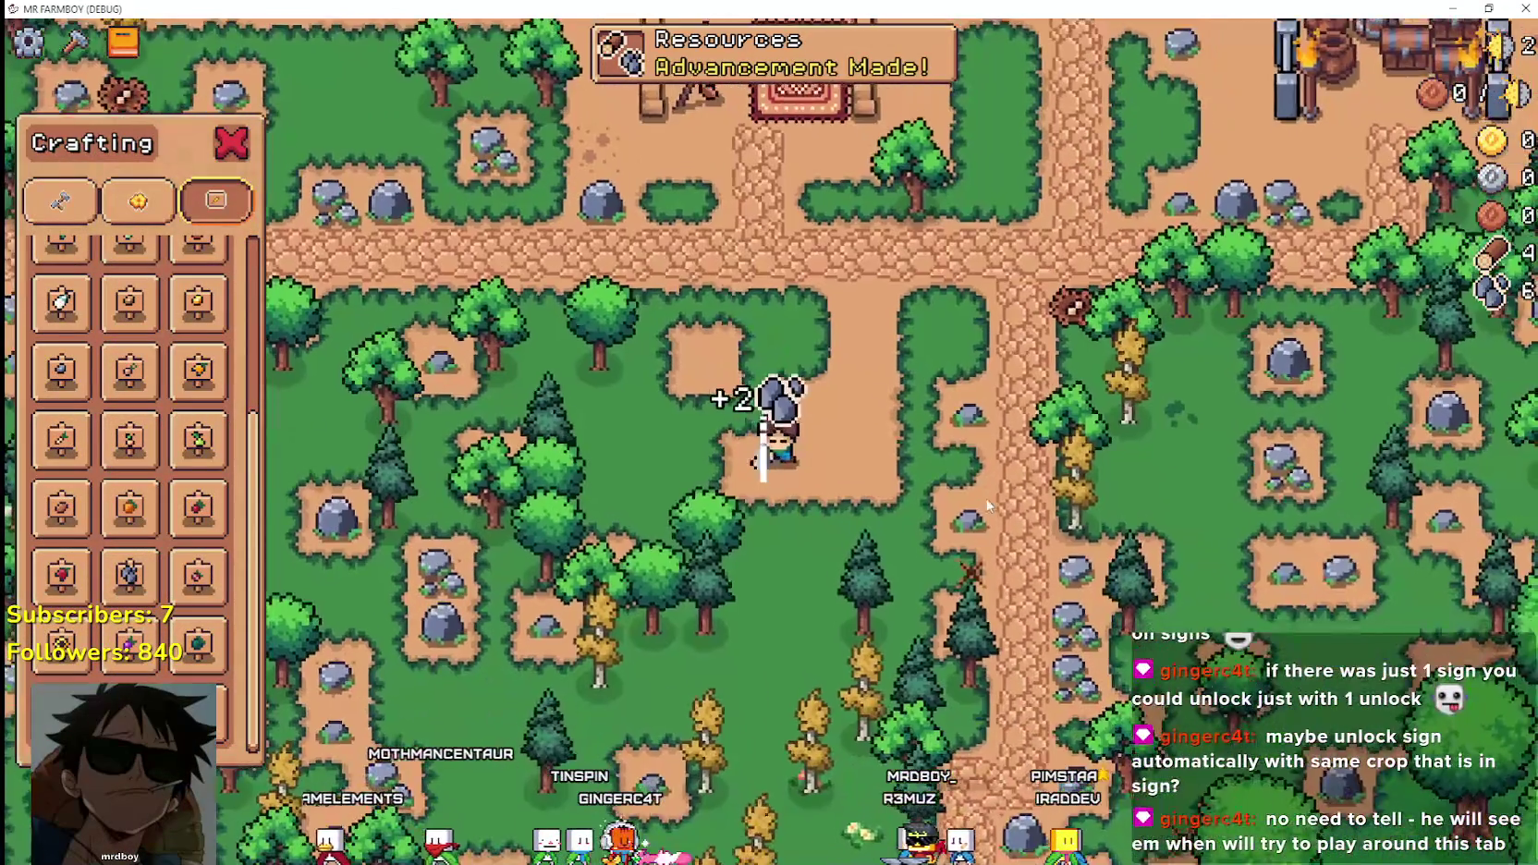
key(s)
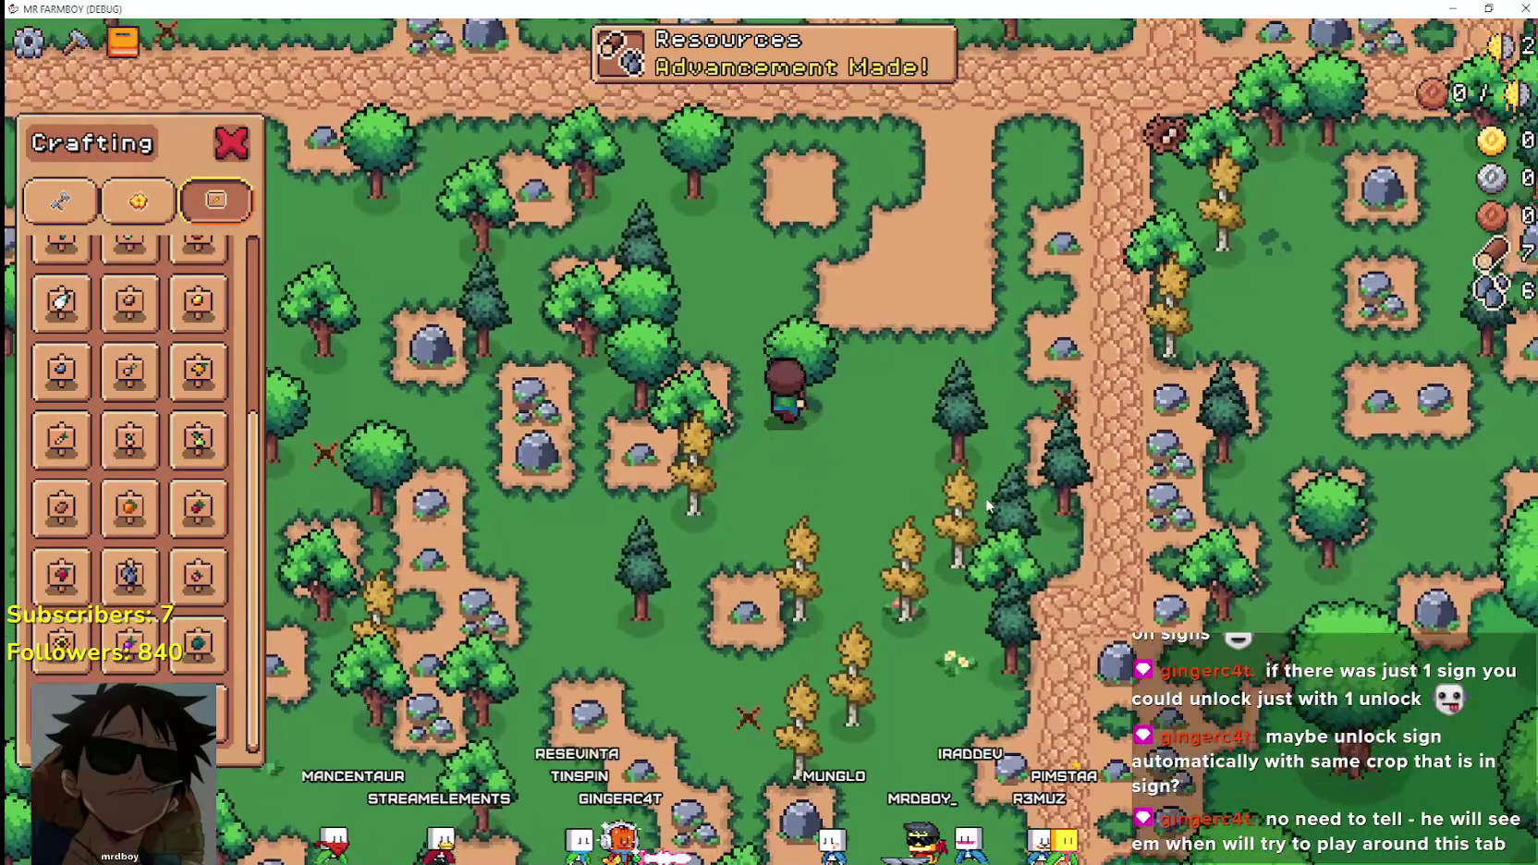
key(a)
key(w)
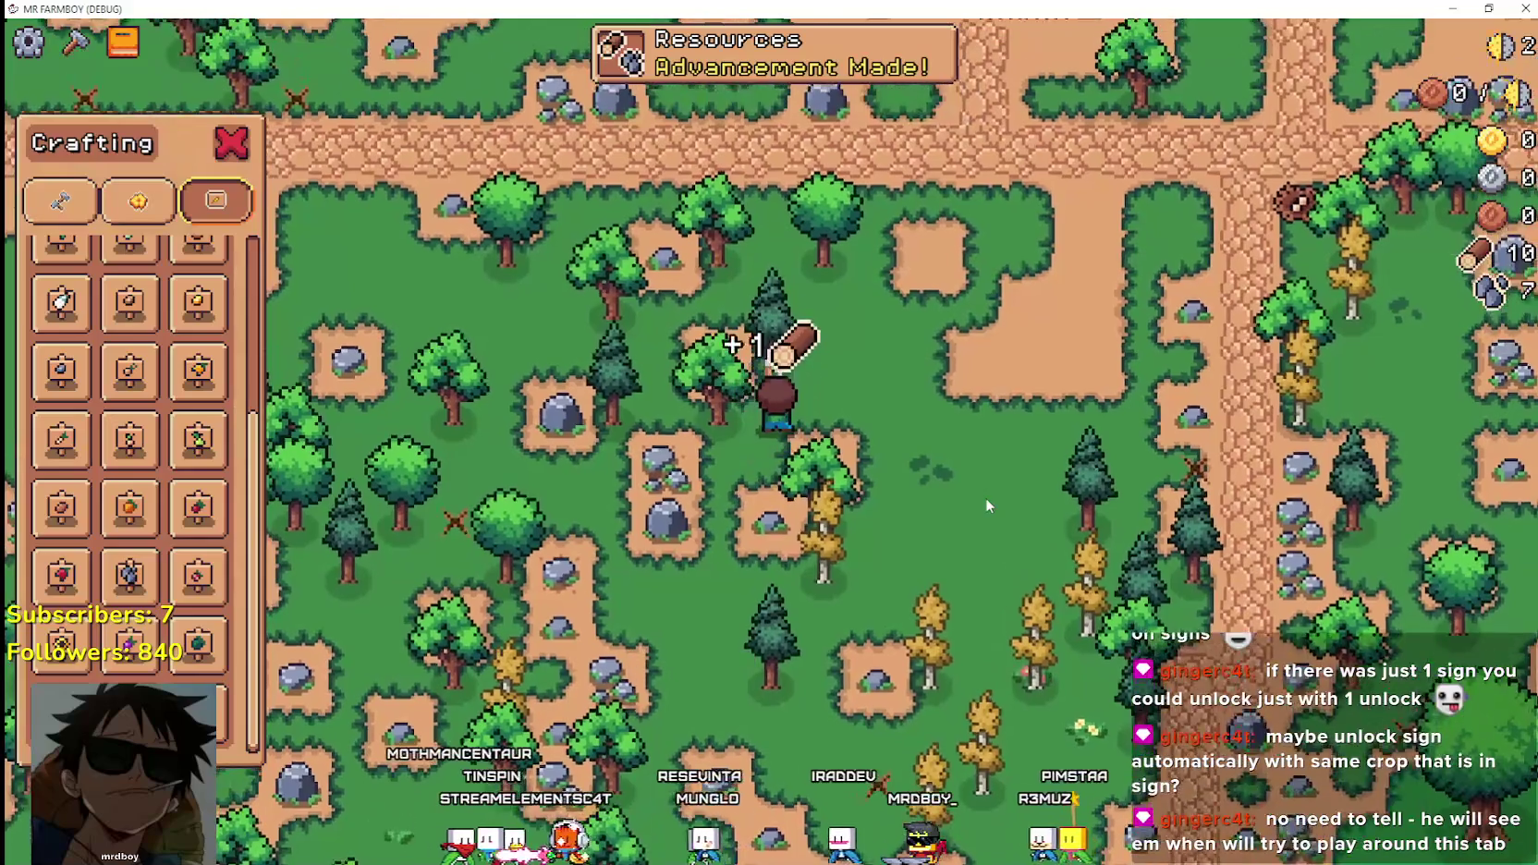
key(w)
key(a)
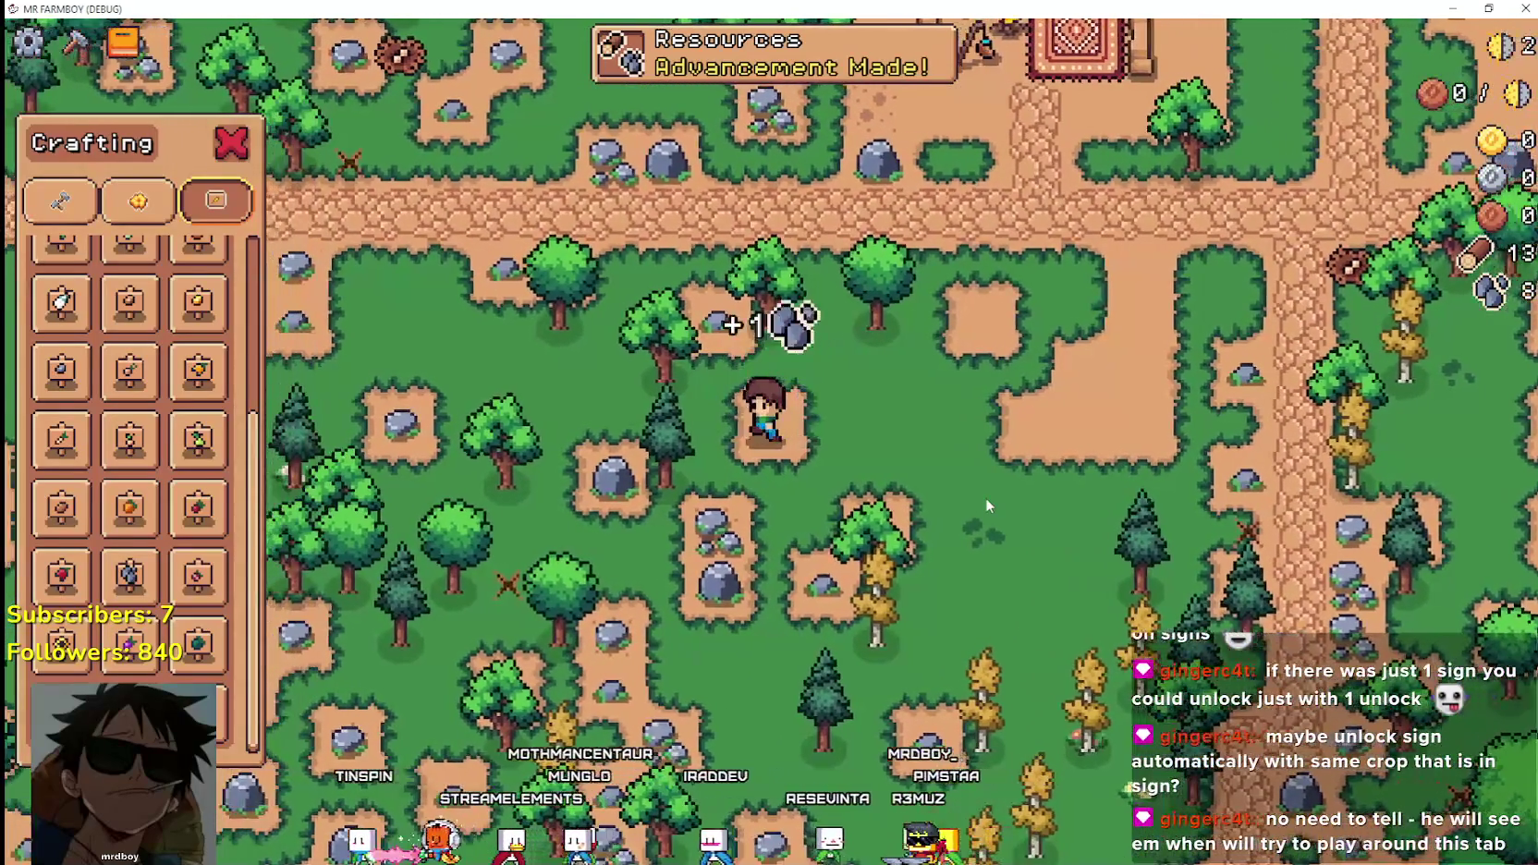
key(s)
key(a)
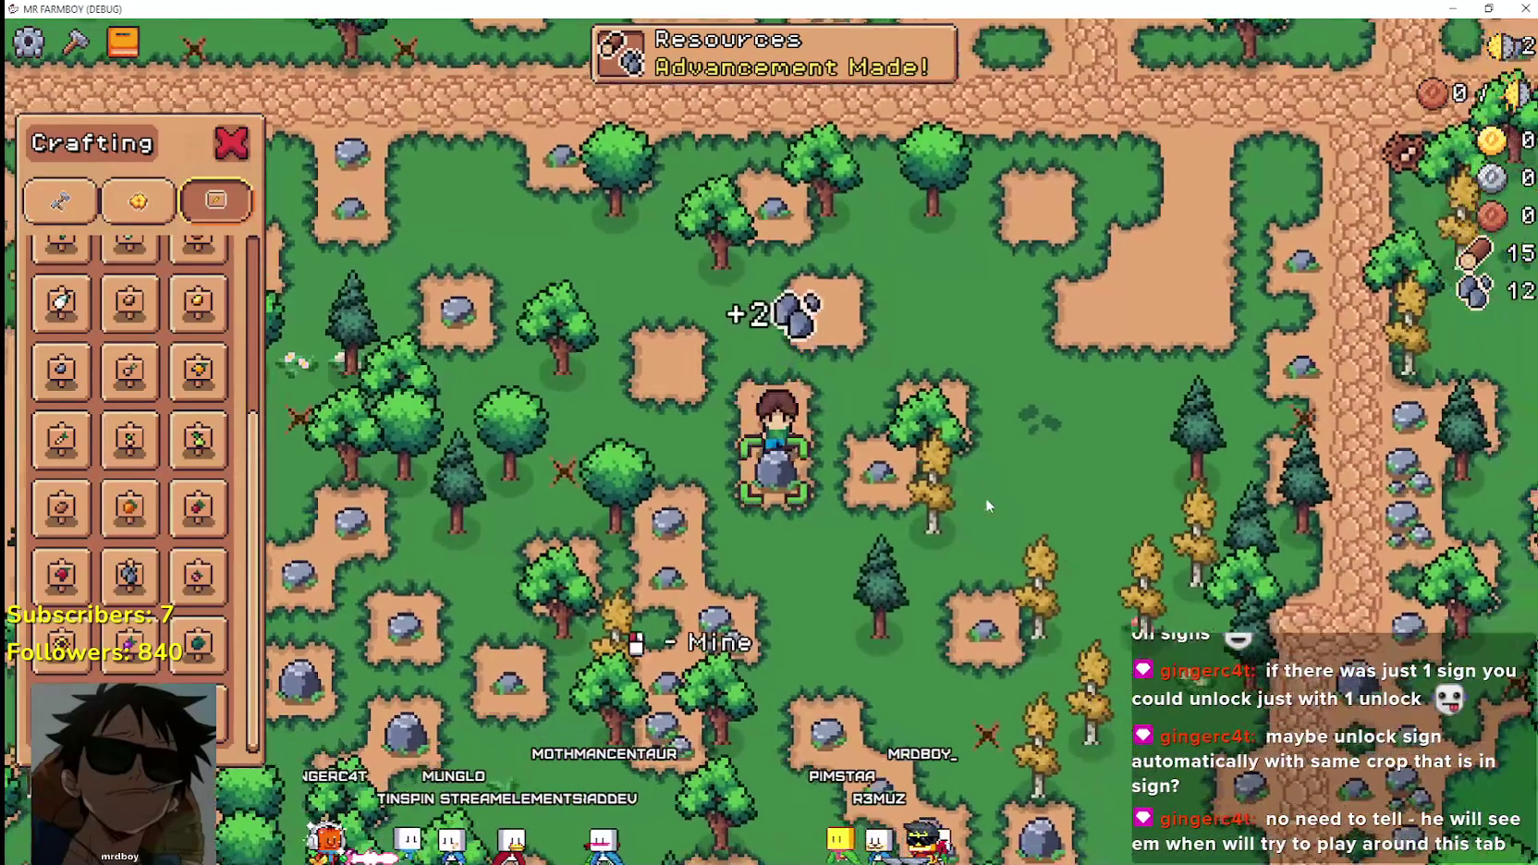
key(d)
key(s)
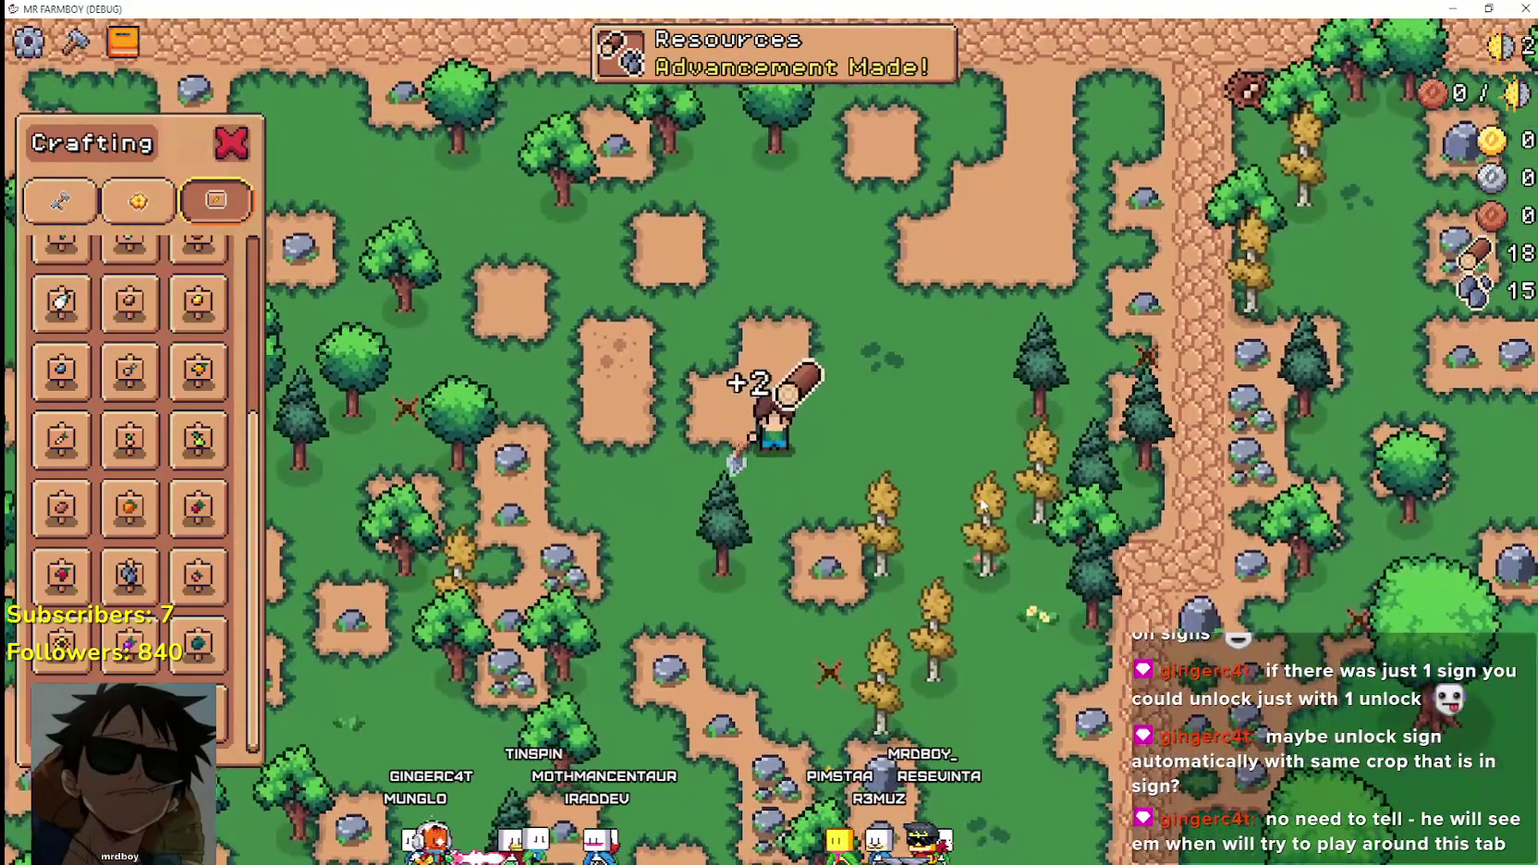
key(d)
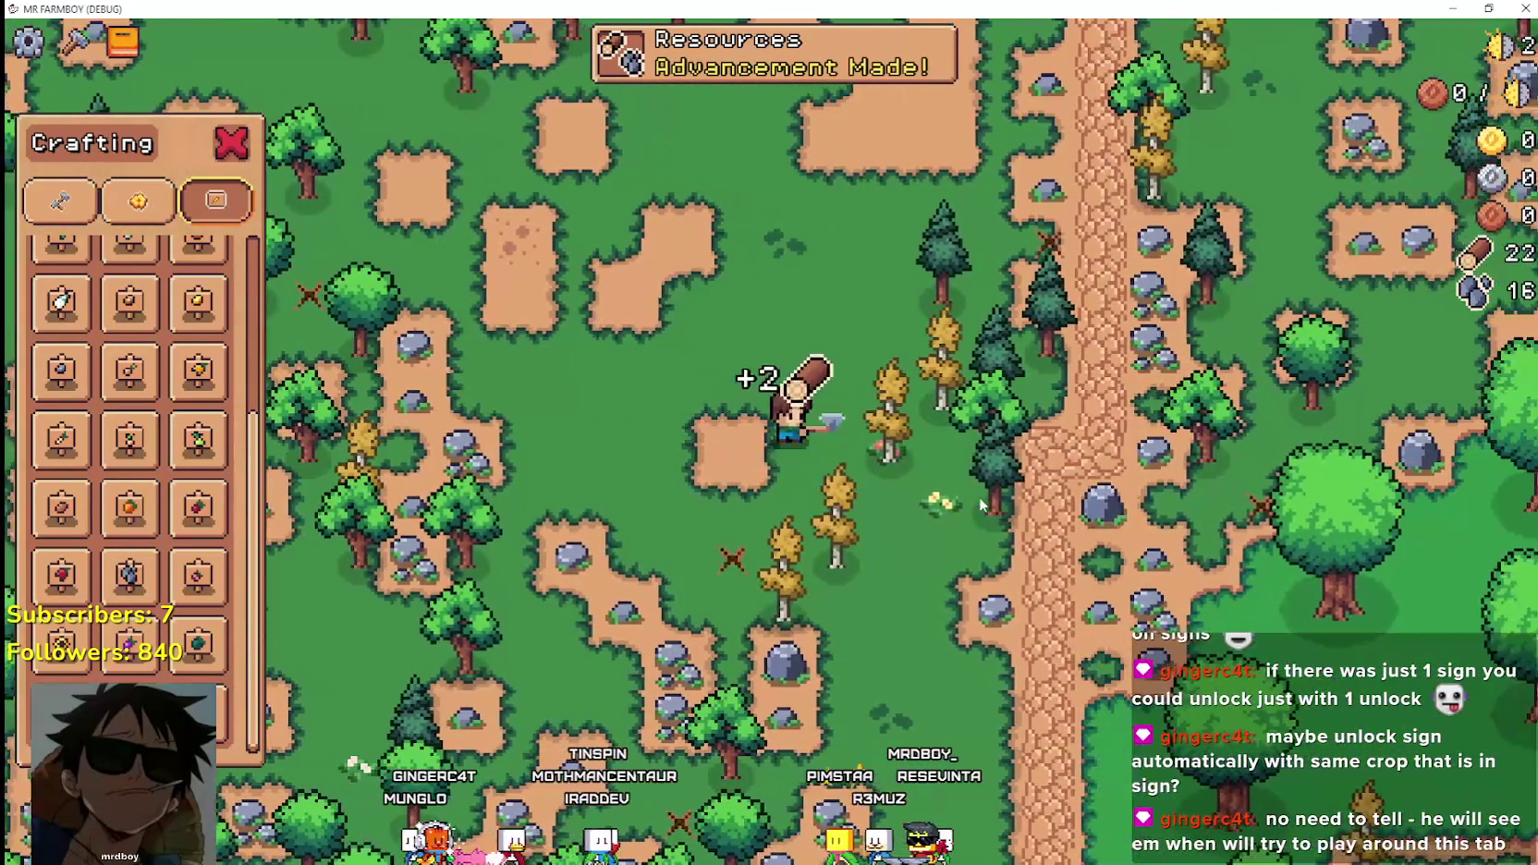
key(d)
key(w)
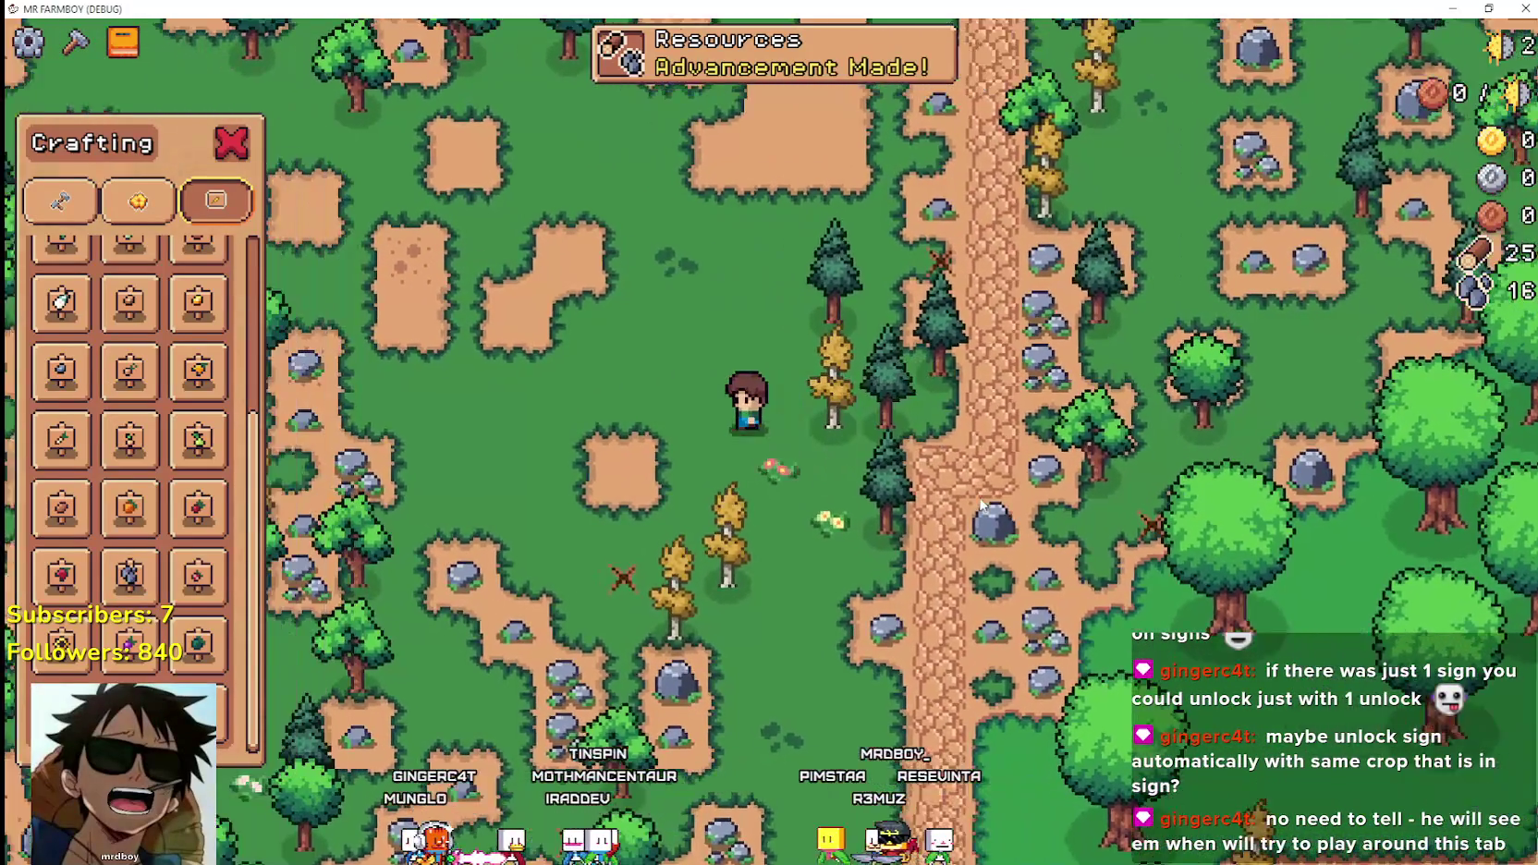
key(d)
key(w)
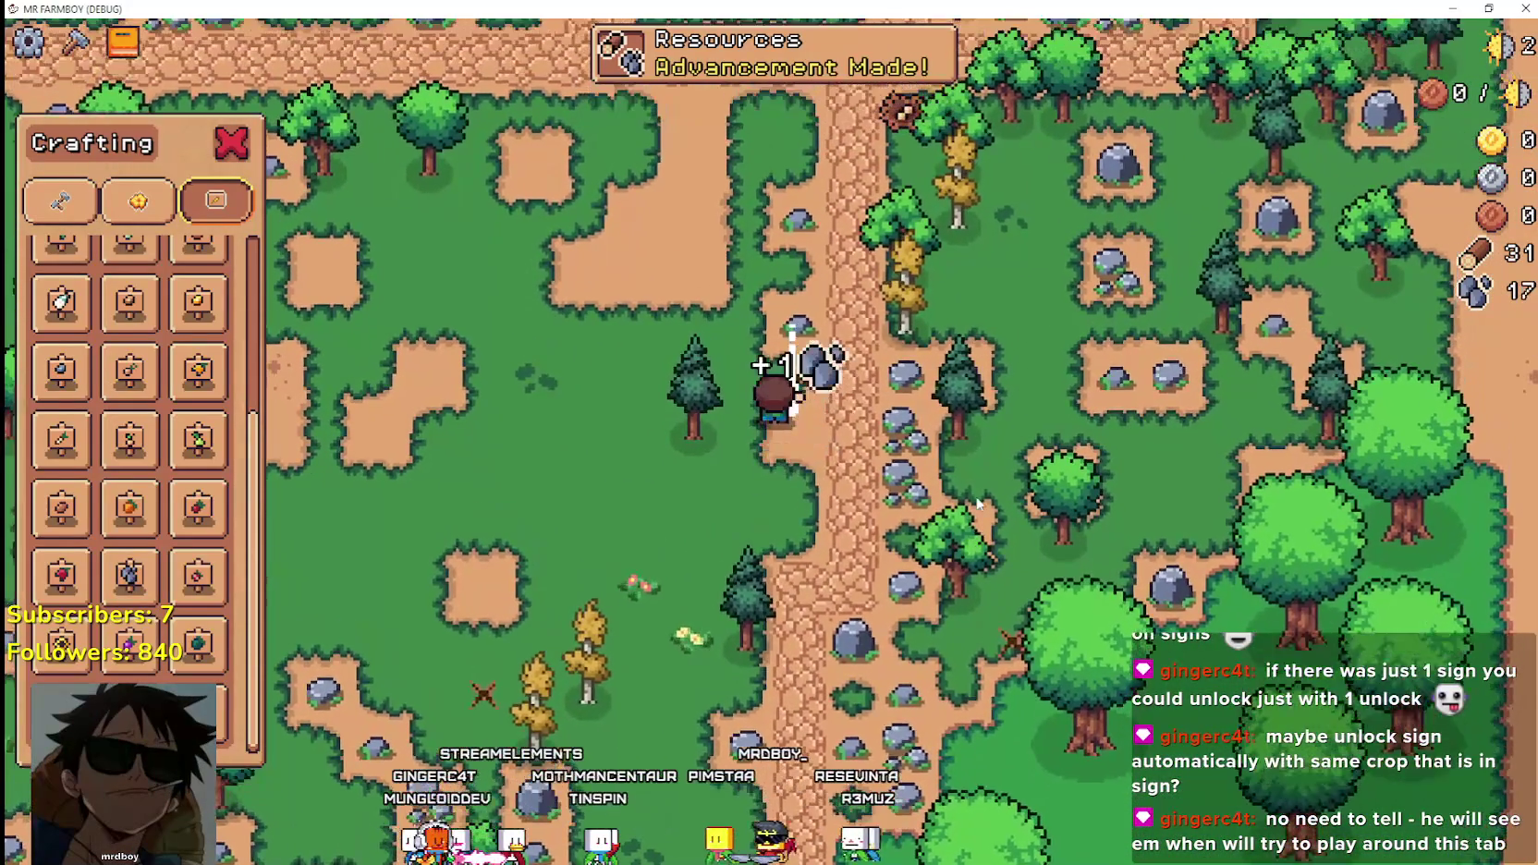
key(w)
key(d)
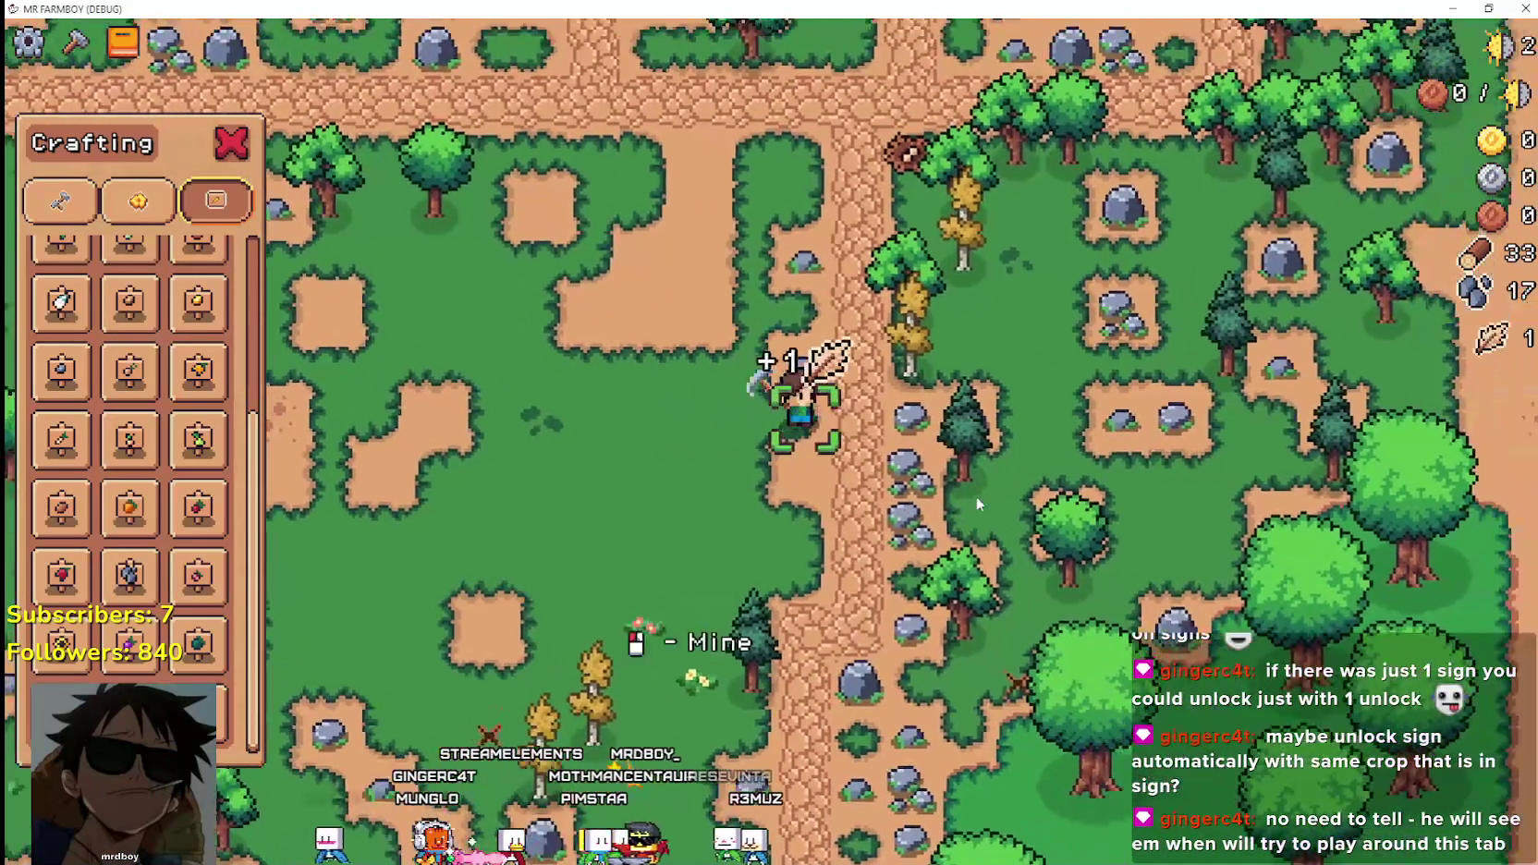
key(w)
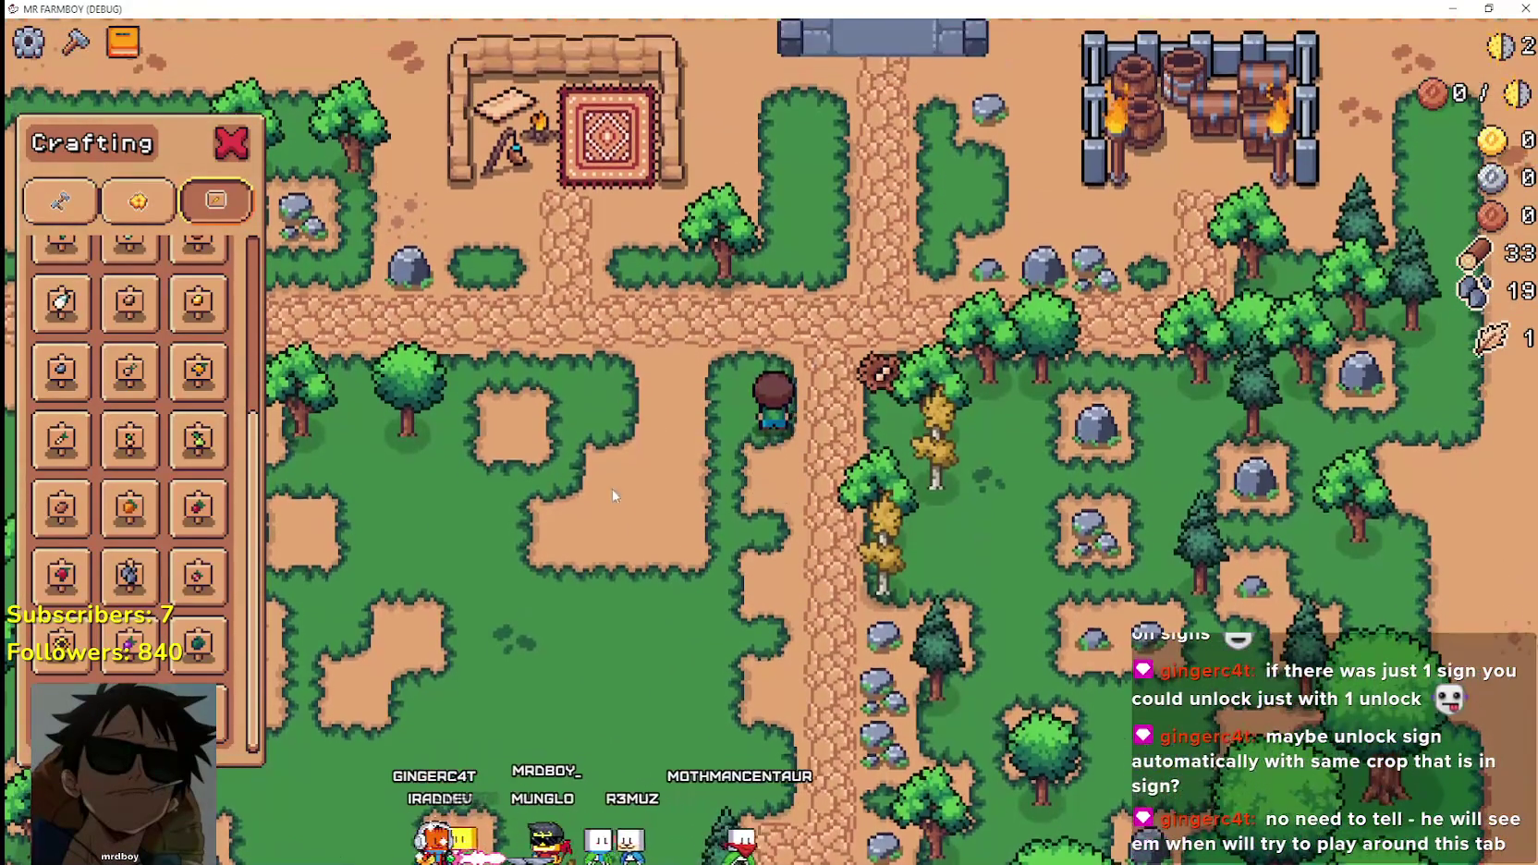
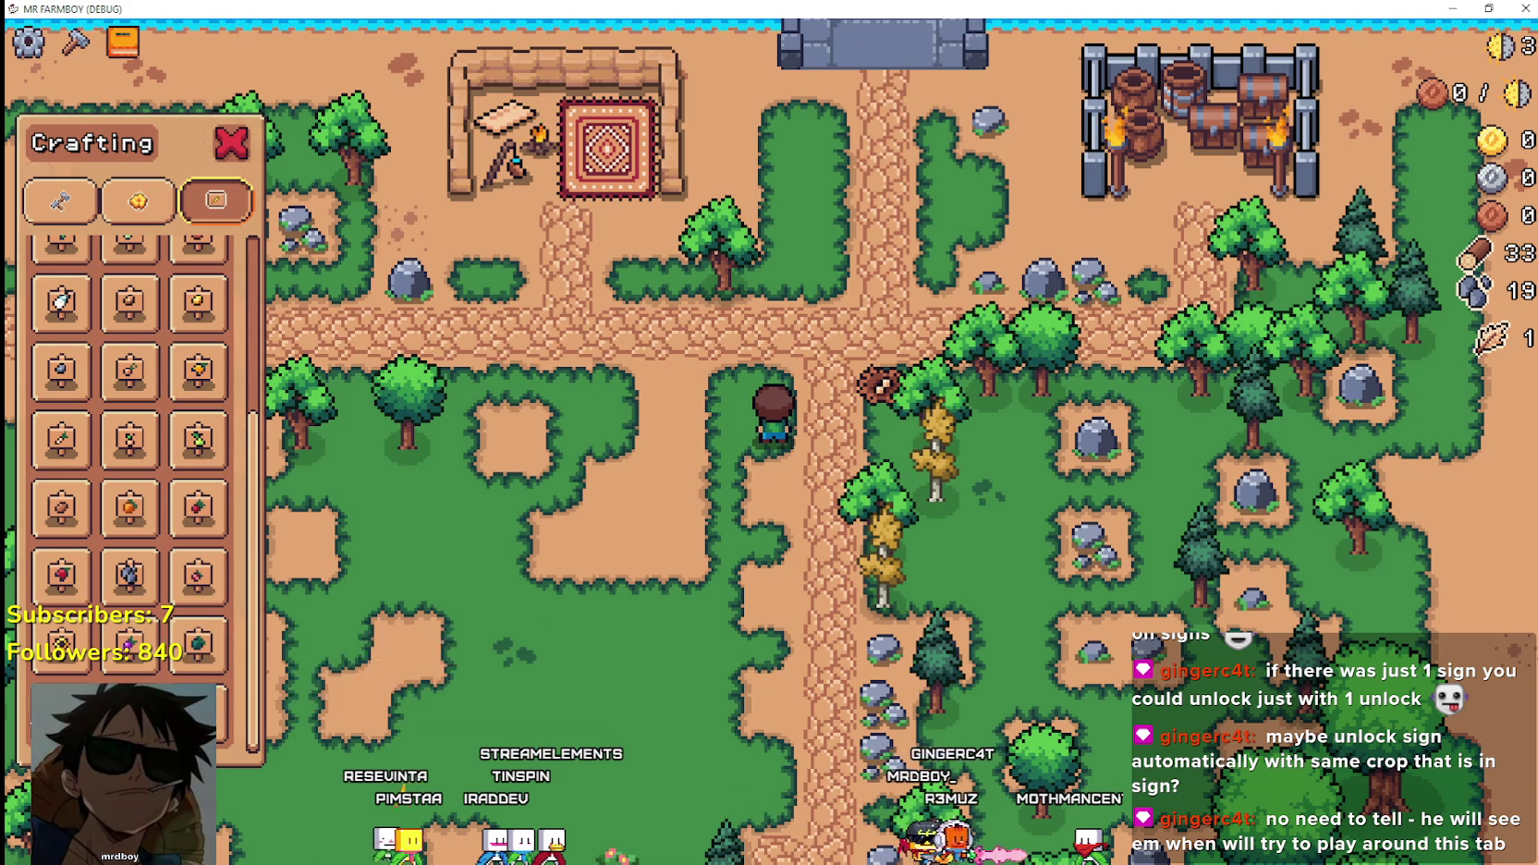
Chop trees to the east and south-west for wood.
key(d)
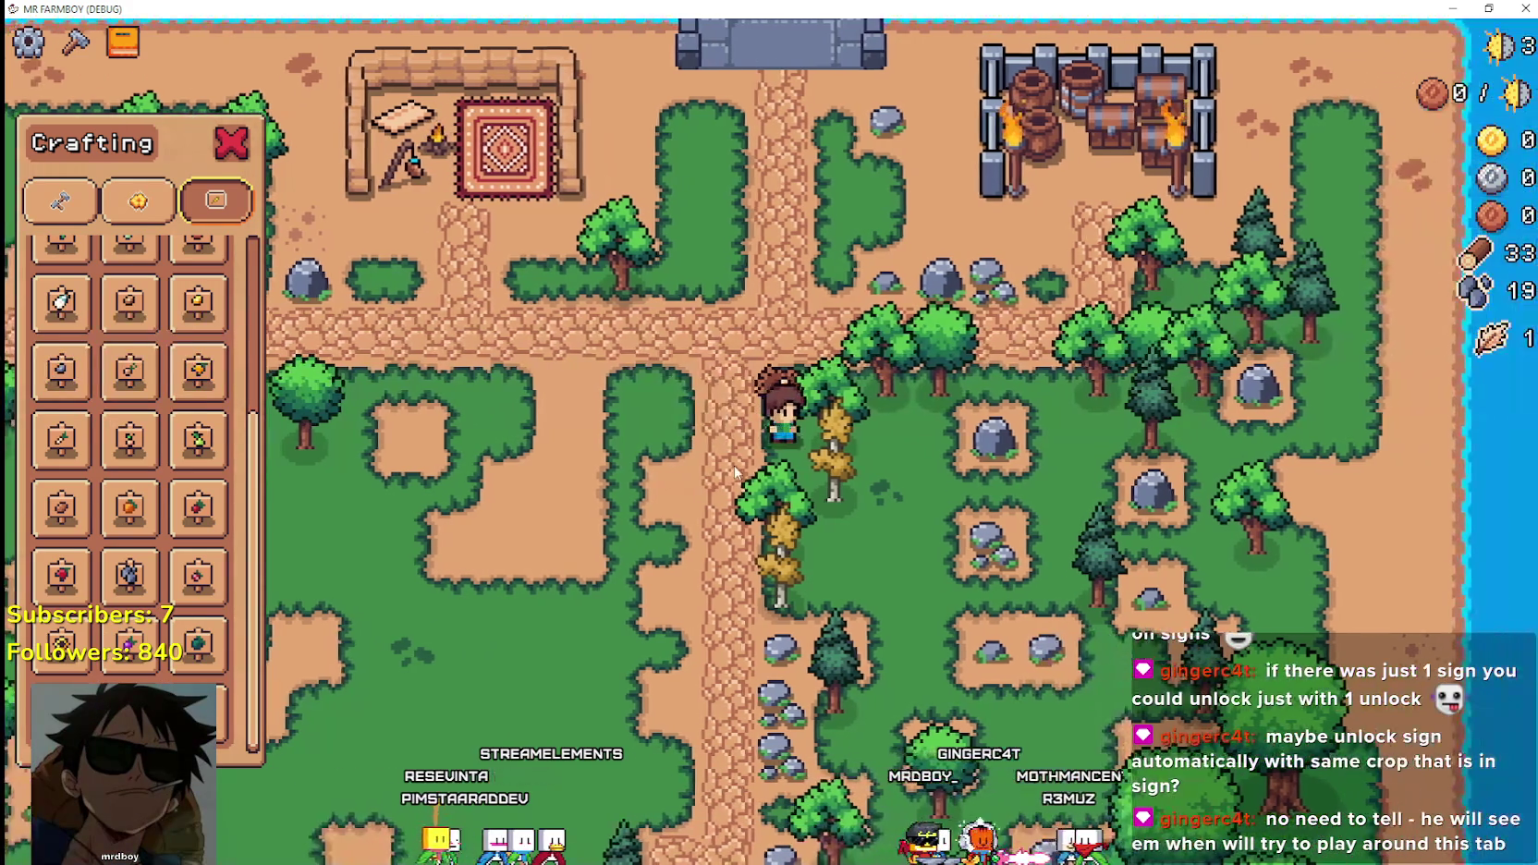
key(s)
key(a)
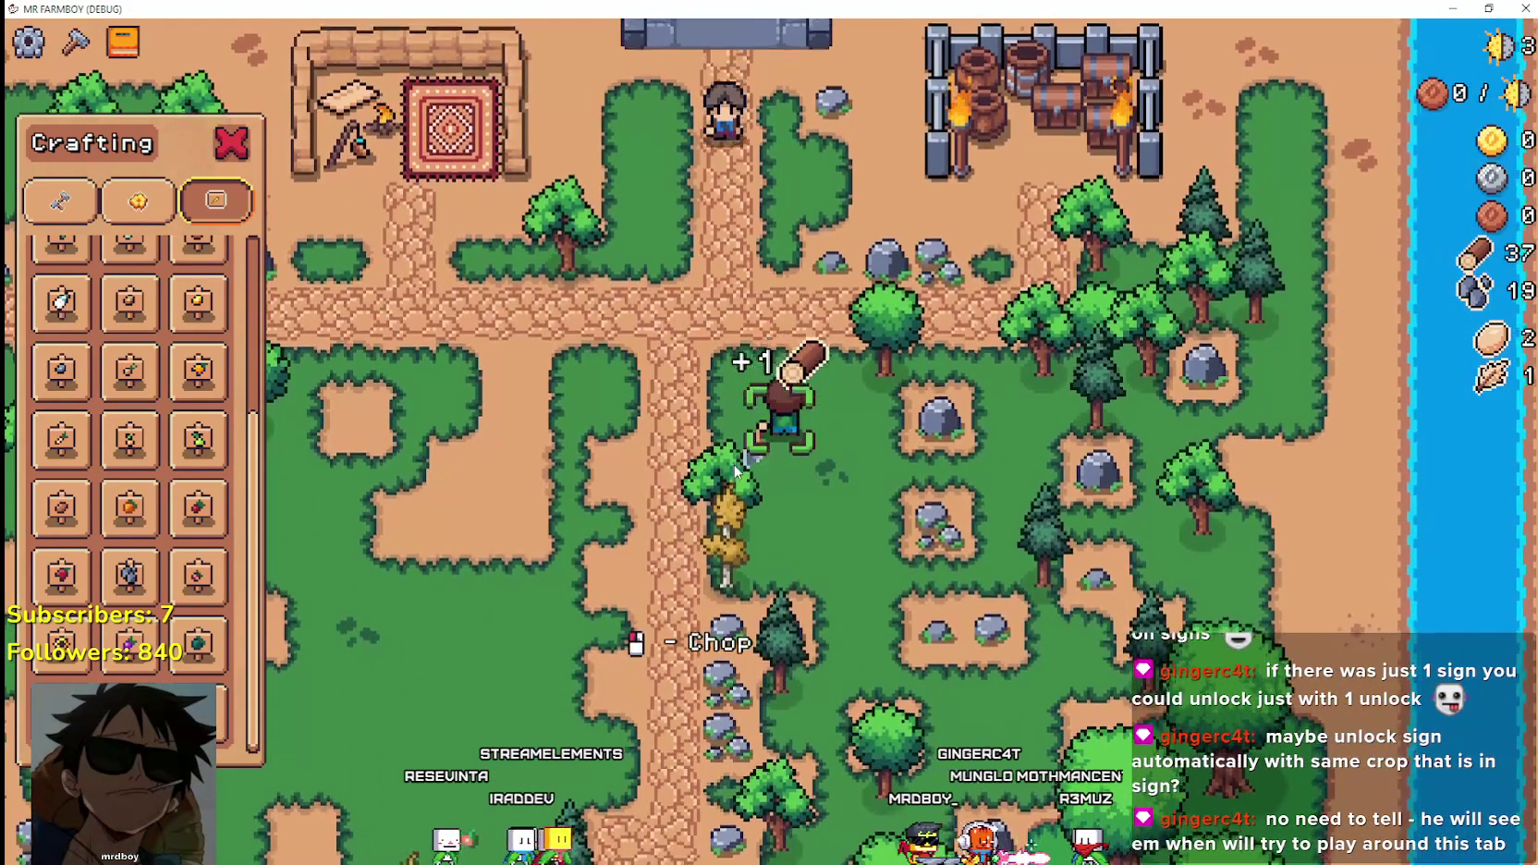
key(s)
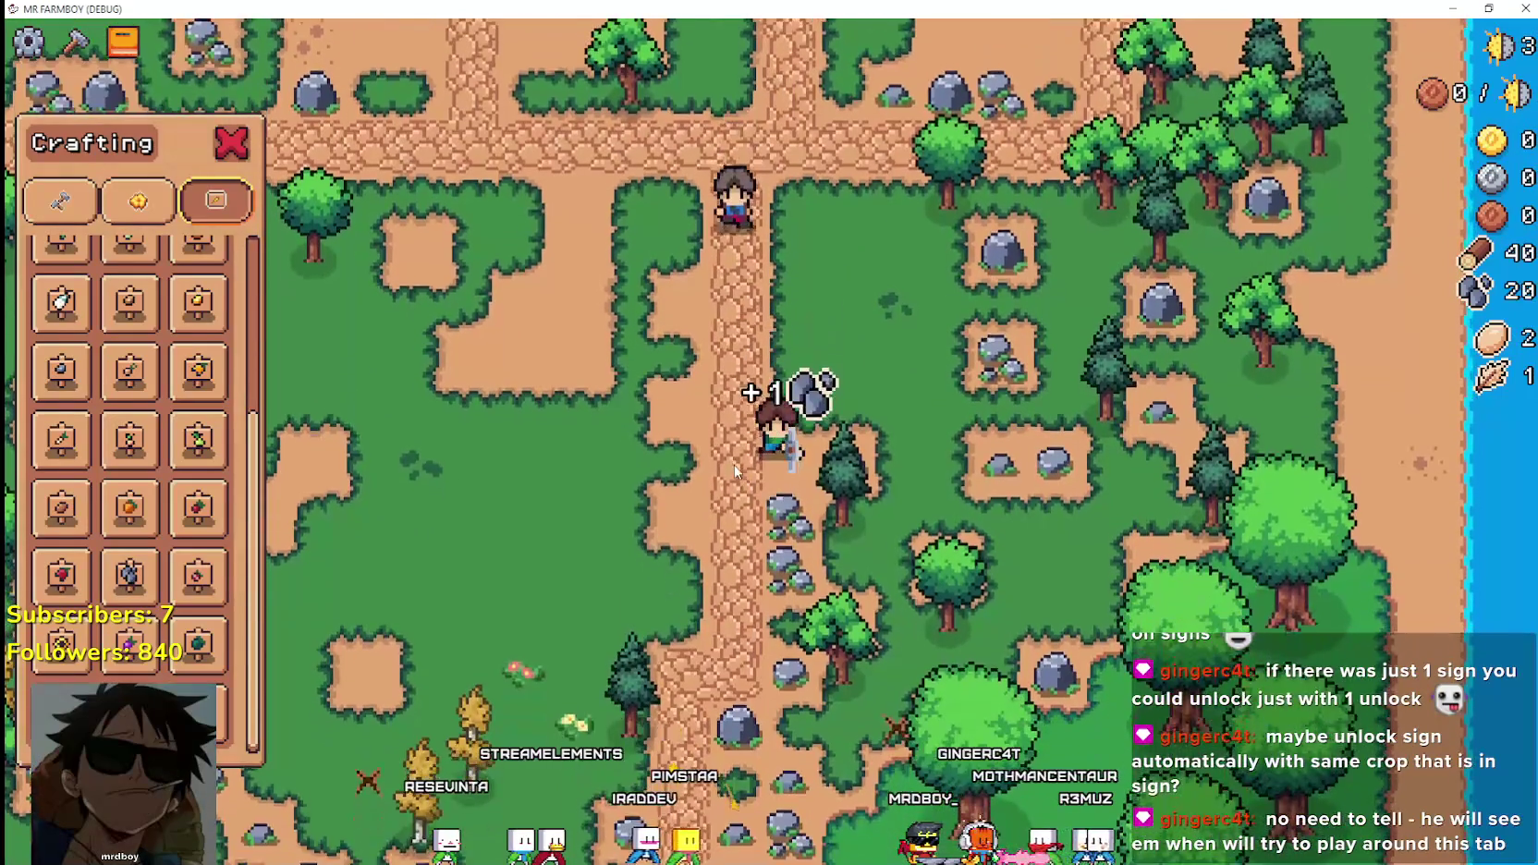
Mine the rocks to reach 42 wood and 27 stone, unlocking the Market, and show the crafting options.
key(w)
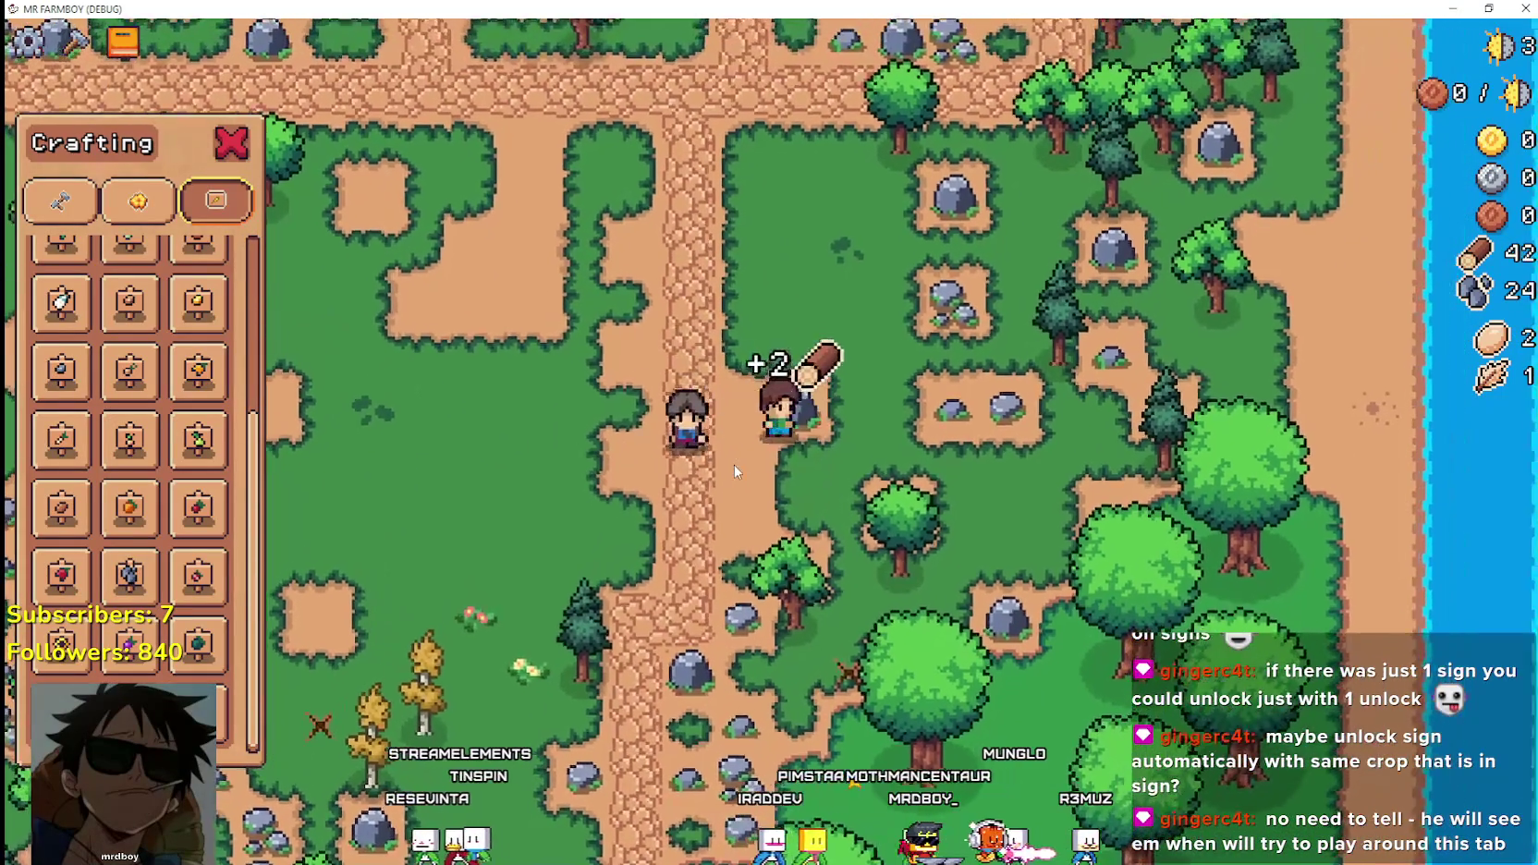
key(d)
key(a)
key(w)
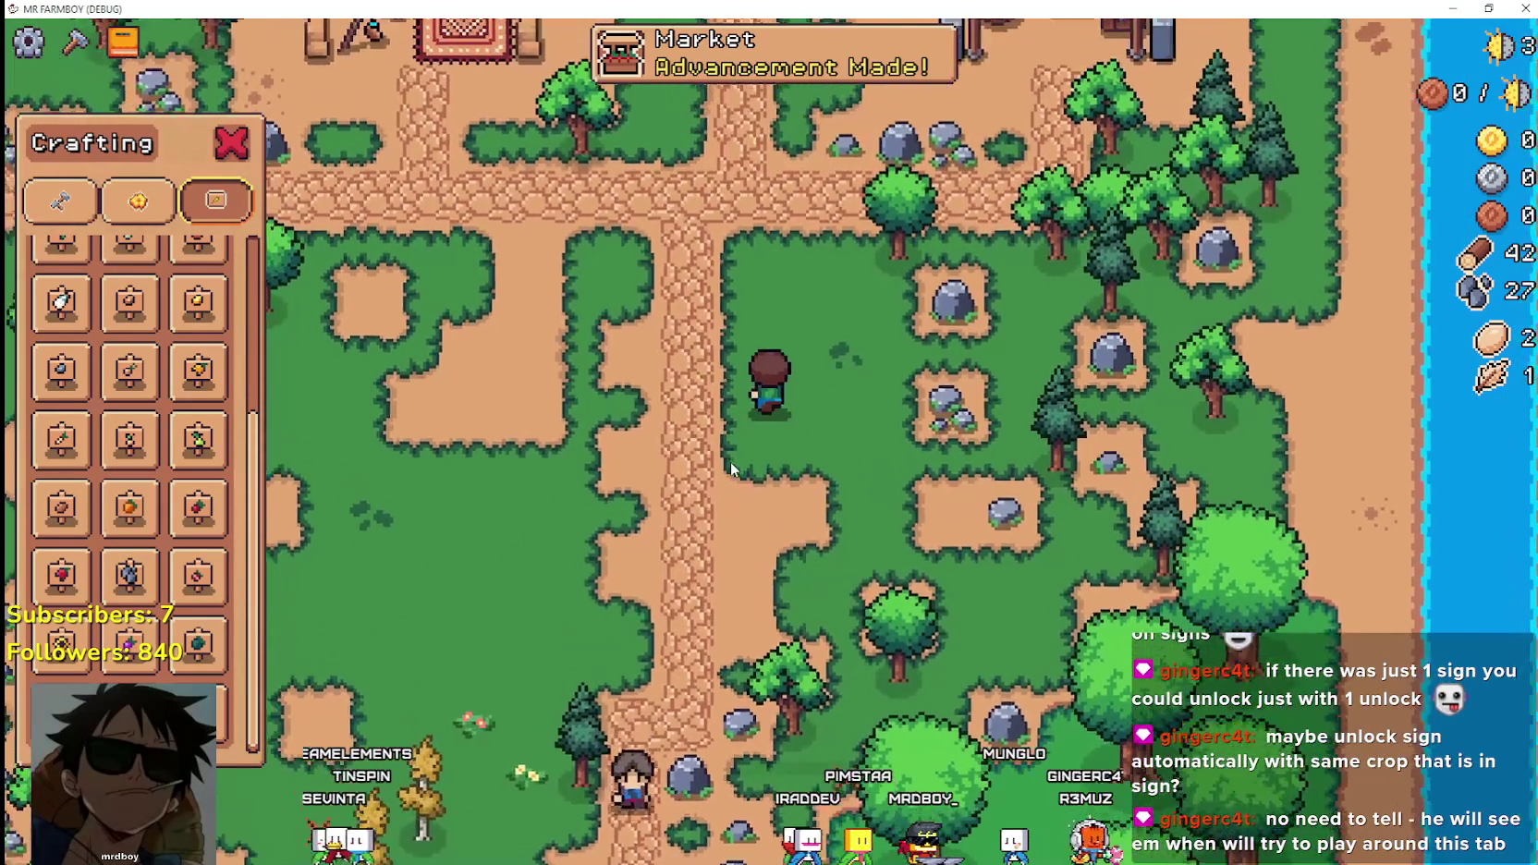
key(c)
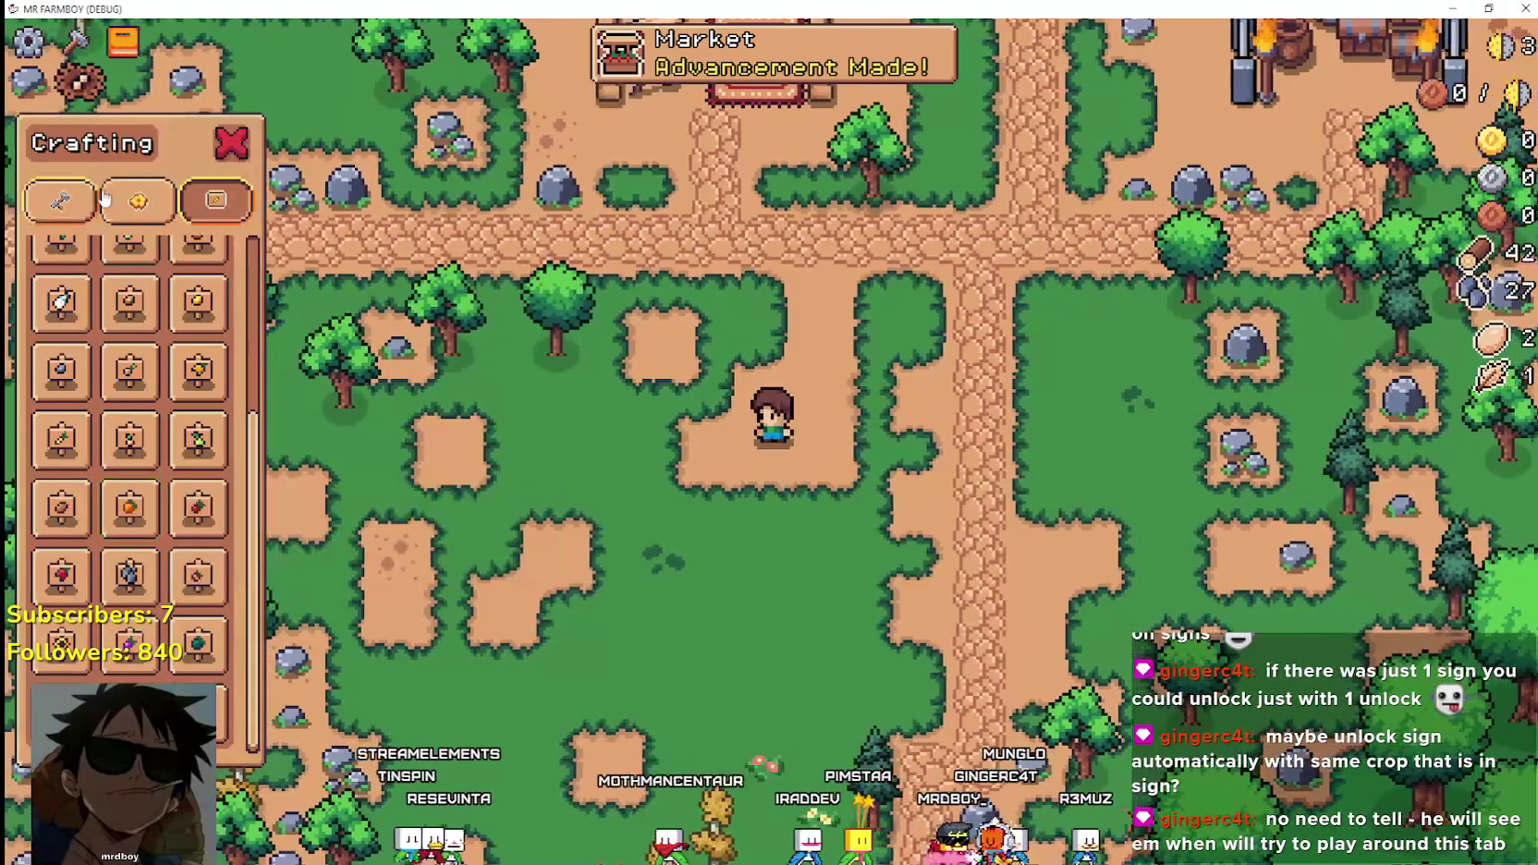
Build the striped Market stall on the grass beside the path for 20 wood and 20 stone.
key(s)
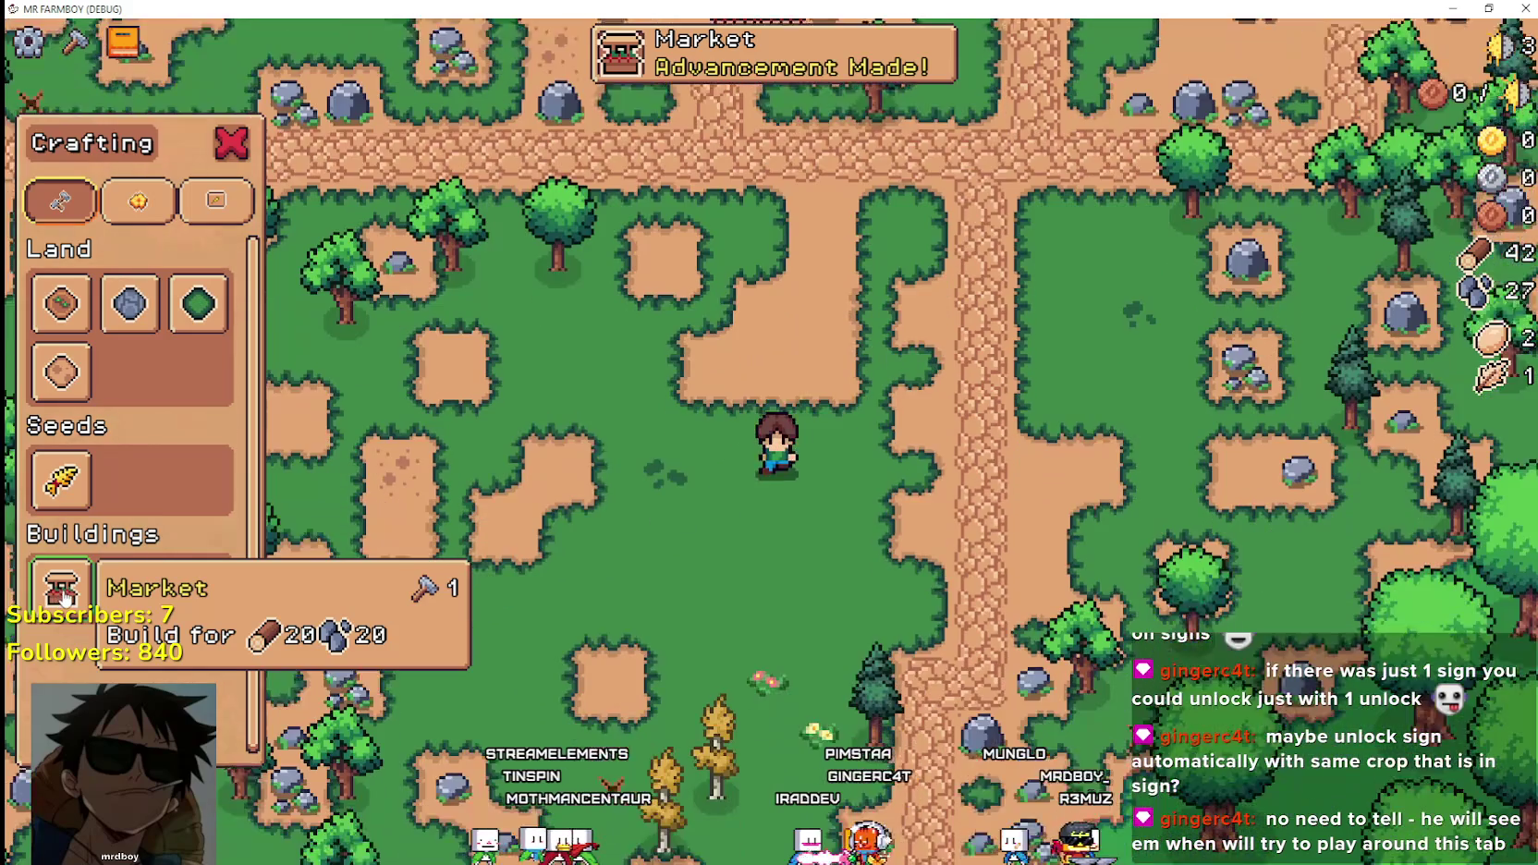
click(61, 584)
key(w)
key(d)
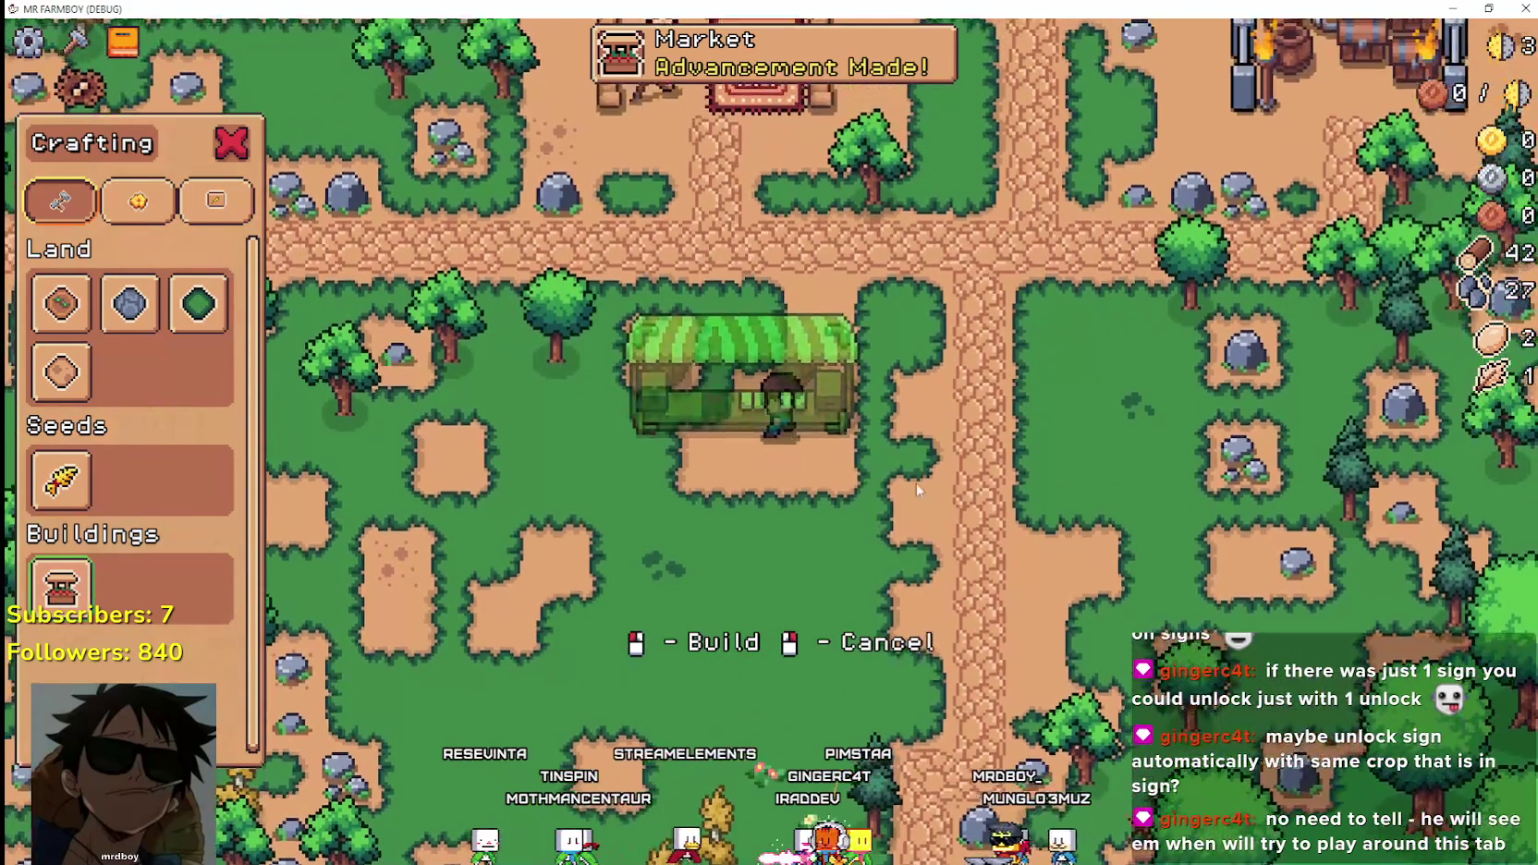
click(931, 524)
key(s)
right_click(914, 501)
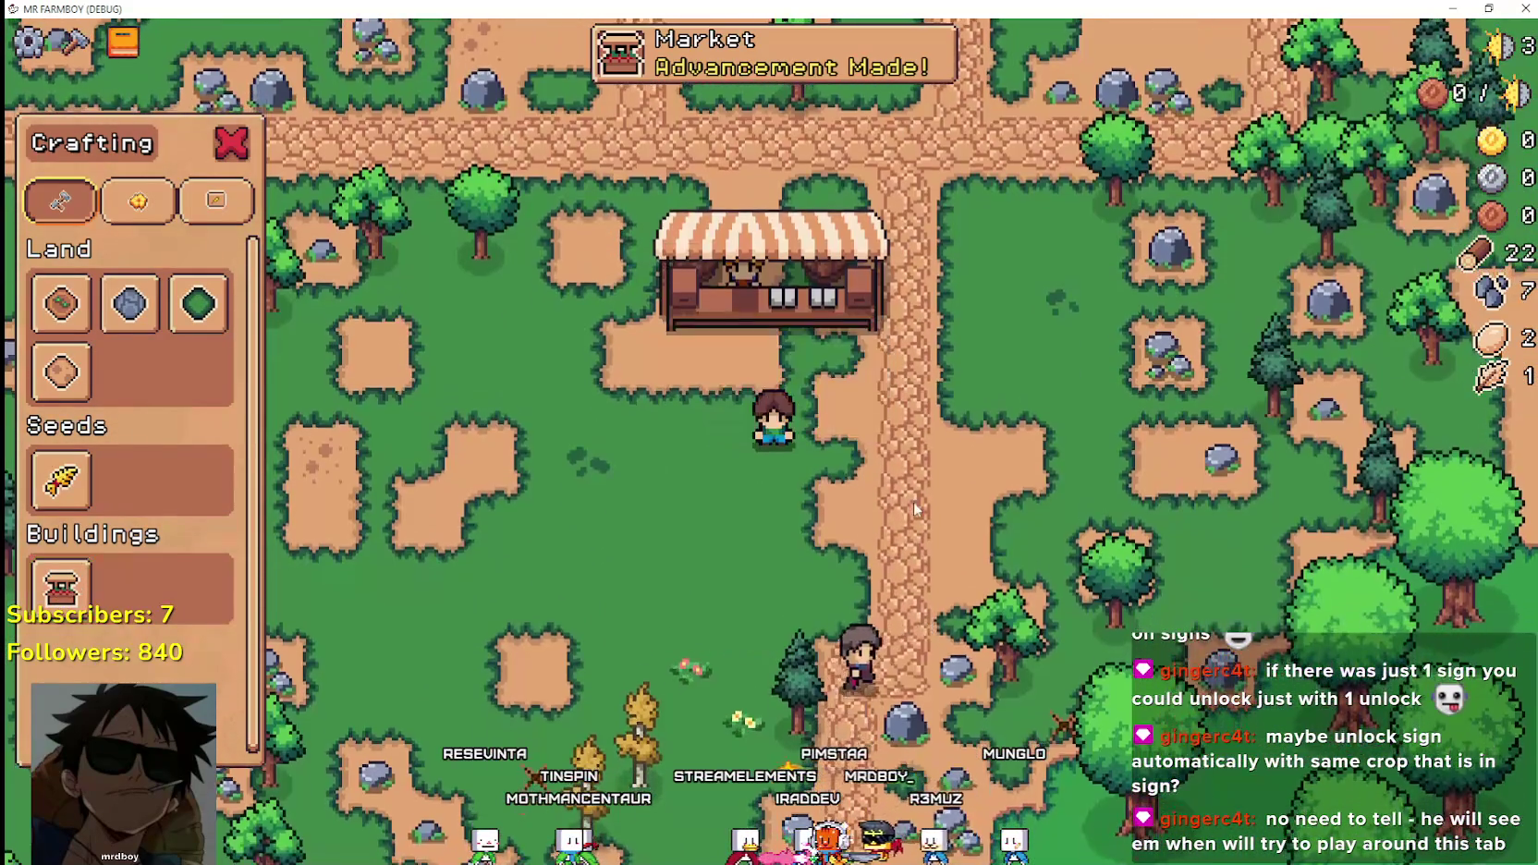
Lay cobblestone road tiles near the stall, then cancel tile placement.
click(153, 314)
key(w)
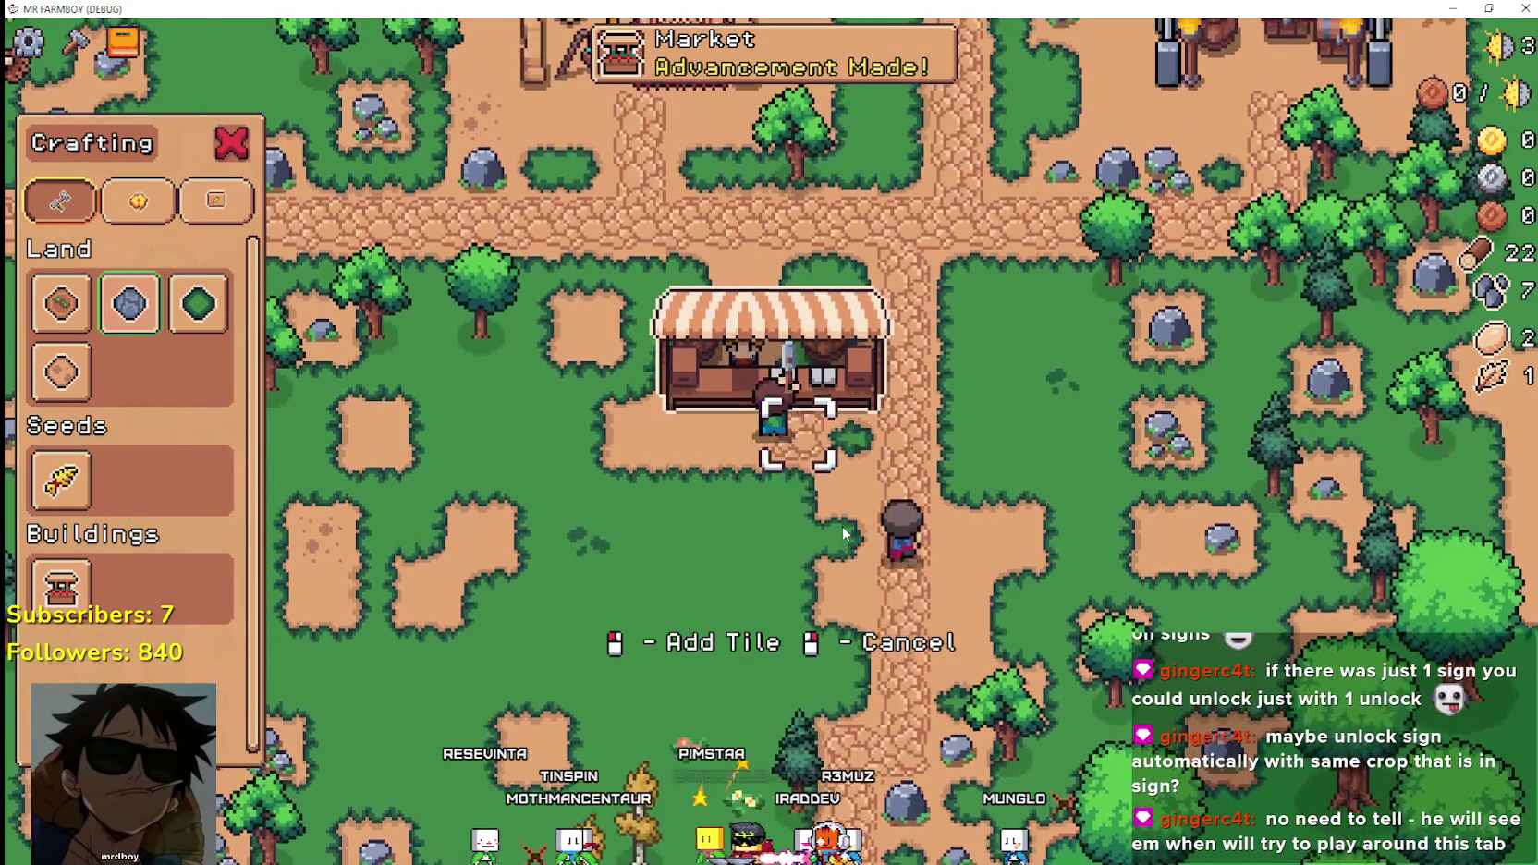
key(s)
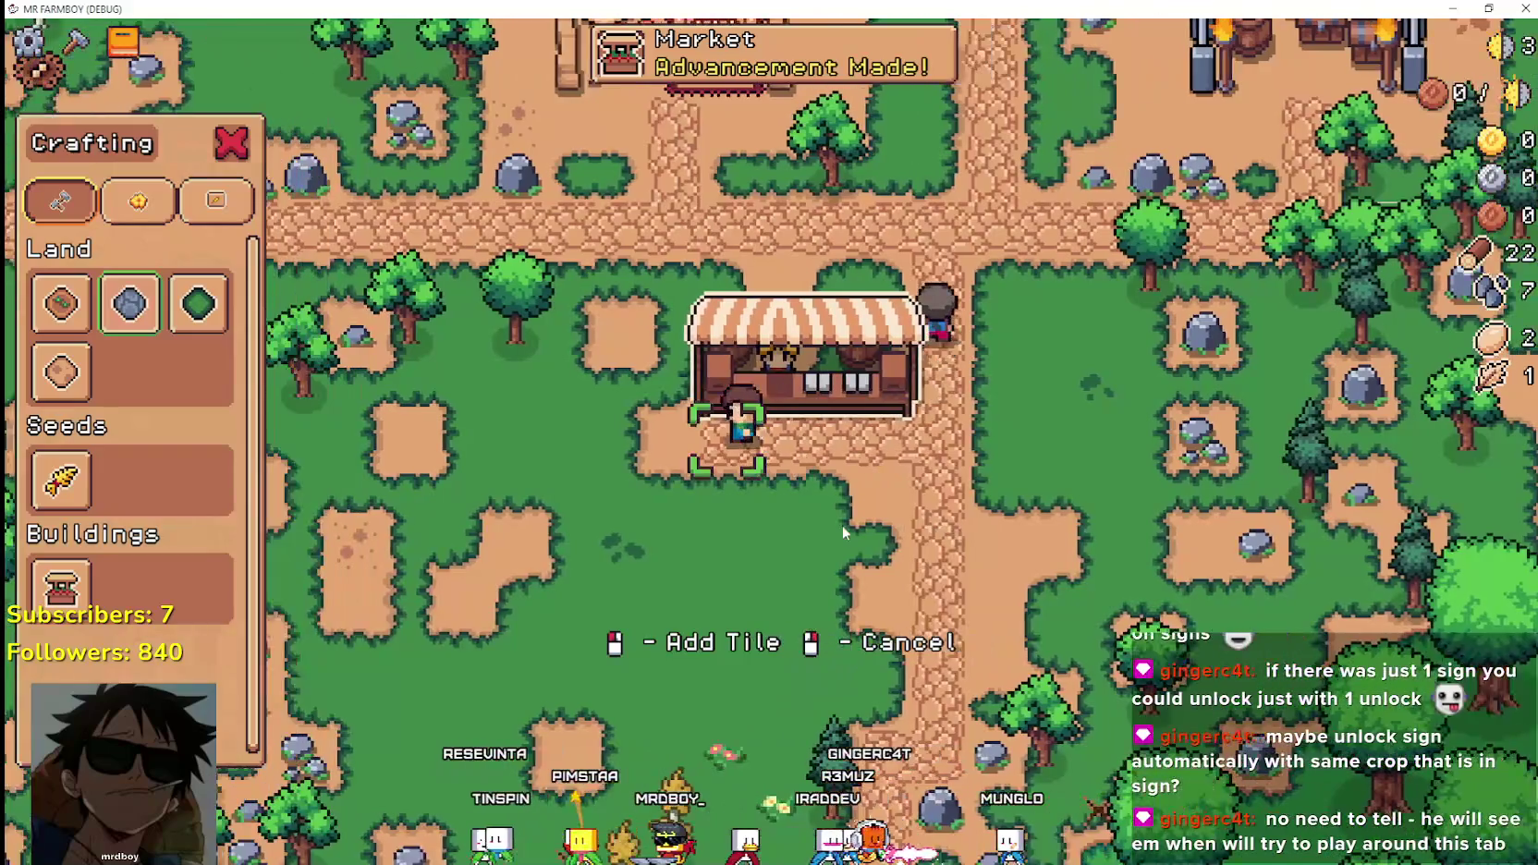
key(d)
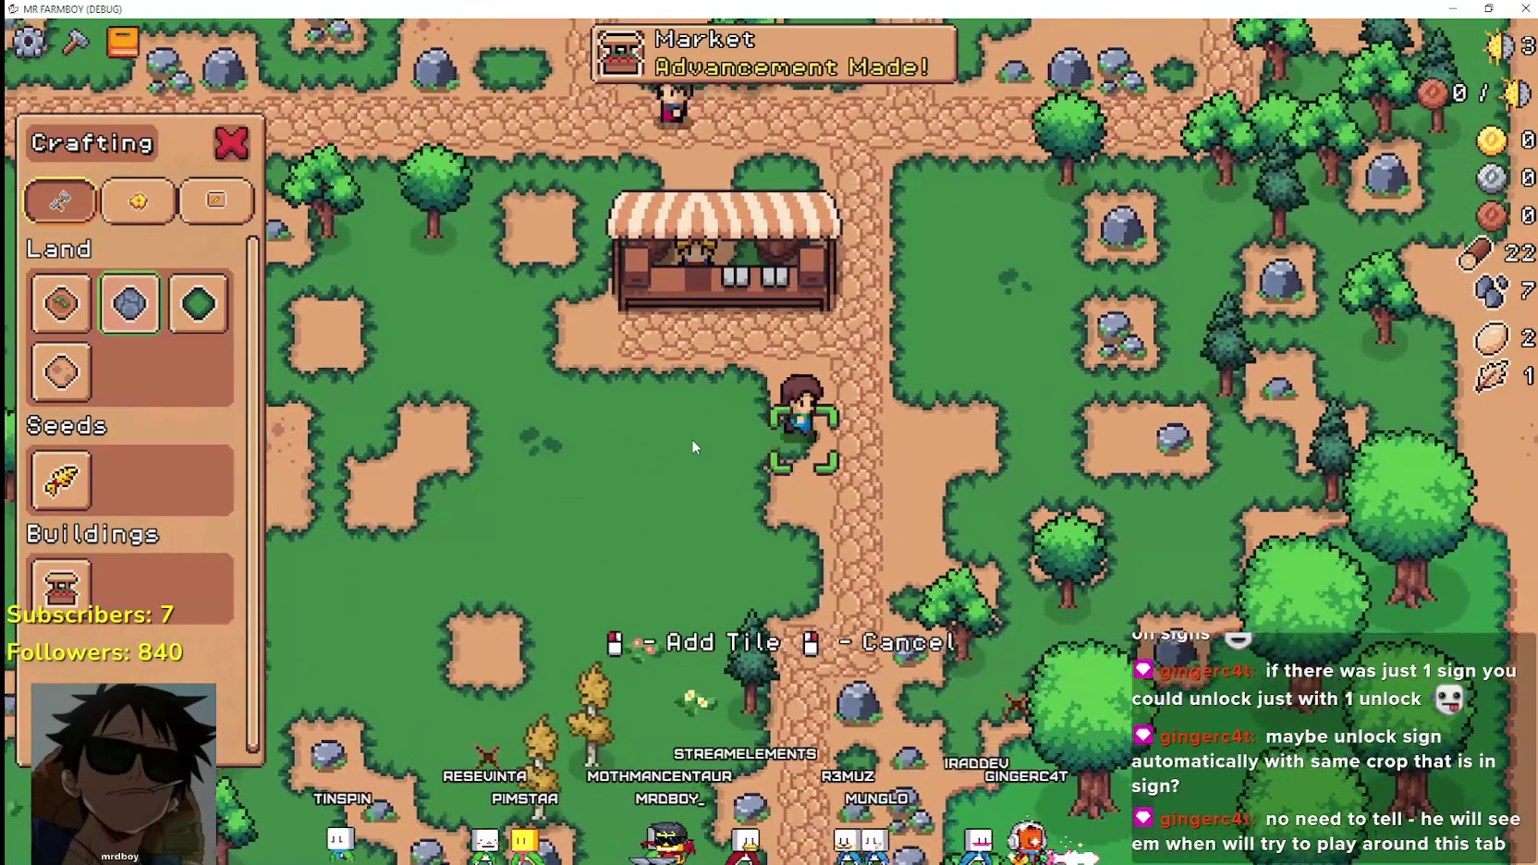
key(w)
right_click(690, 444)
Move two items into the Market stall's sell row.
key(d)
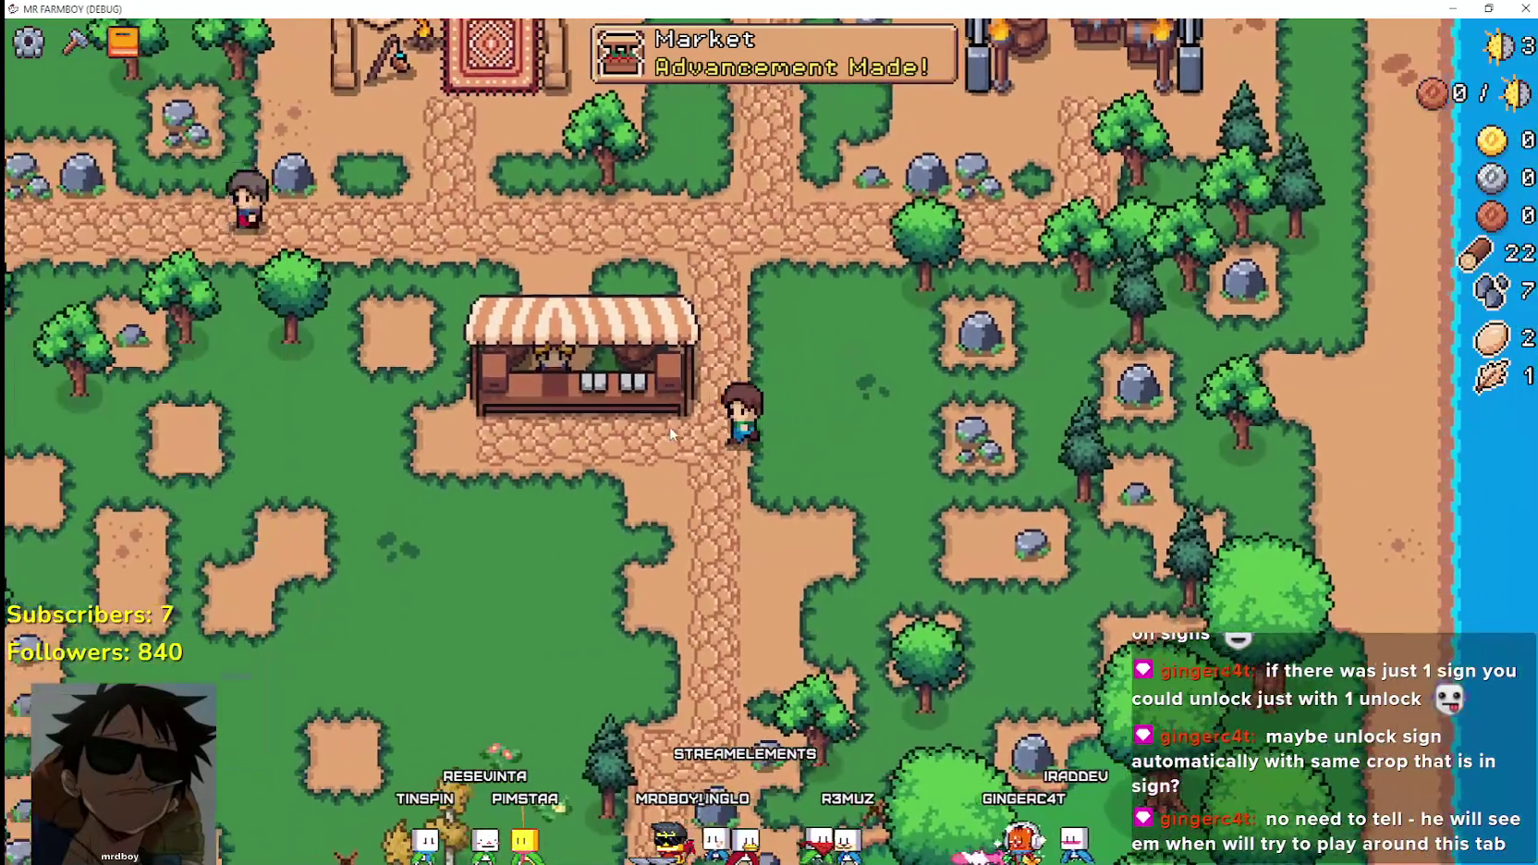
key(e)
click(827, 330)
click(762, 330)
key(d)
key(c)
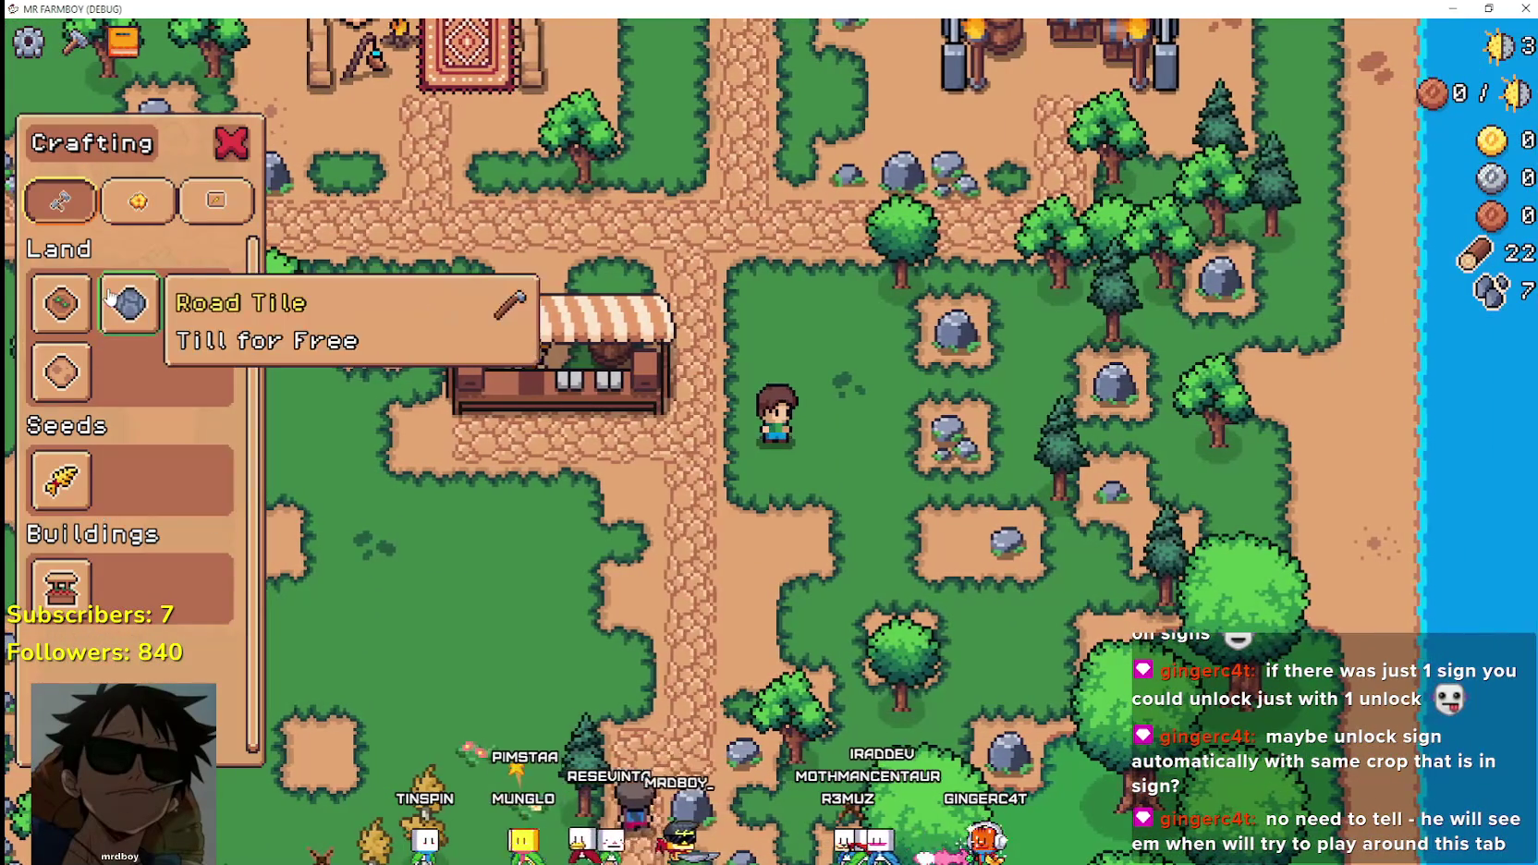
Till a tall rectangular field just east of the market stall with Farm Tile.
click(49, 315)
key(w)
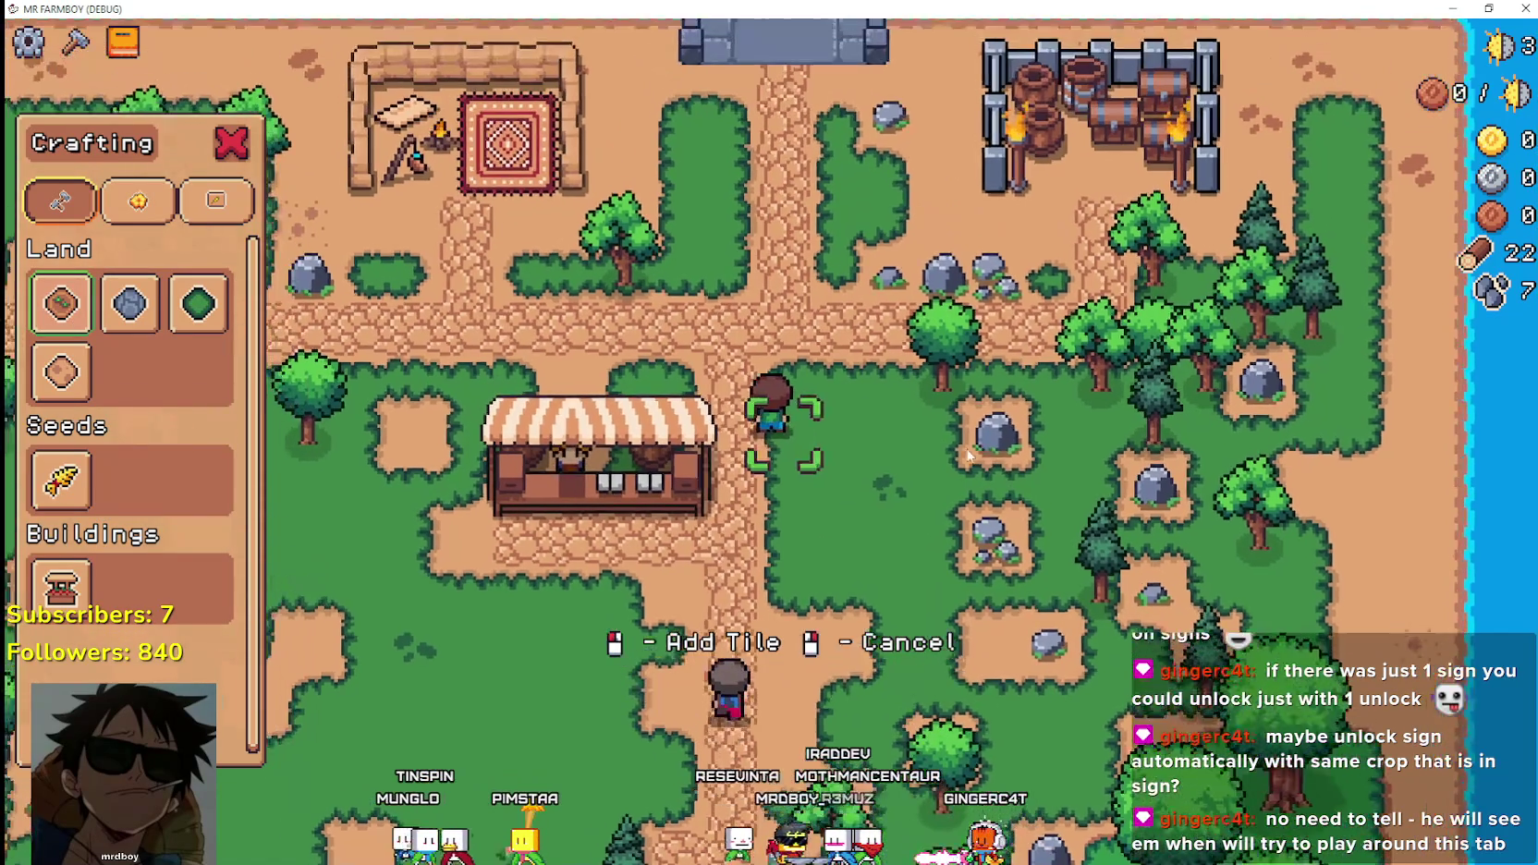
key(d)
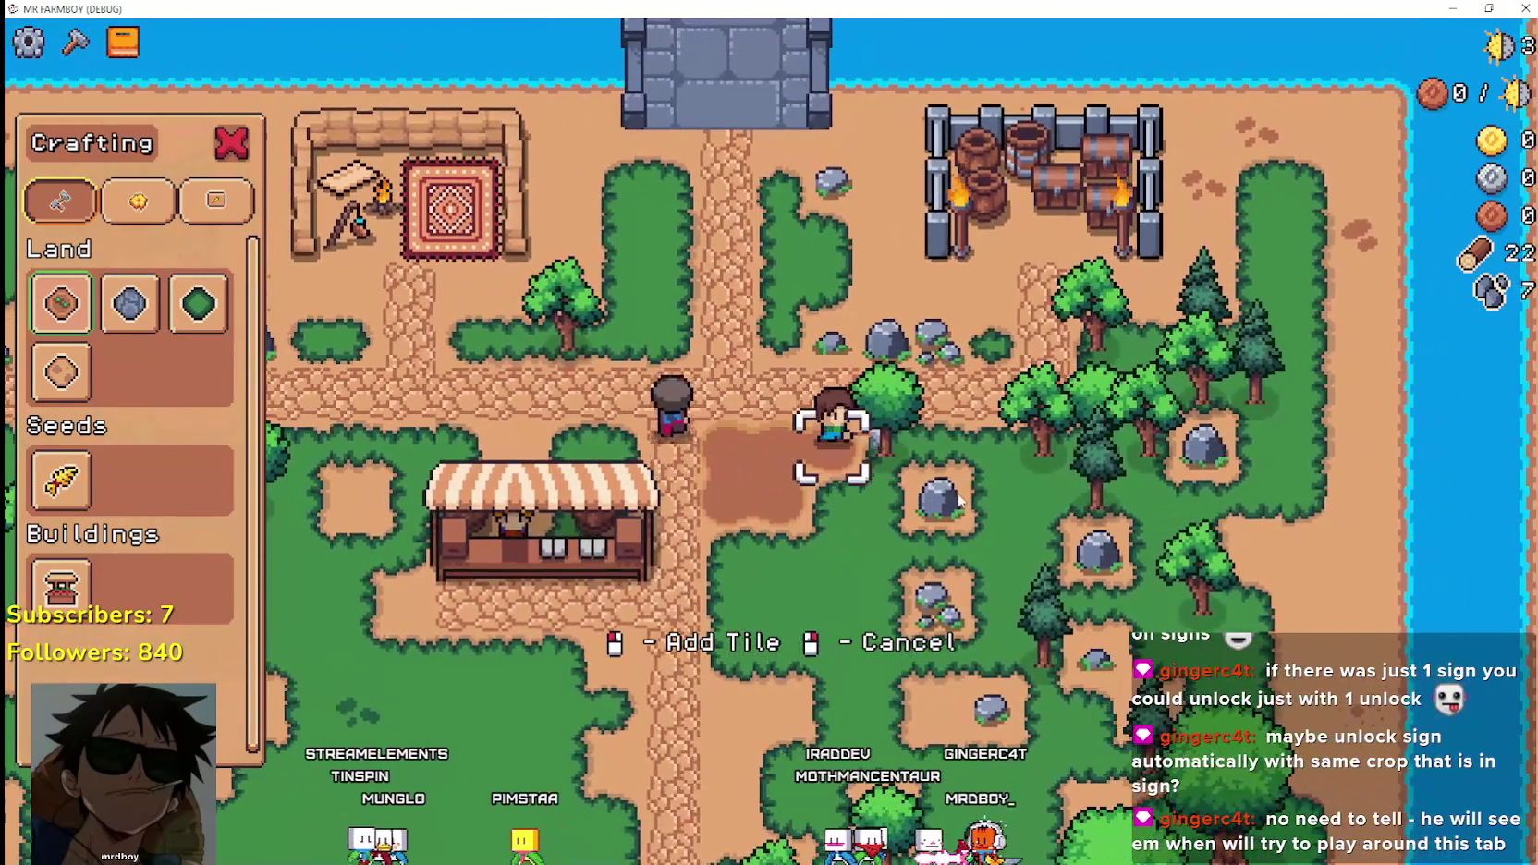
key(s)
key(a)
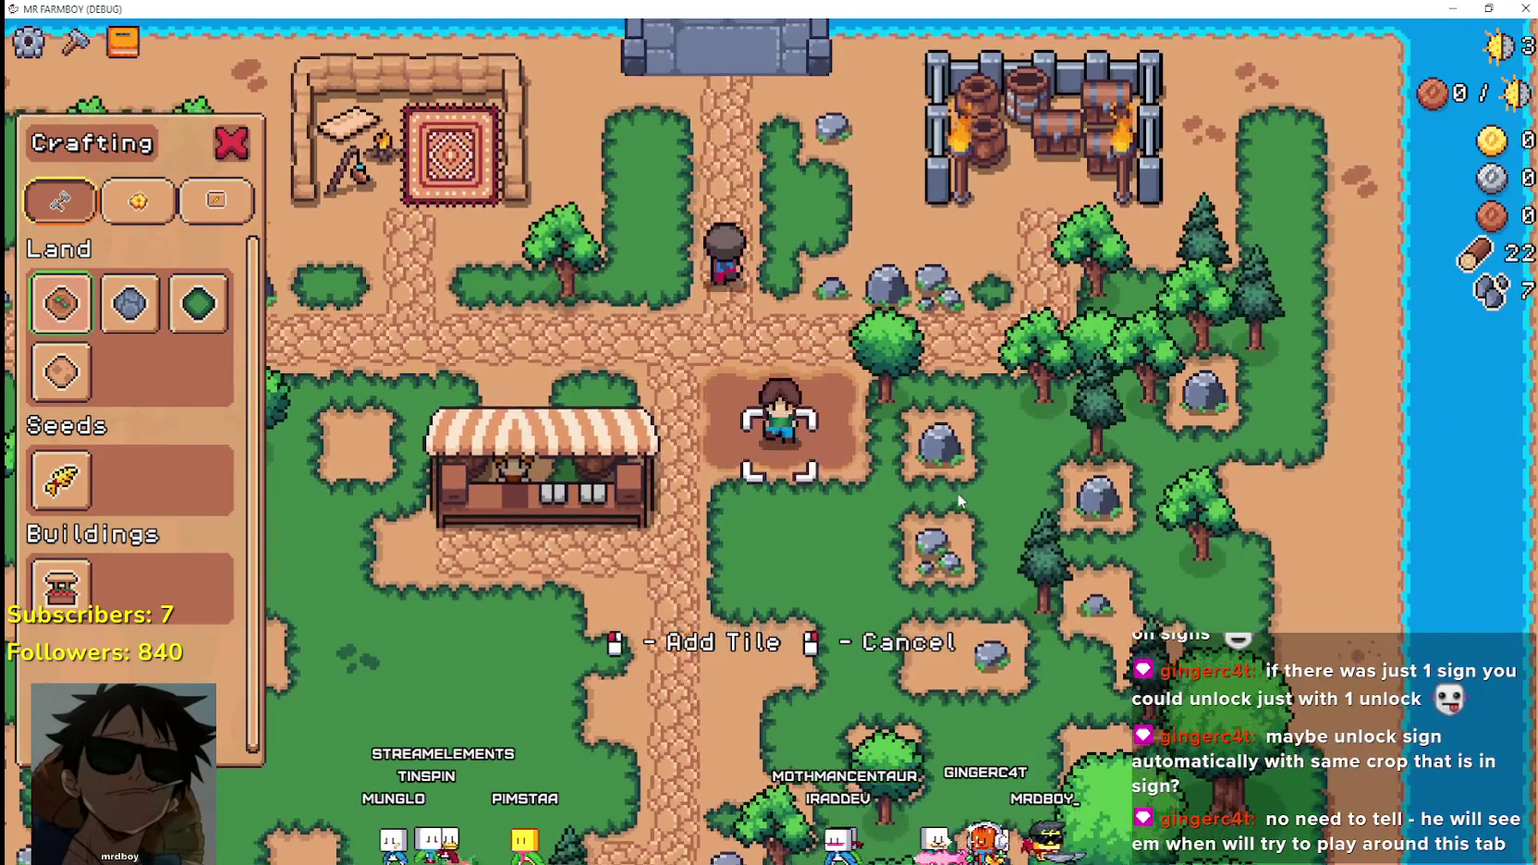
key(s)
key(d)
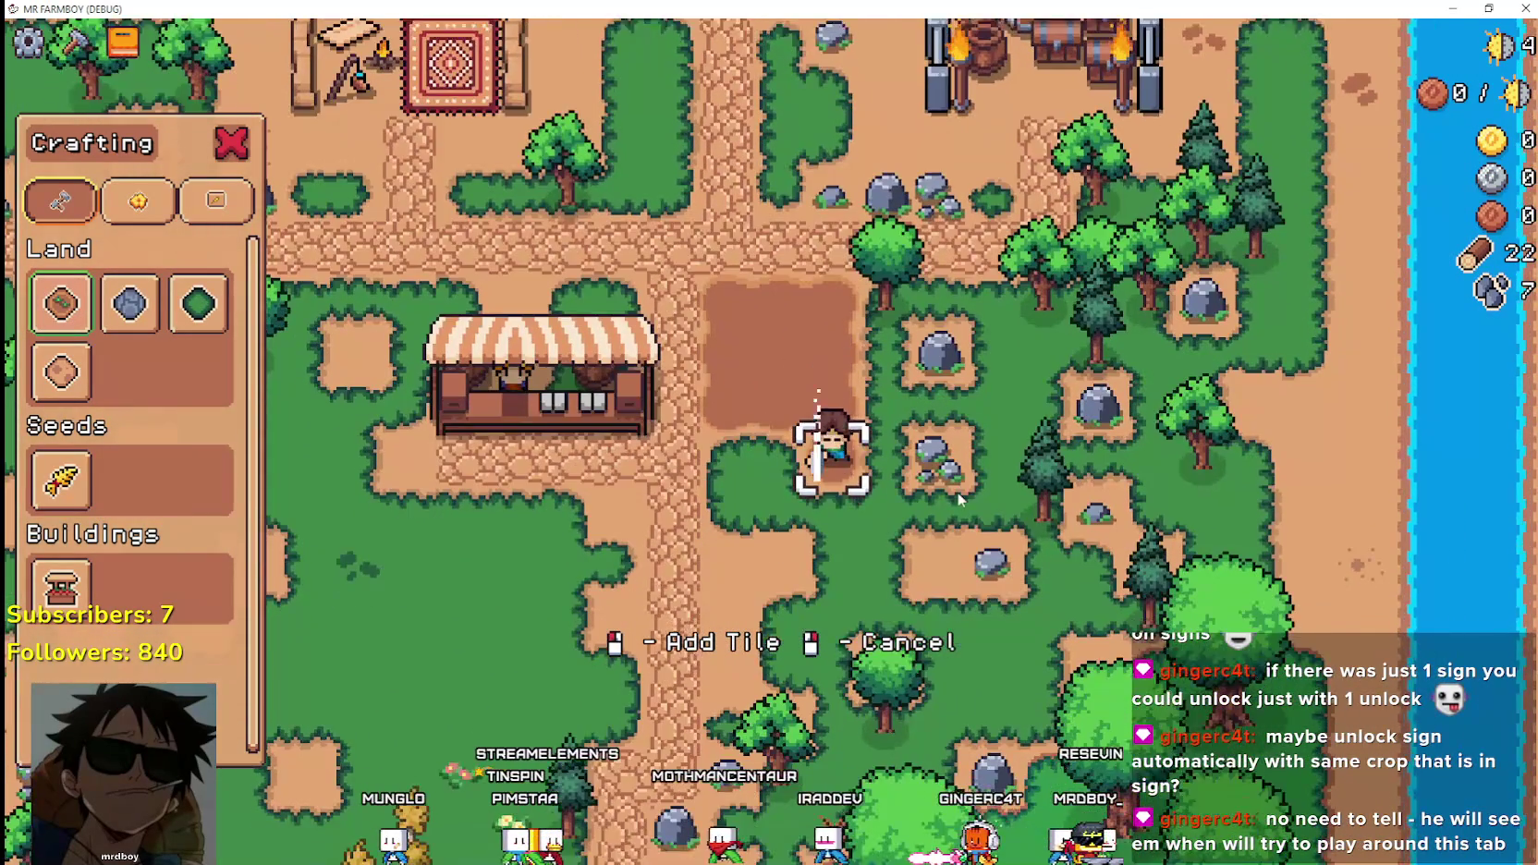
key(s)
key(d)
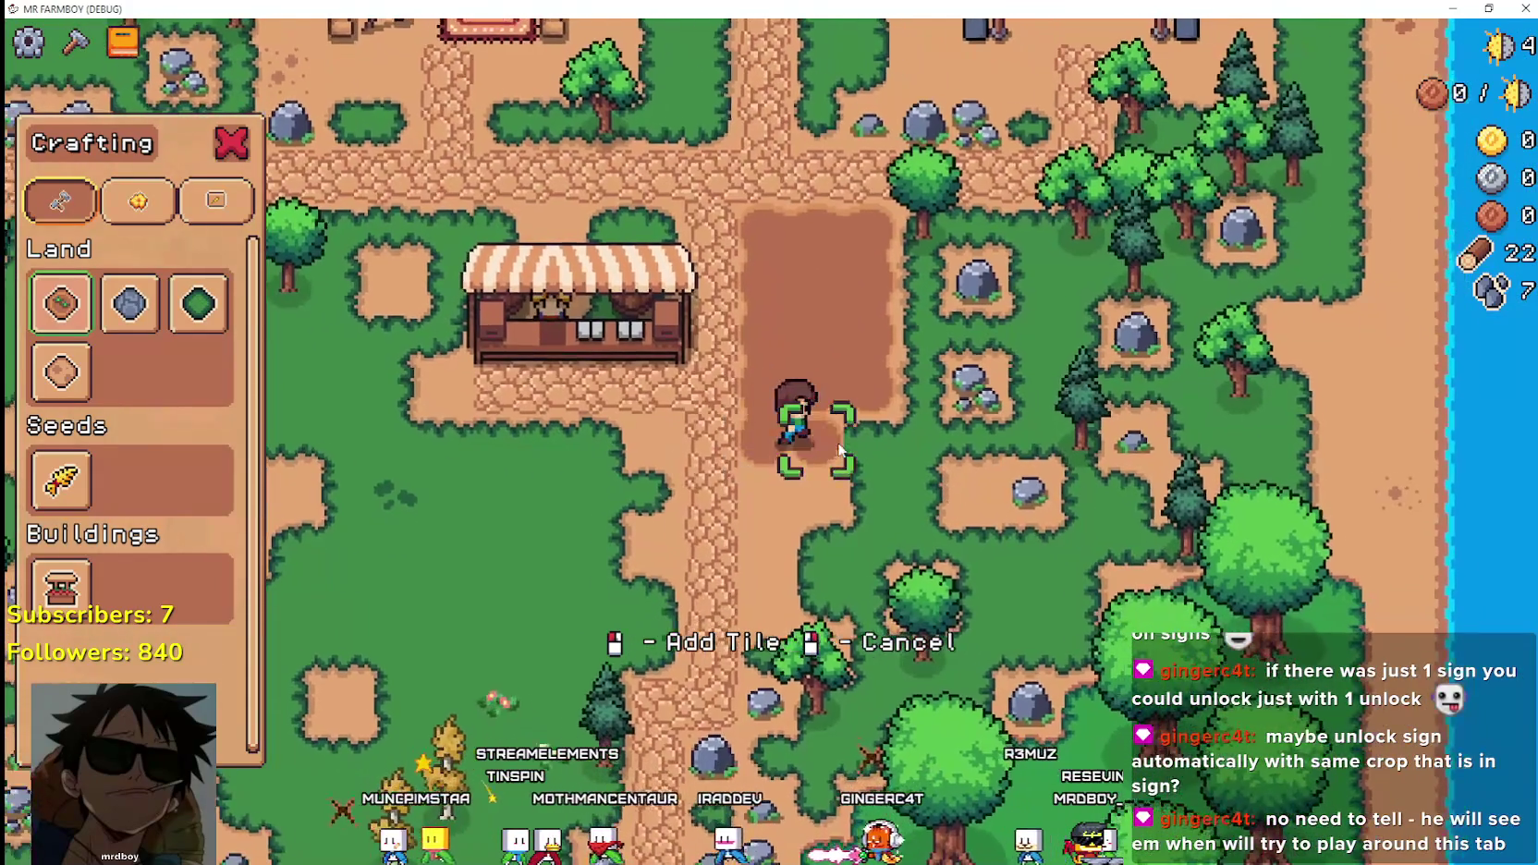
key(s)
key(a)
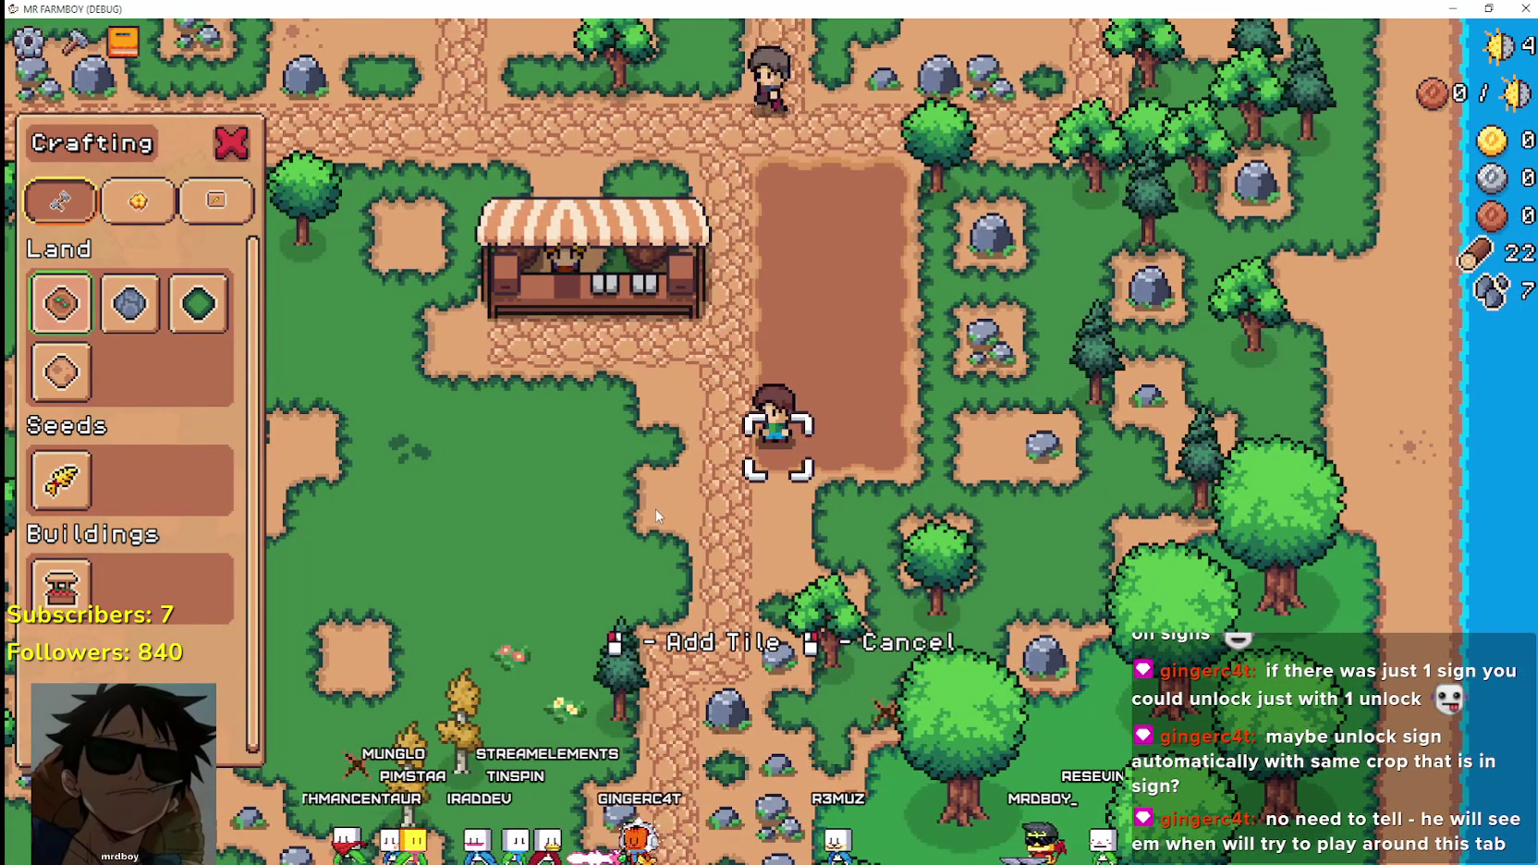
Try planting Wheat seeds on the tilled ground, then cancel the placement.
click(51, 490)
click(969, 484)
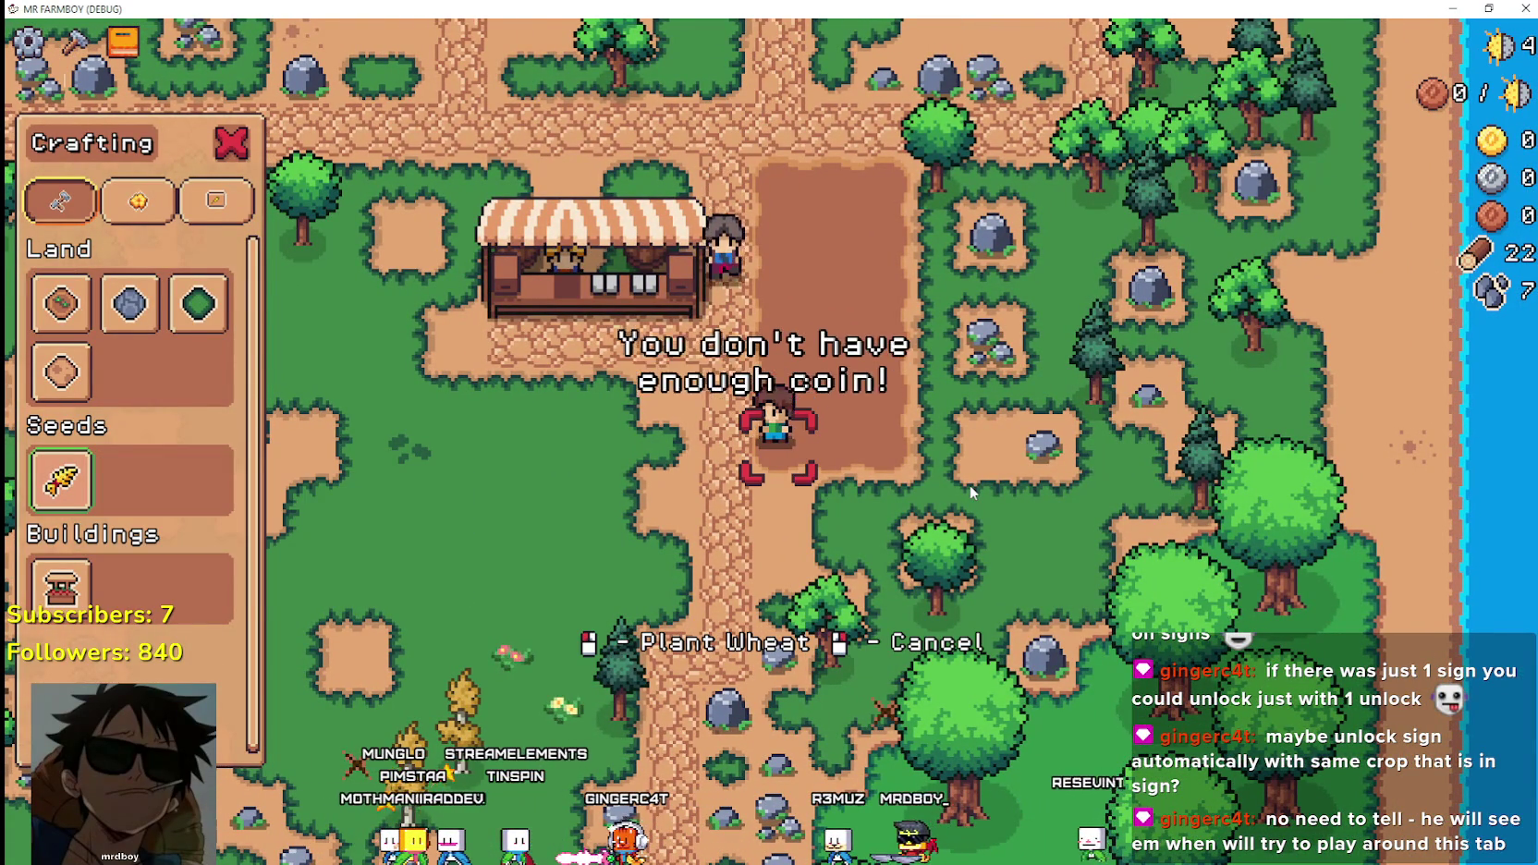
key(a)
right_click(965, 482)
key(w)
key(a)
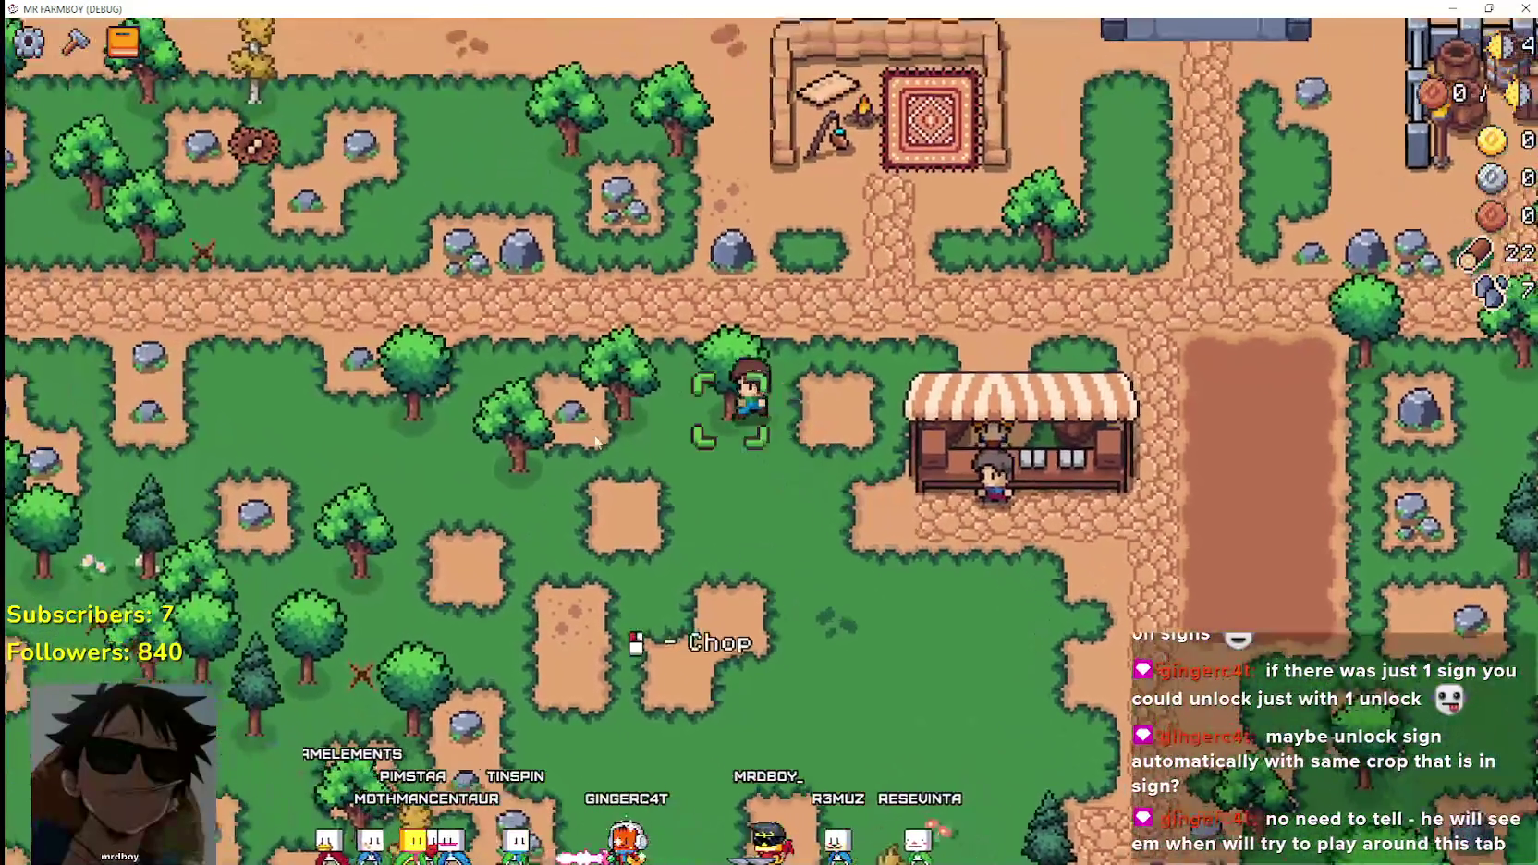
Chop two trees for wood and return to the tilled field.
click(596, 442)
key(a)
click(596, 442)
key(d)
key(d)
key(s)
key(c)
Plant two Wheat seeds along the top edge of the field.
click(61, 478)
key(w)
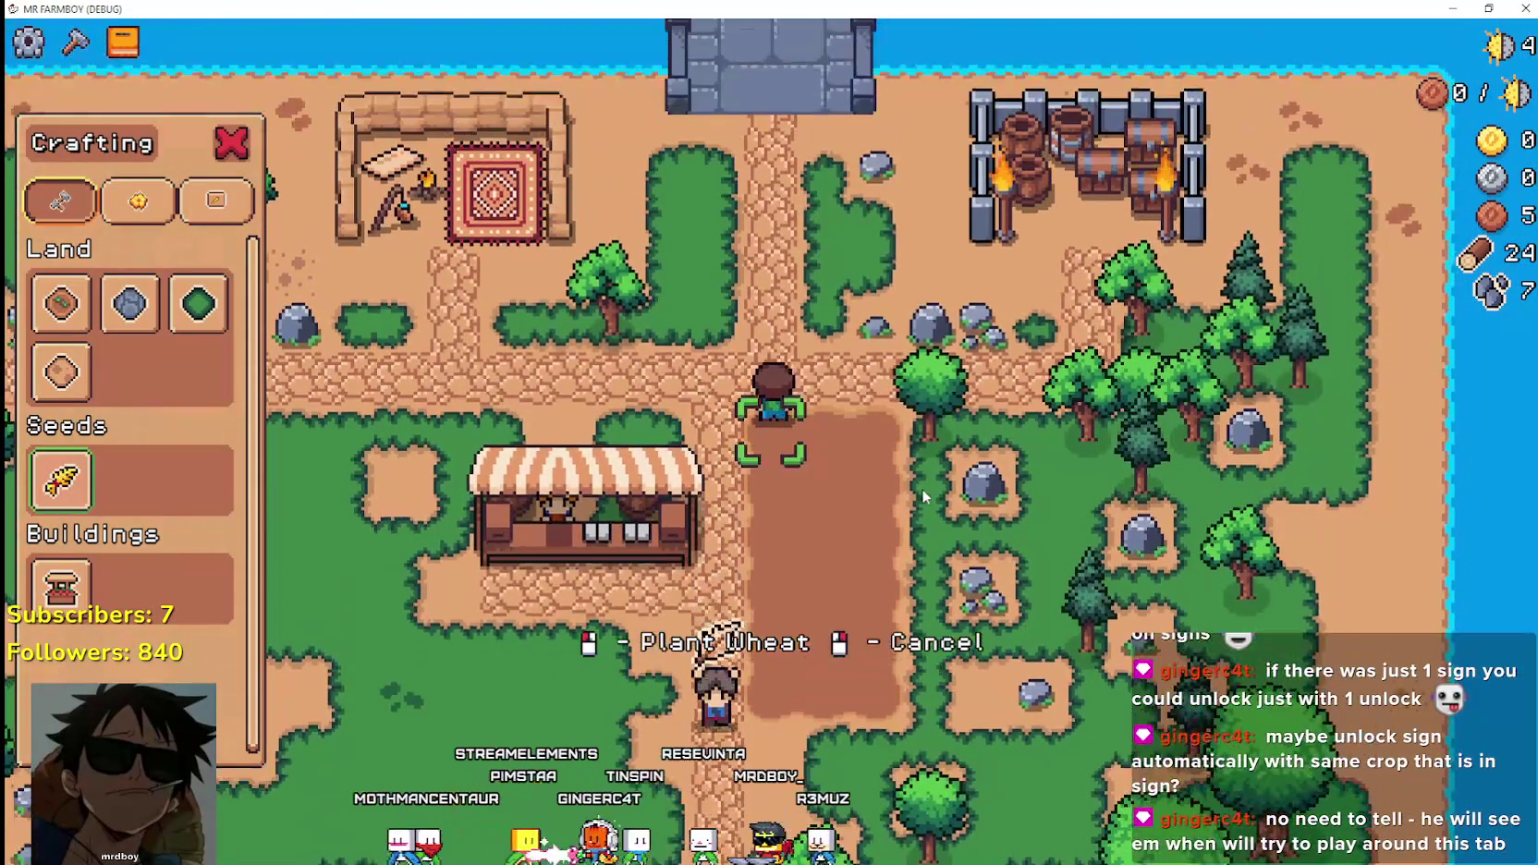
click(922, 488)
key(d)
click(922, 488)
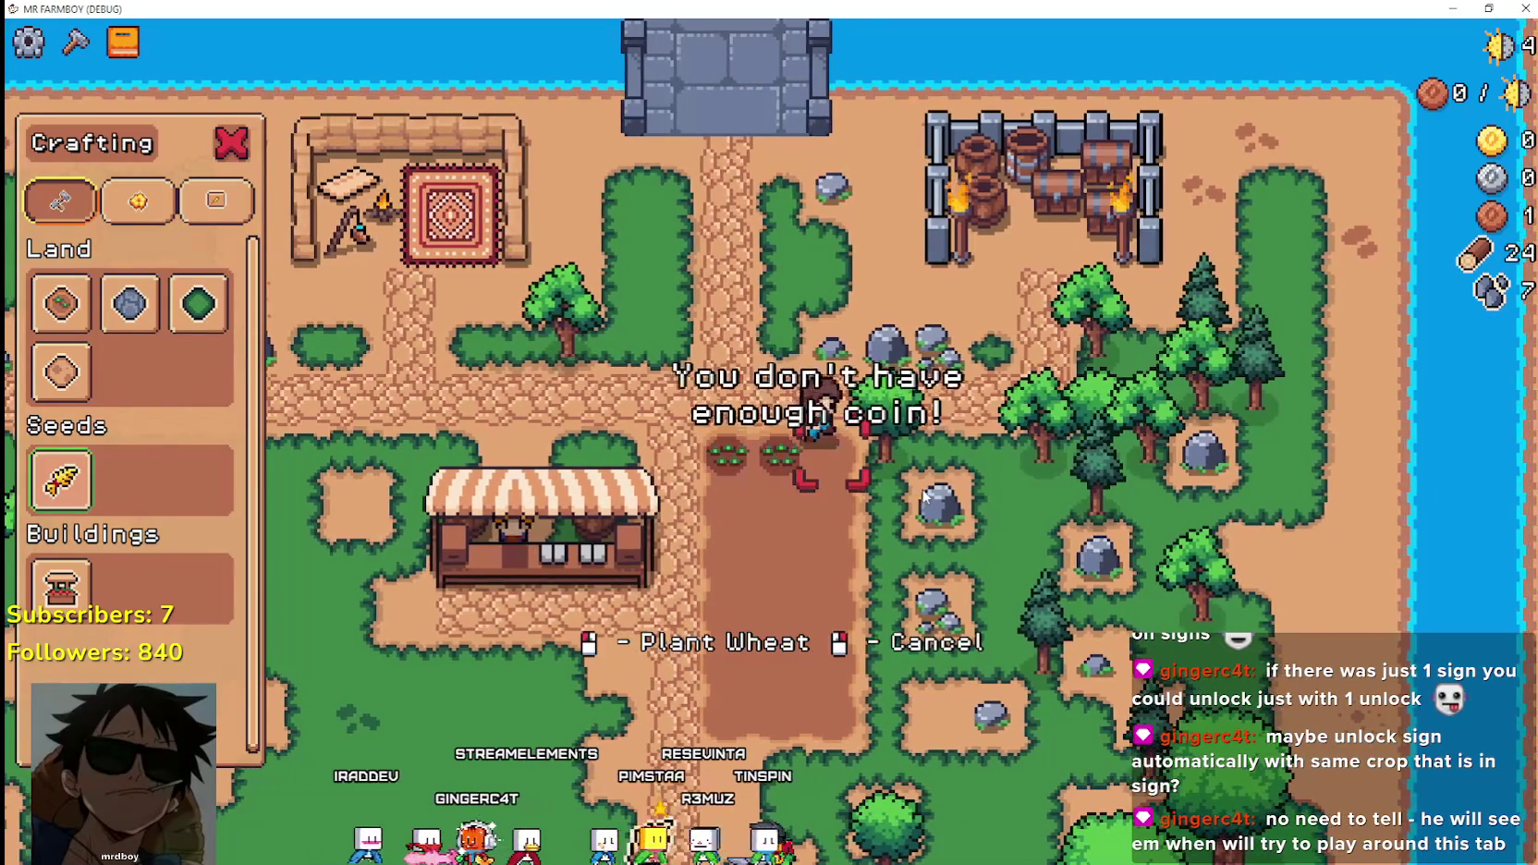
key(s)
key(a)
right_click(775, 599)
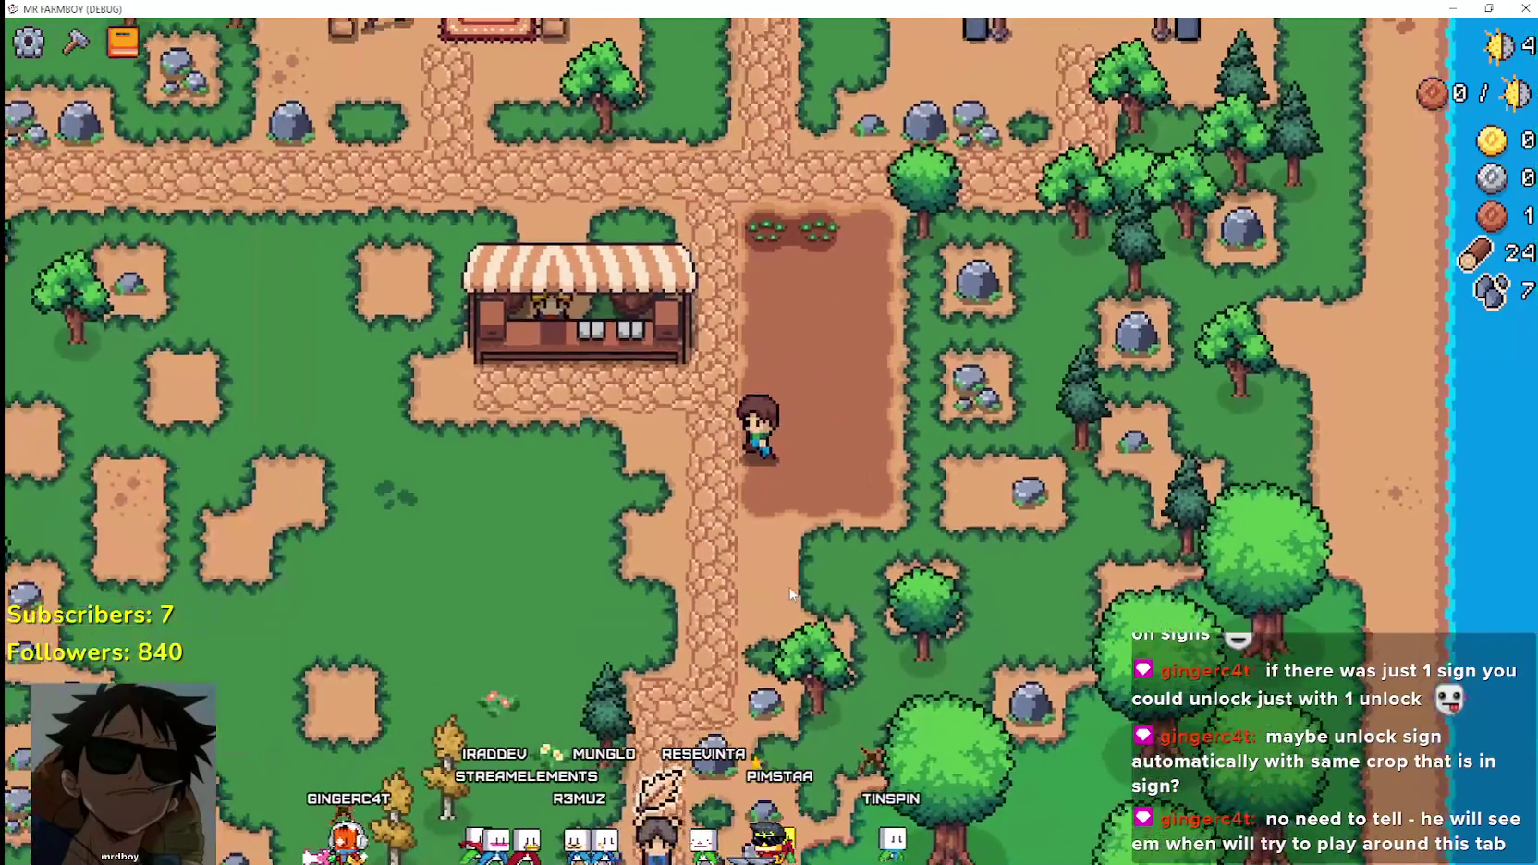
Head south-west into the trees and rocks, gathering logs and stone.
key(s)
key(a)
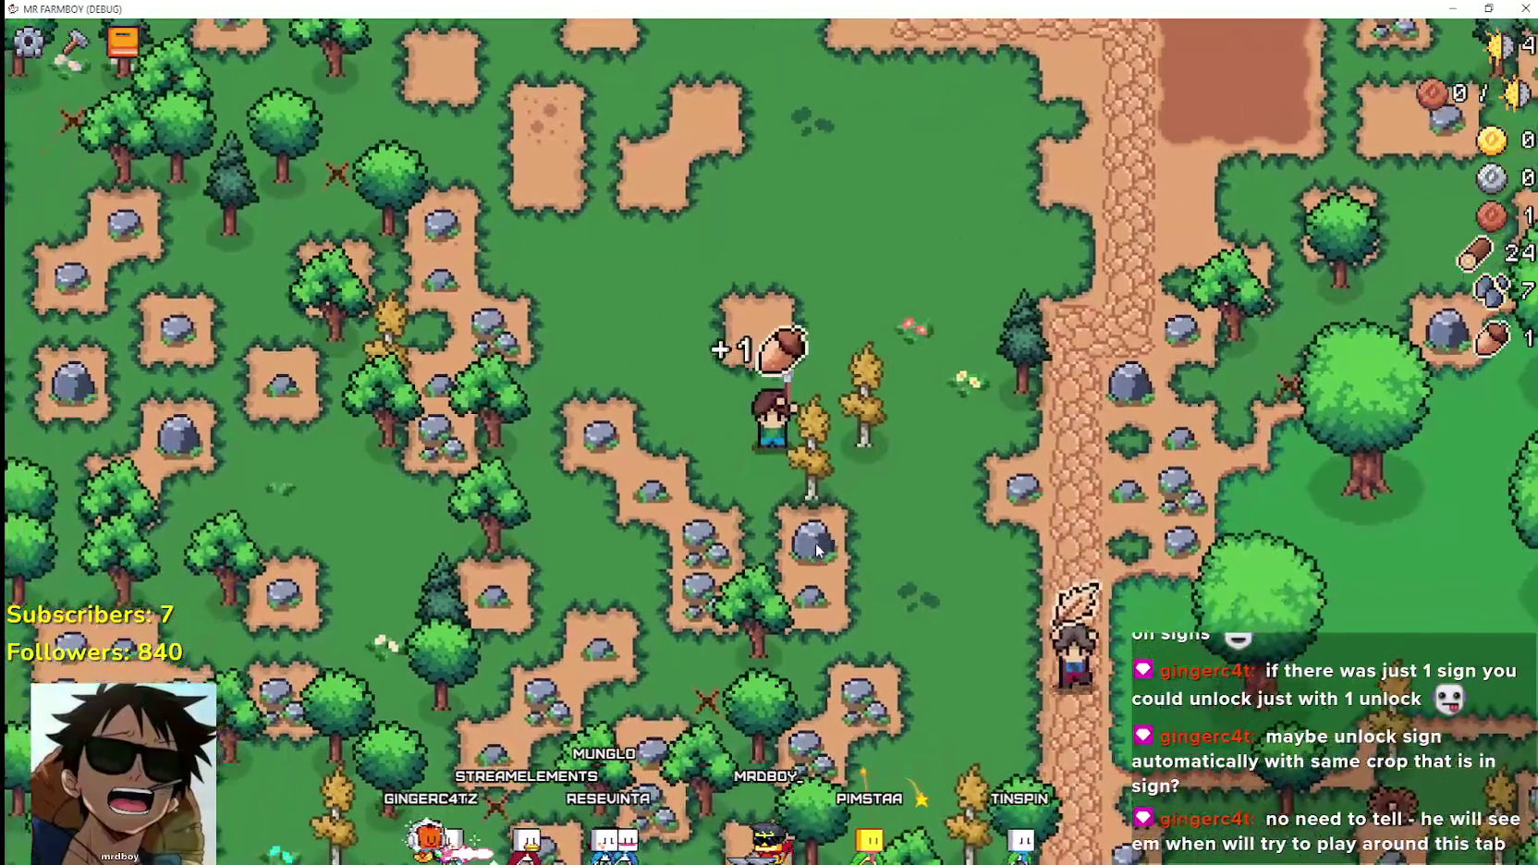
key(w)
key(a)
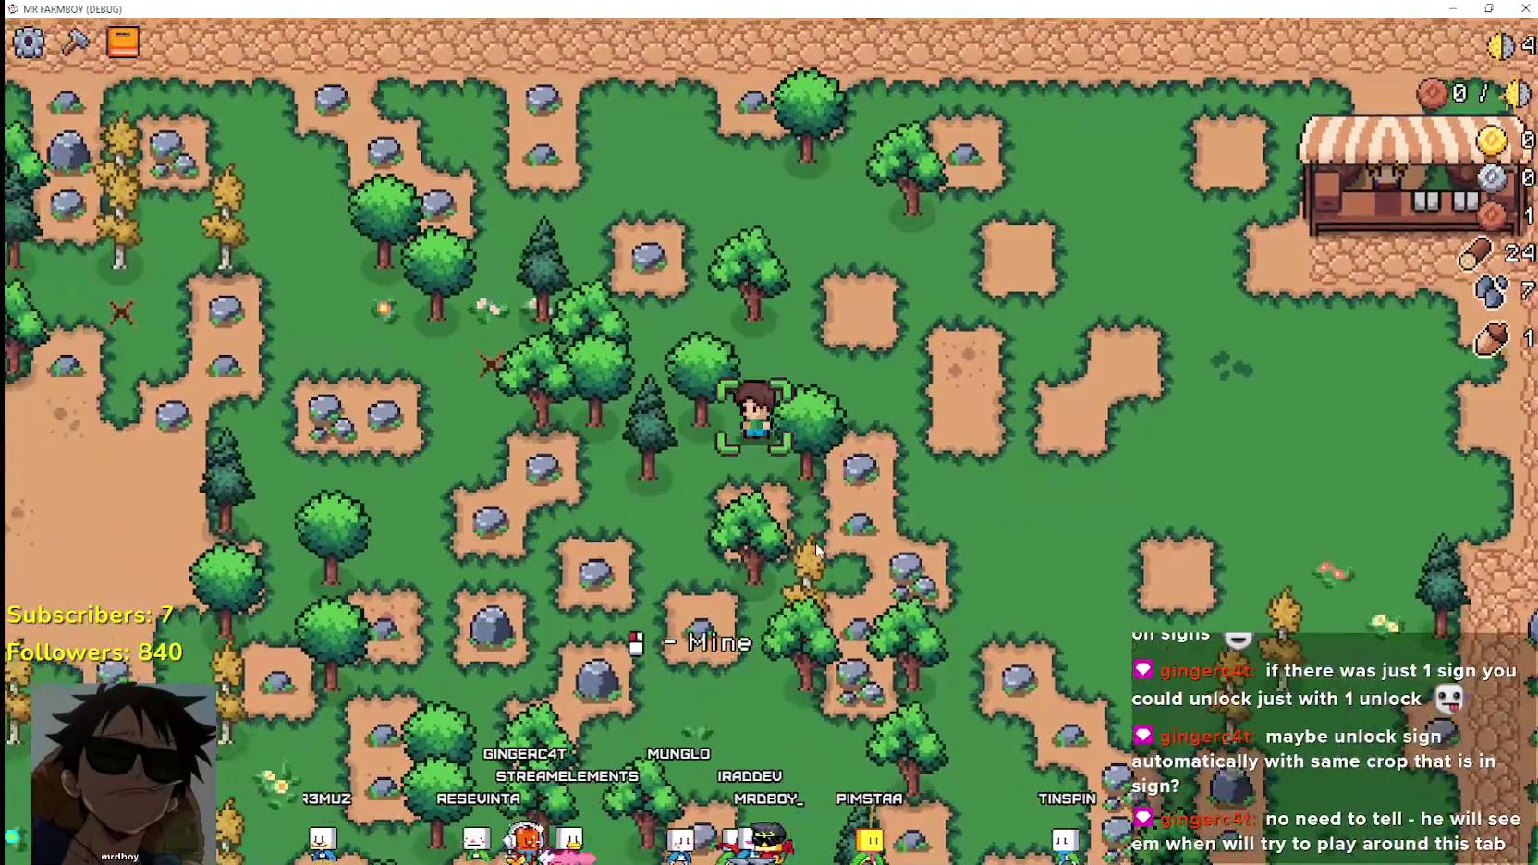
key(w)
key(a)
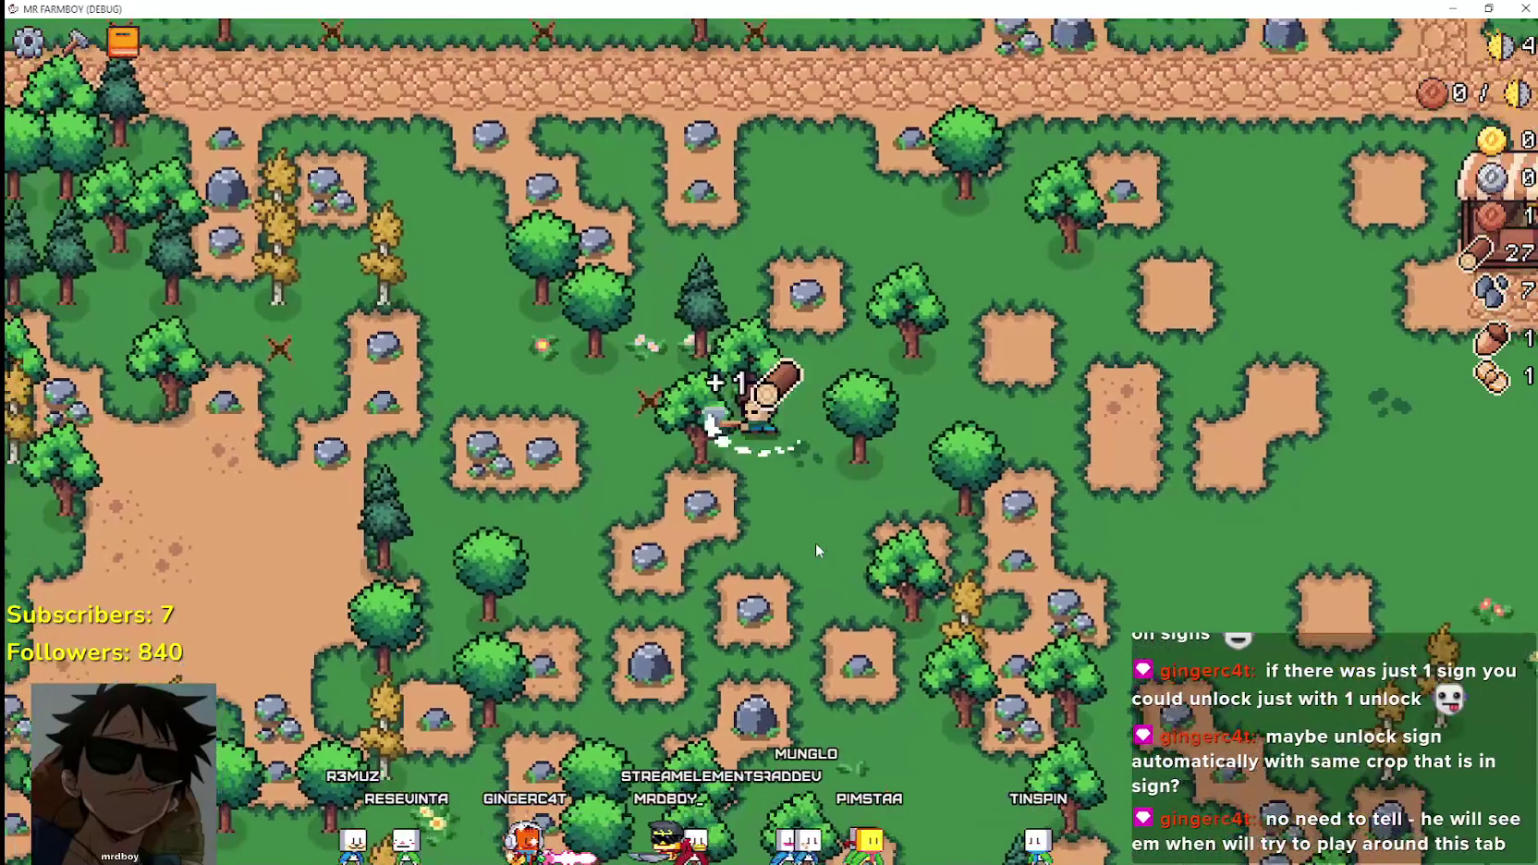
key(w)
key(a)
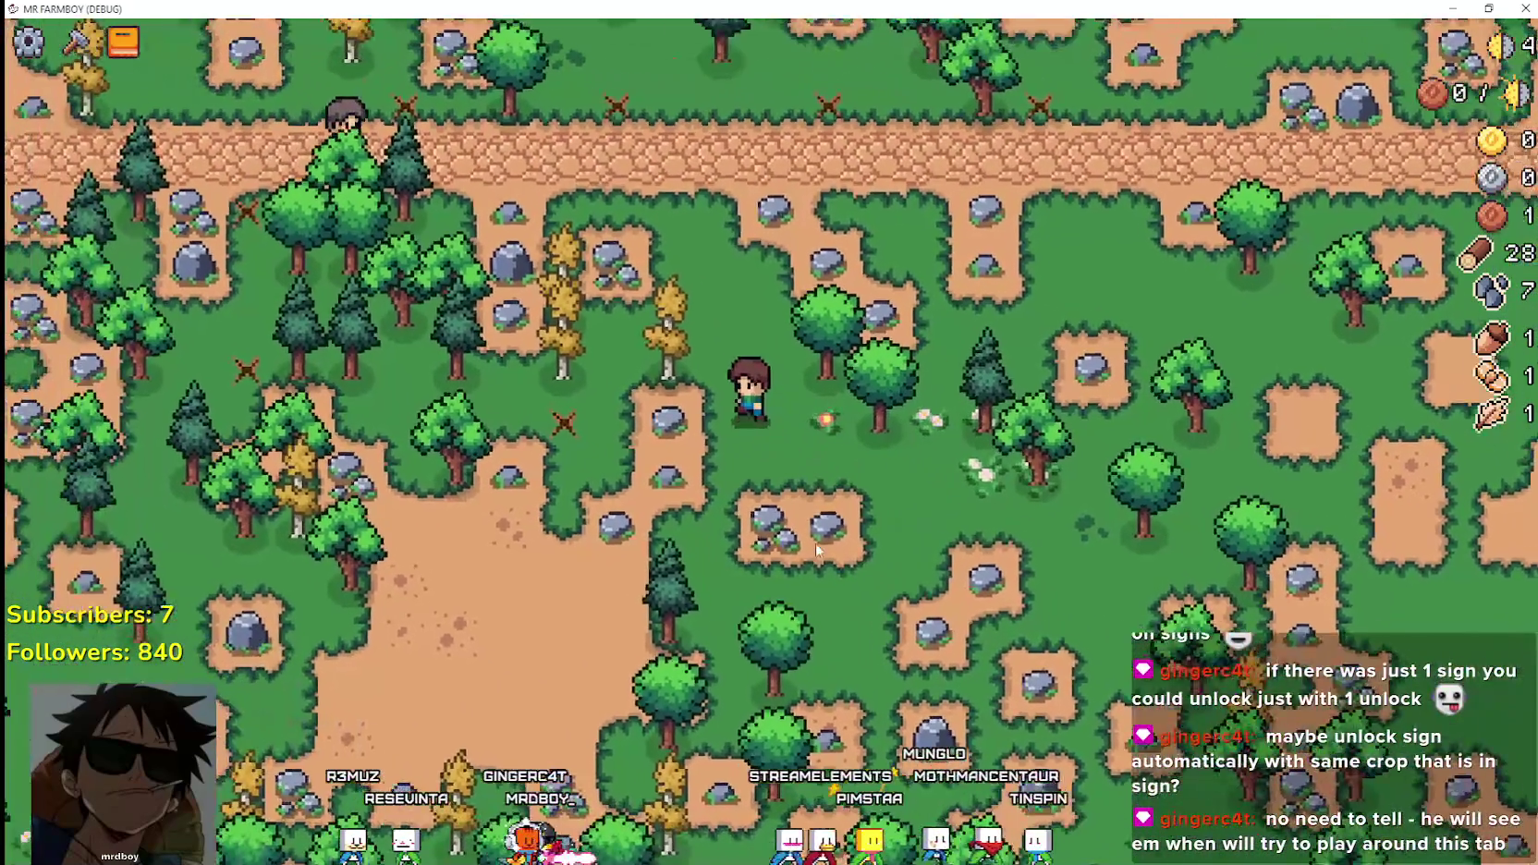
key(w)
key(a)
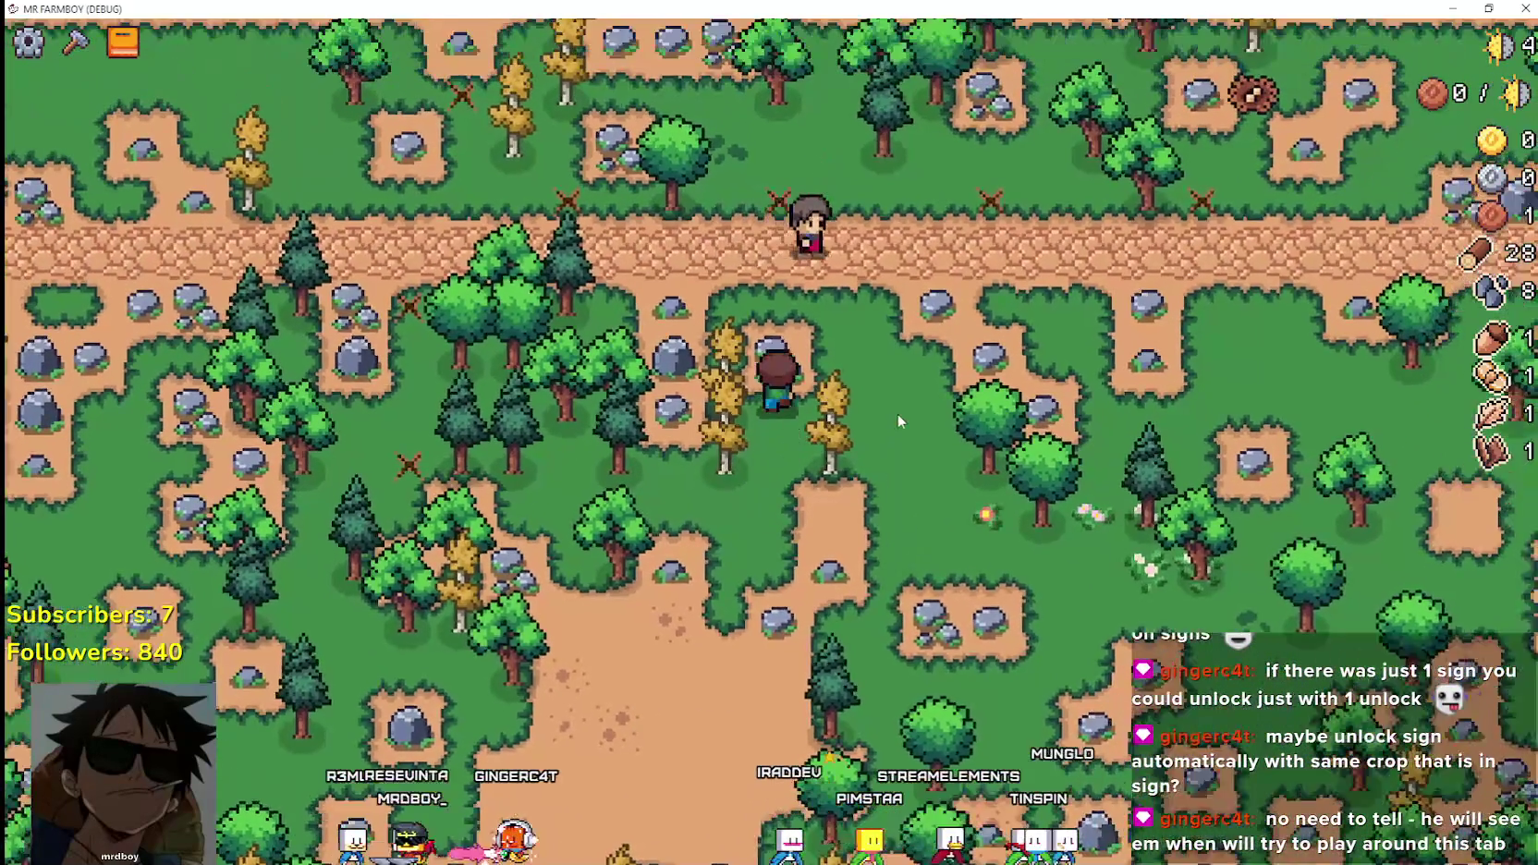
Chop one more tree to reach 29 wood, then return to the market stall.
key(w)
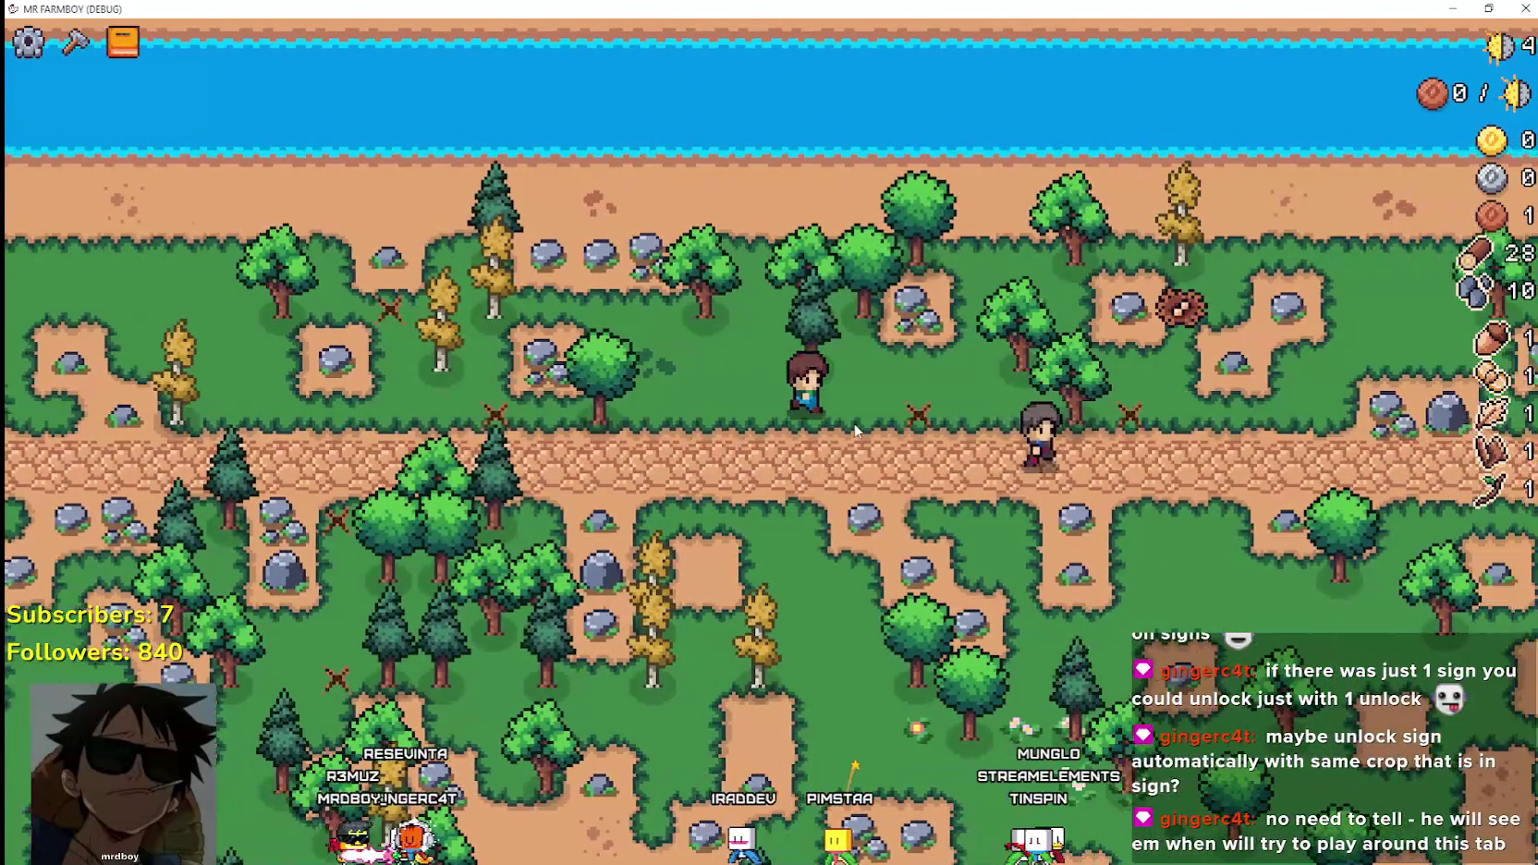
key(d)
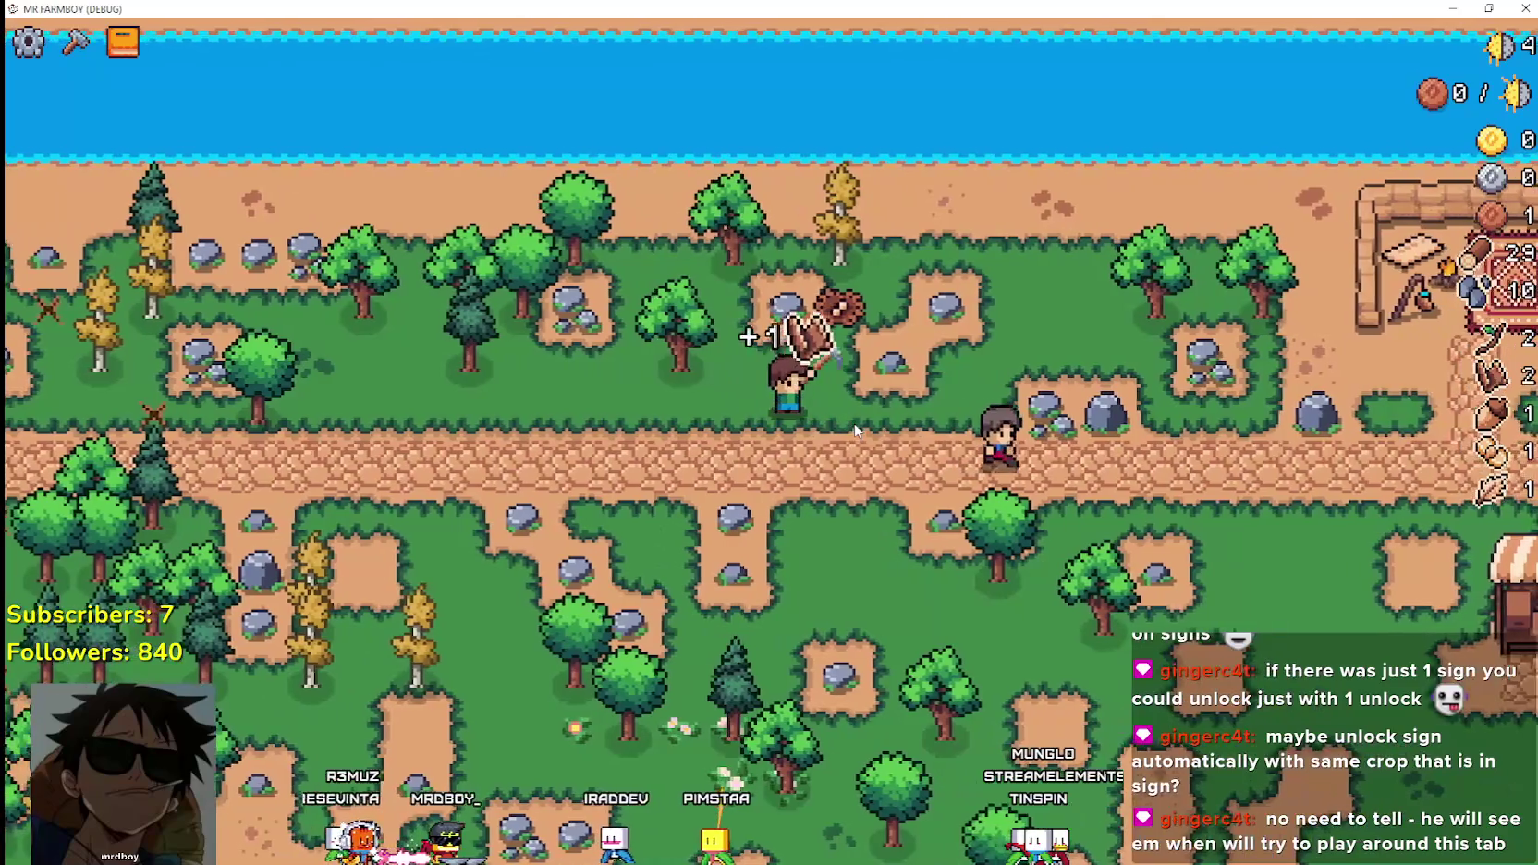
key(w)
key(s)
key(d)
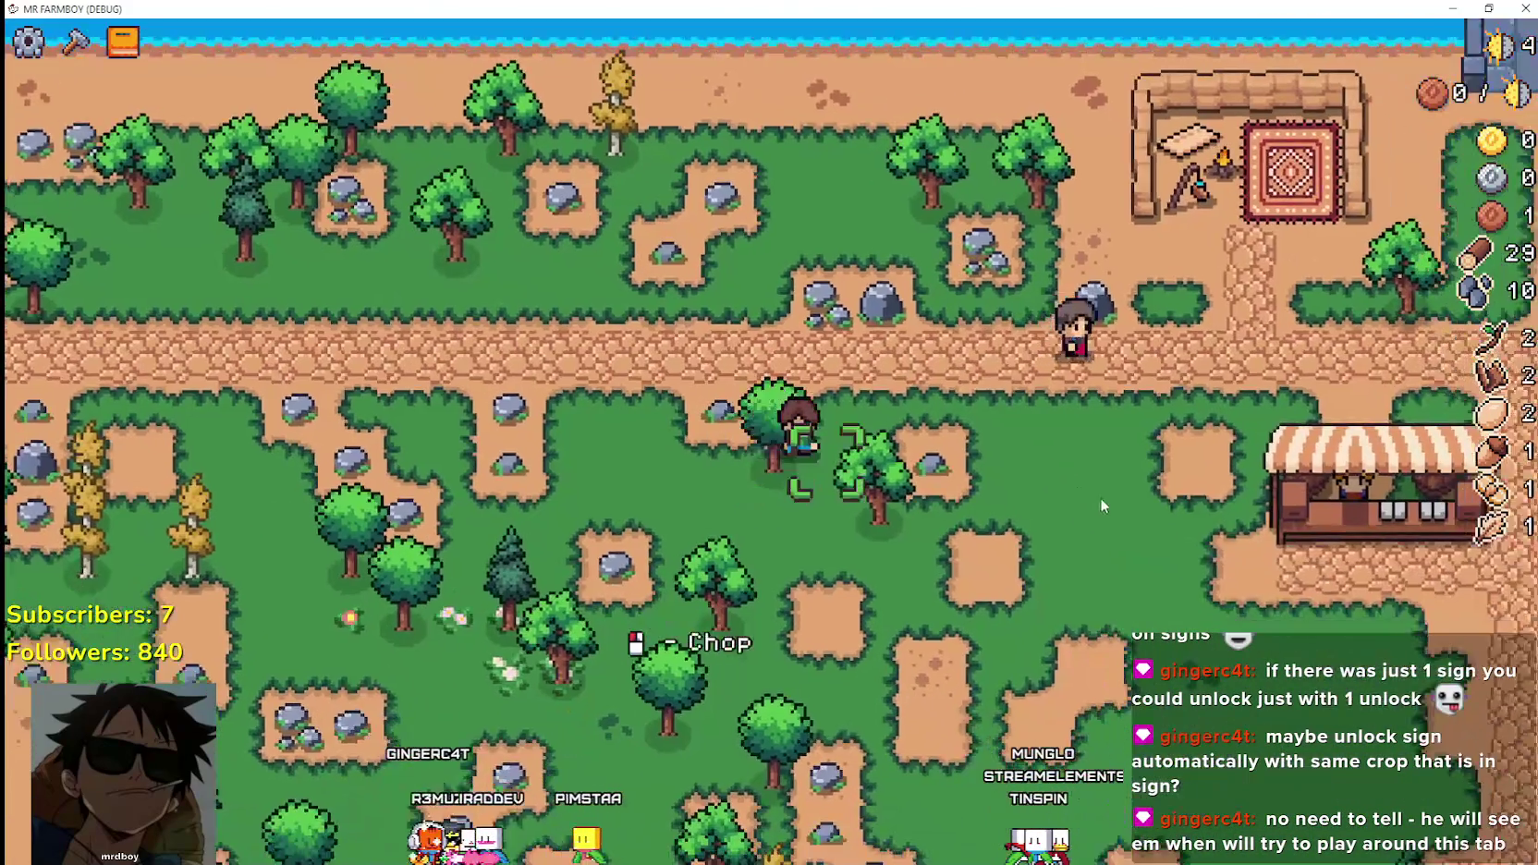
key(d)
click(991, 460)
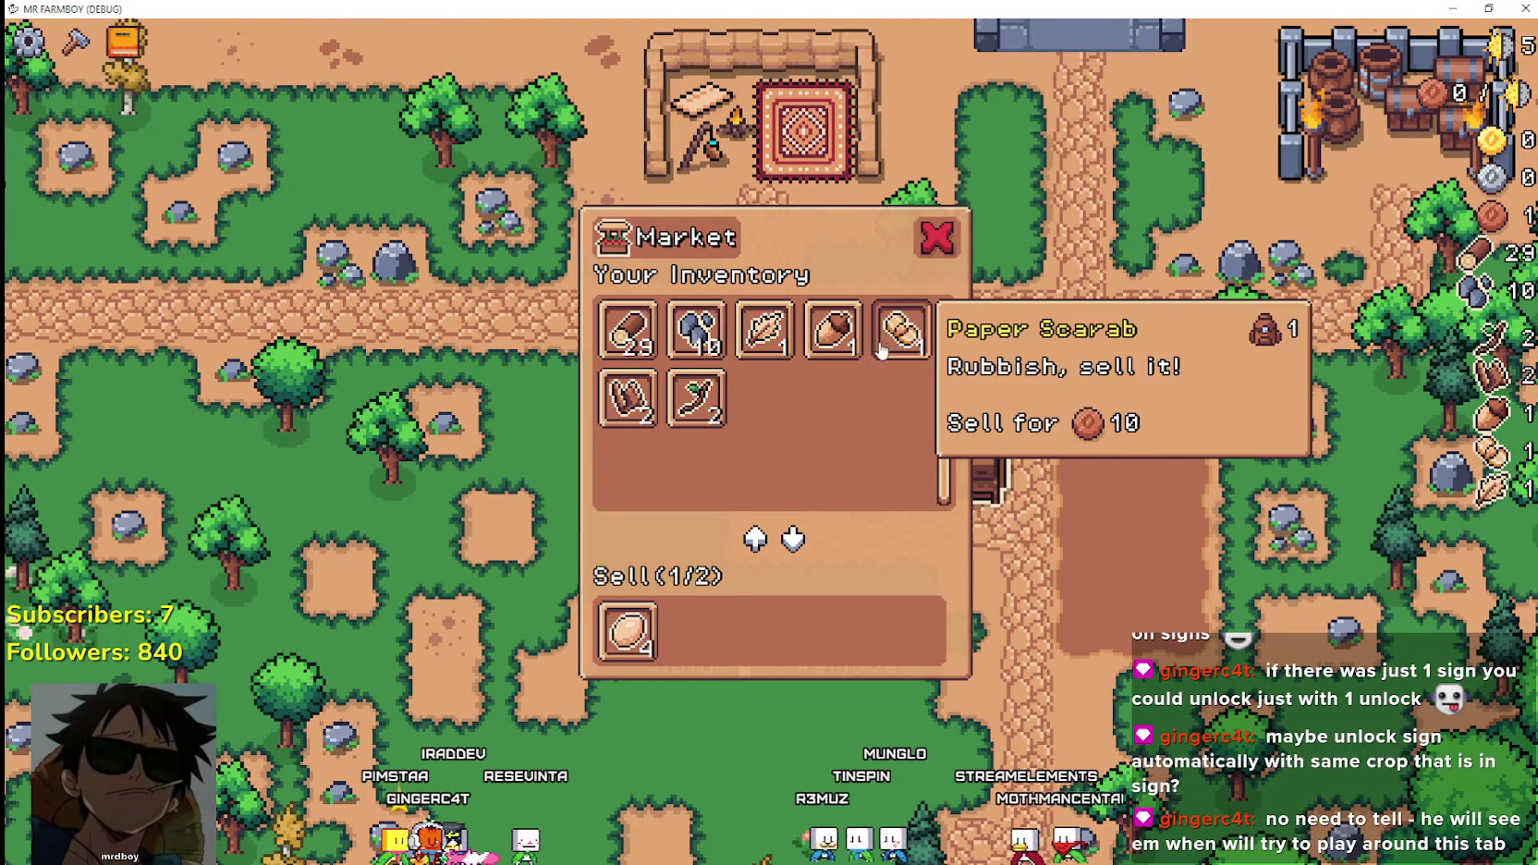
Put the Paper Scarab up for sale and harvest the two wheat plants.
click(887, 349)
key(s)
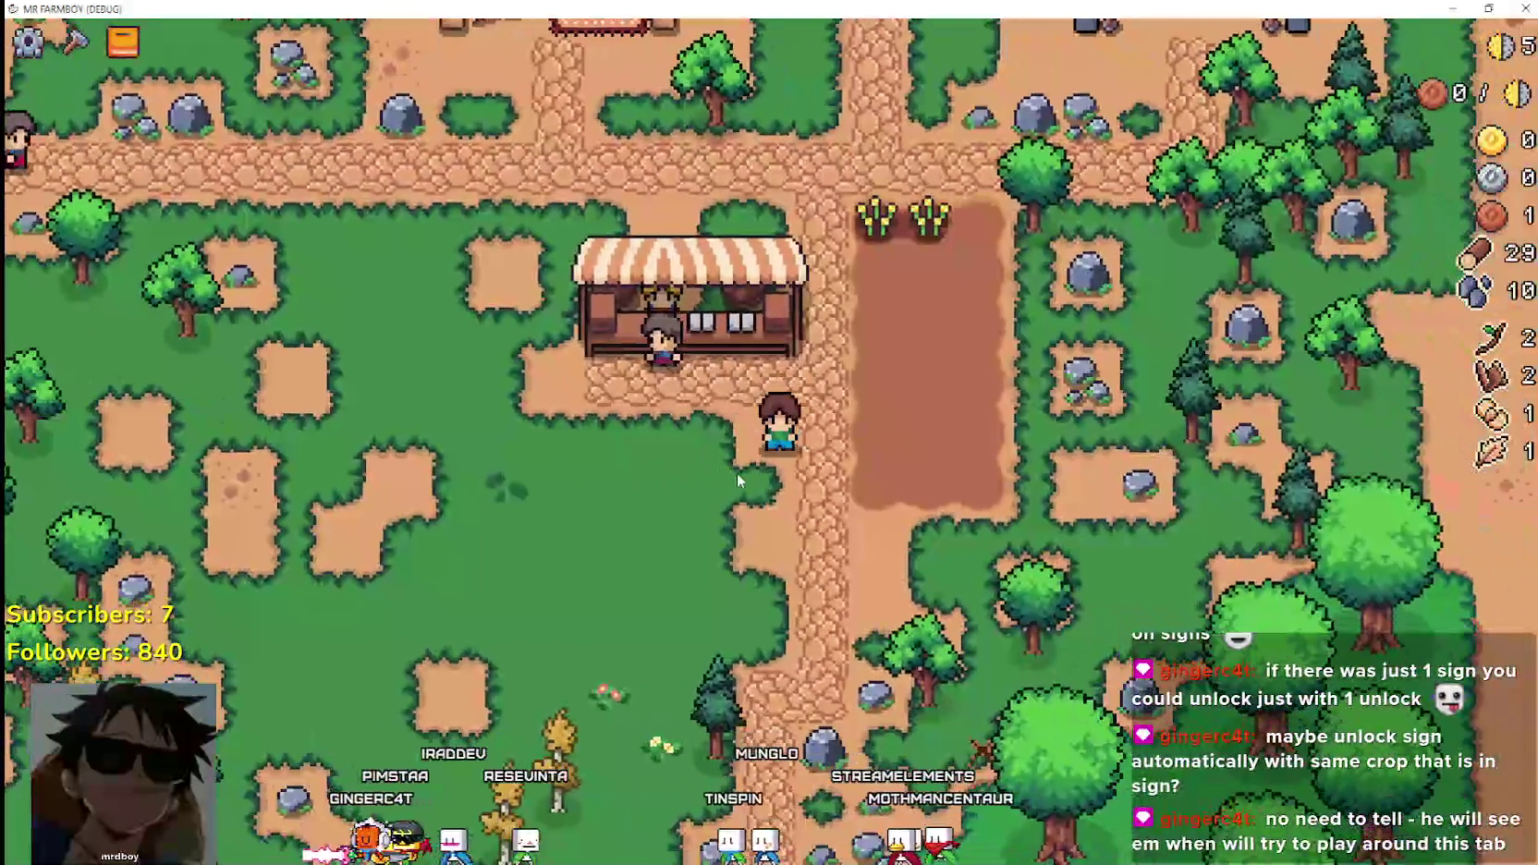
key(d)
key(w)
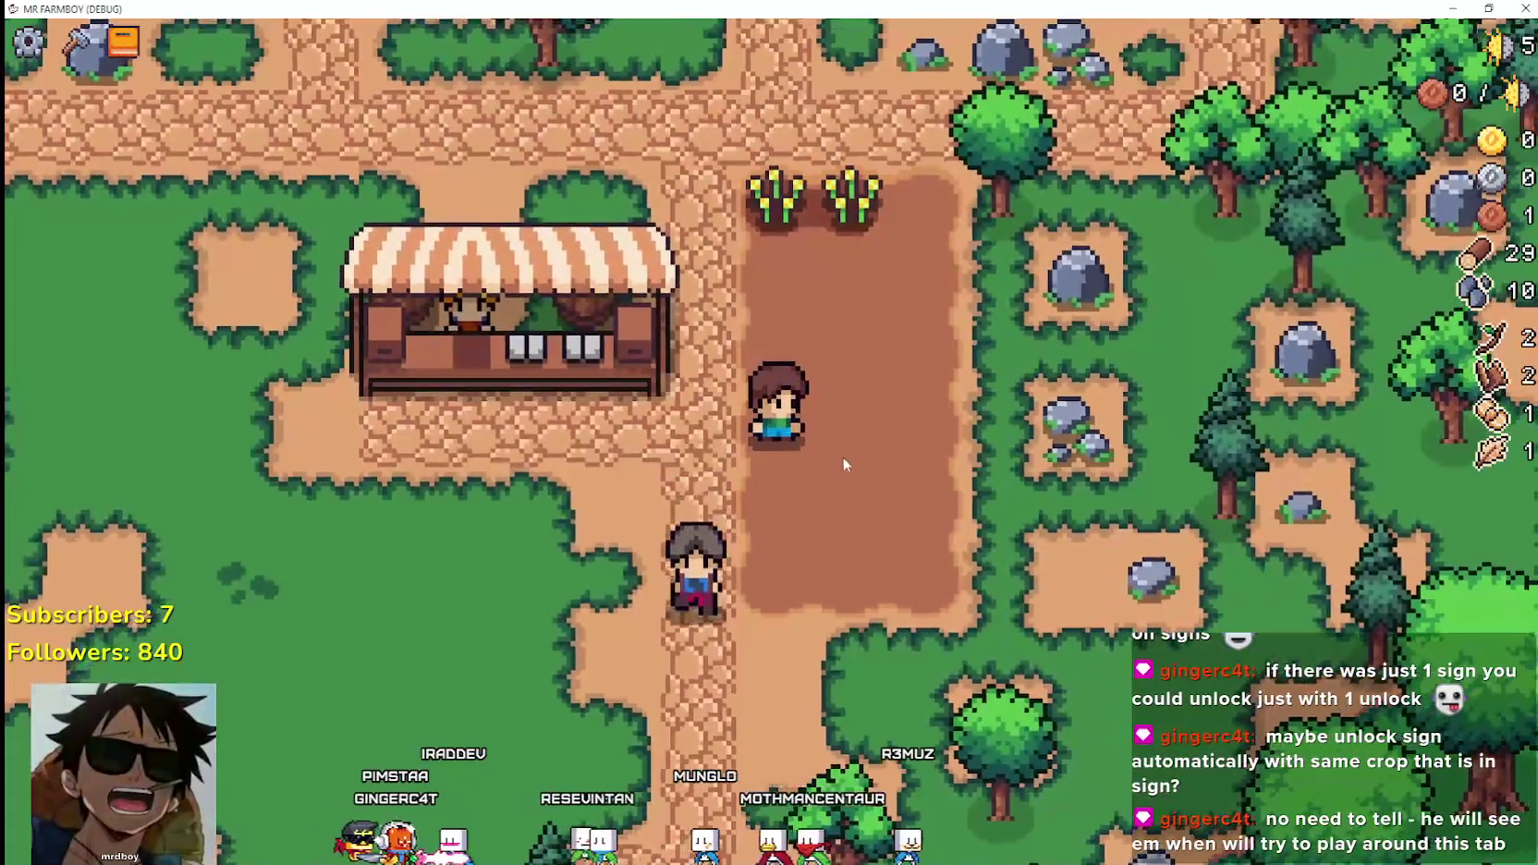
Gather wood in the forest and stone at the rocks, reaching 31 wood and 15 stone.
key(c)
key(c)
key(s)
key(a)
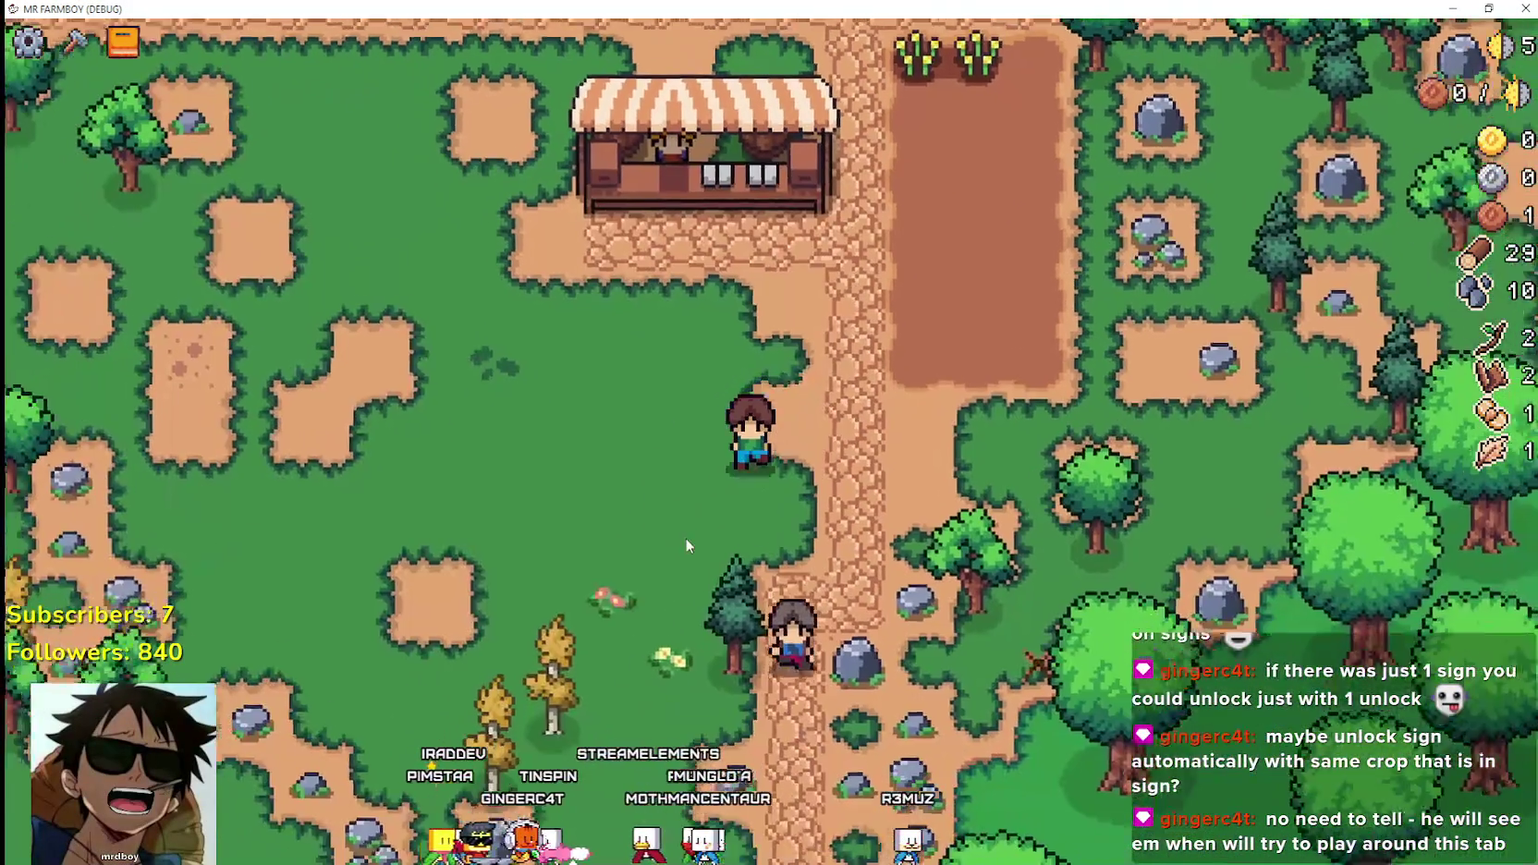
key(s)
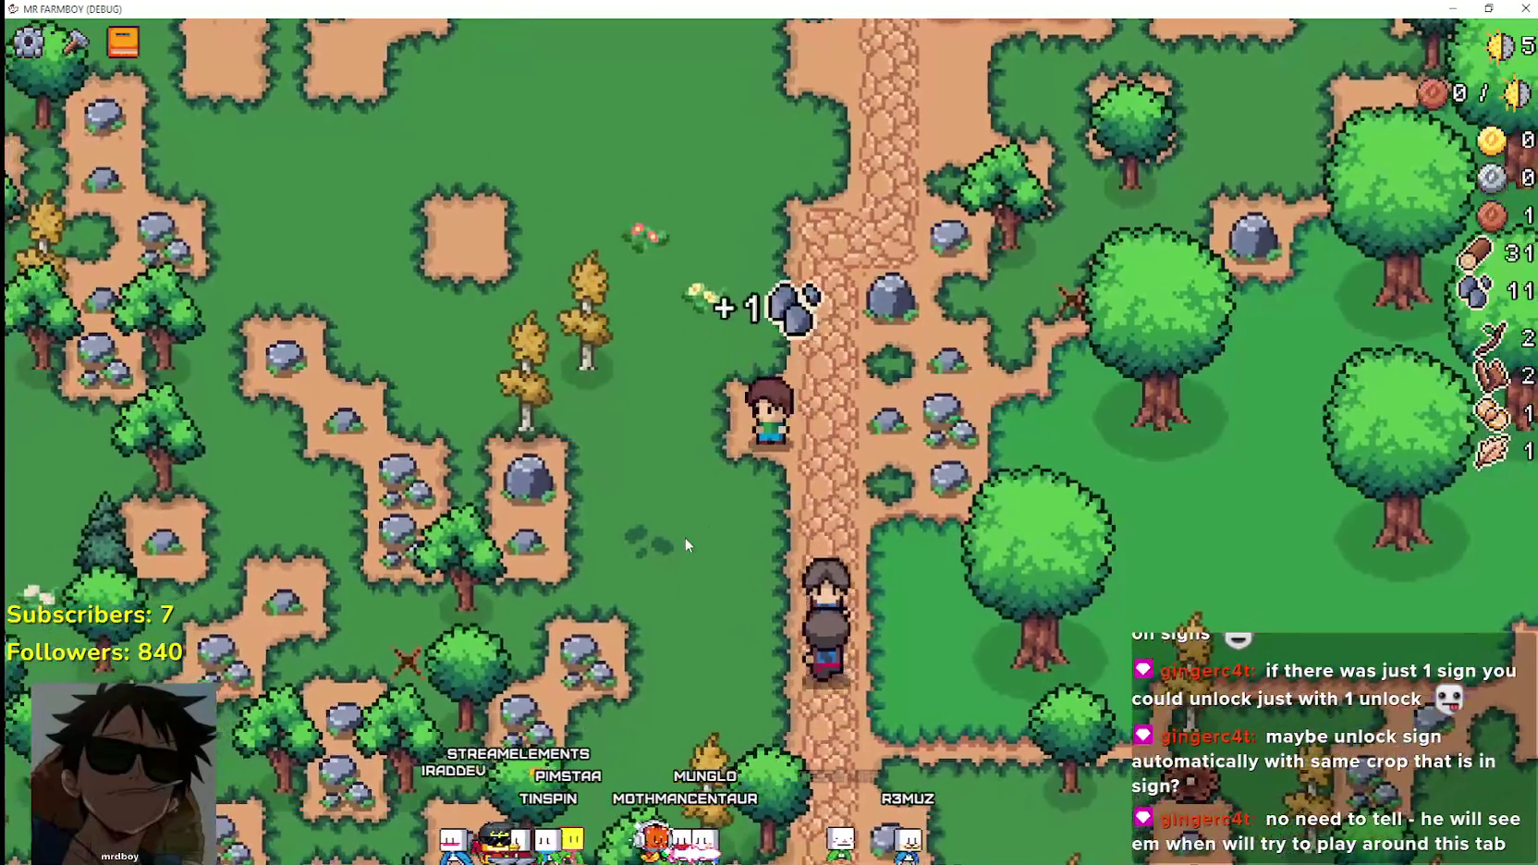
key(d)
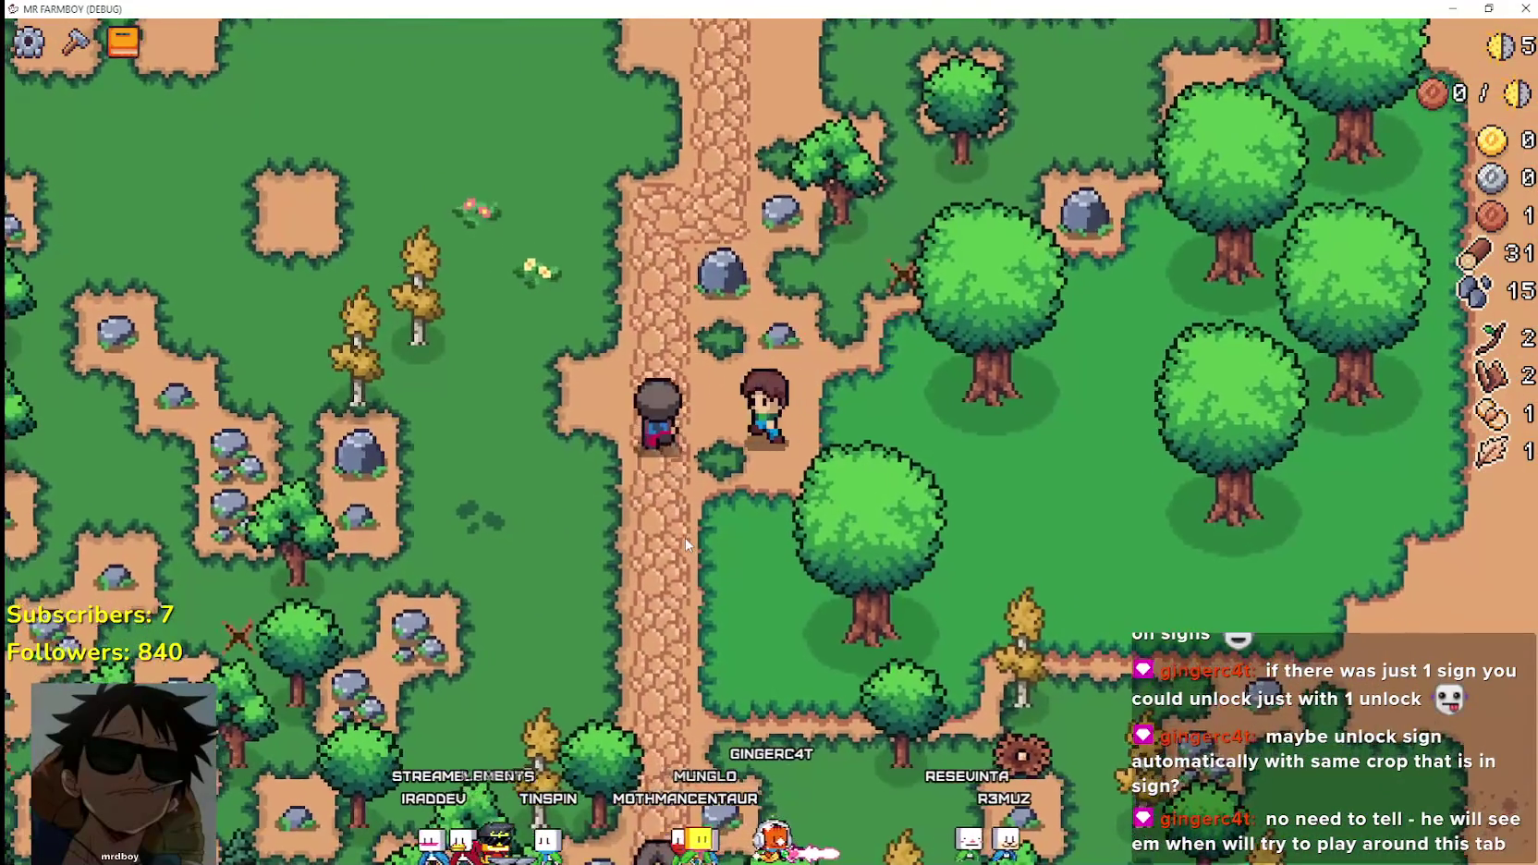
key(w)
key(w)
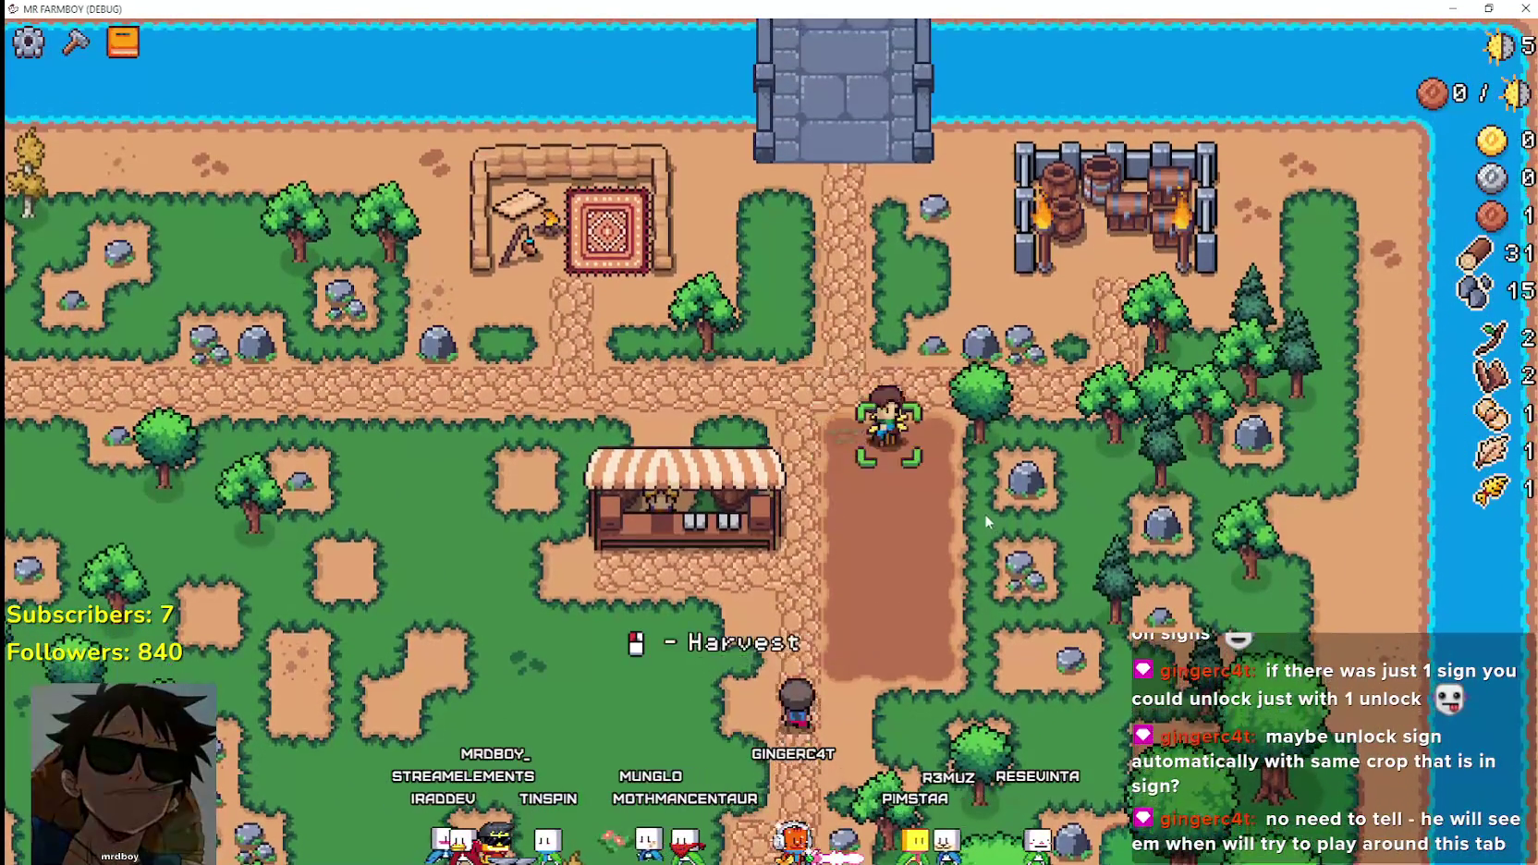
key(s)
key(c)
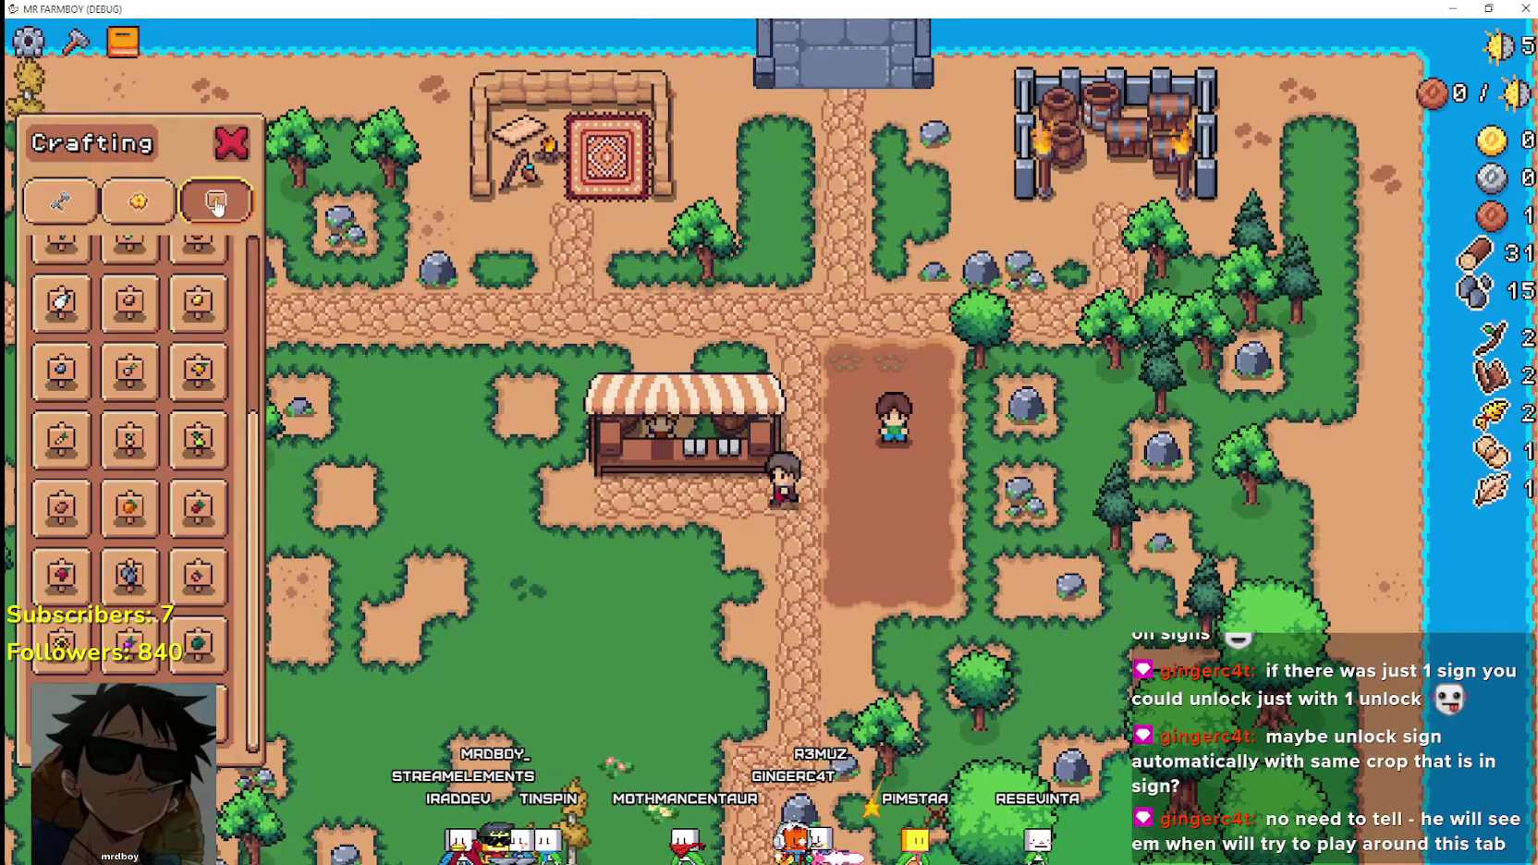
Show the Land/Seeds recipes in the Crafting panel and select Wheat seeds.
scroll(246, 524, up, 1)
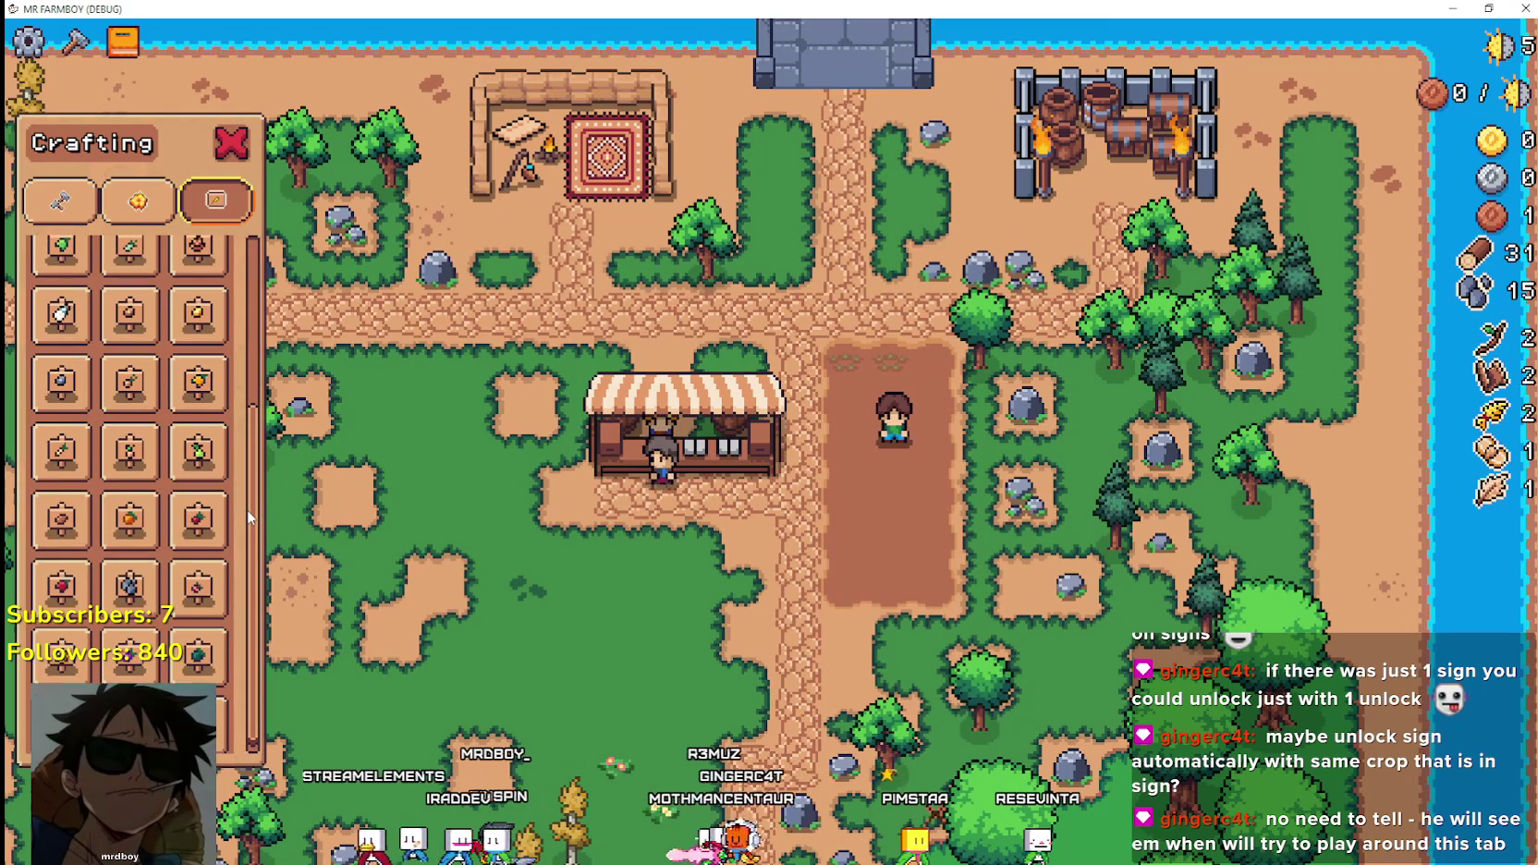
drag(246, 509, 266, 331)
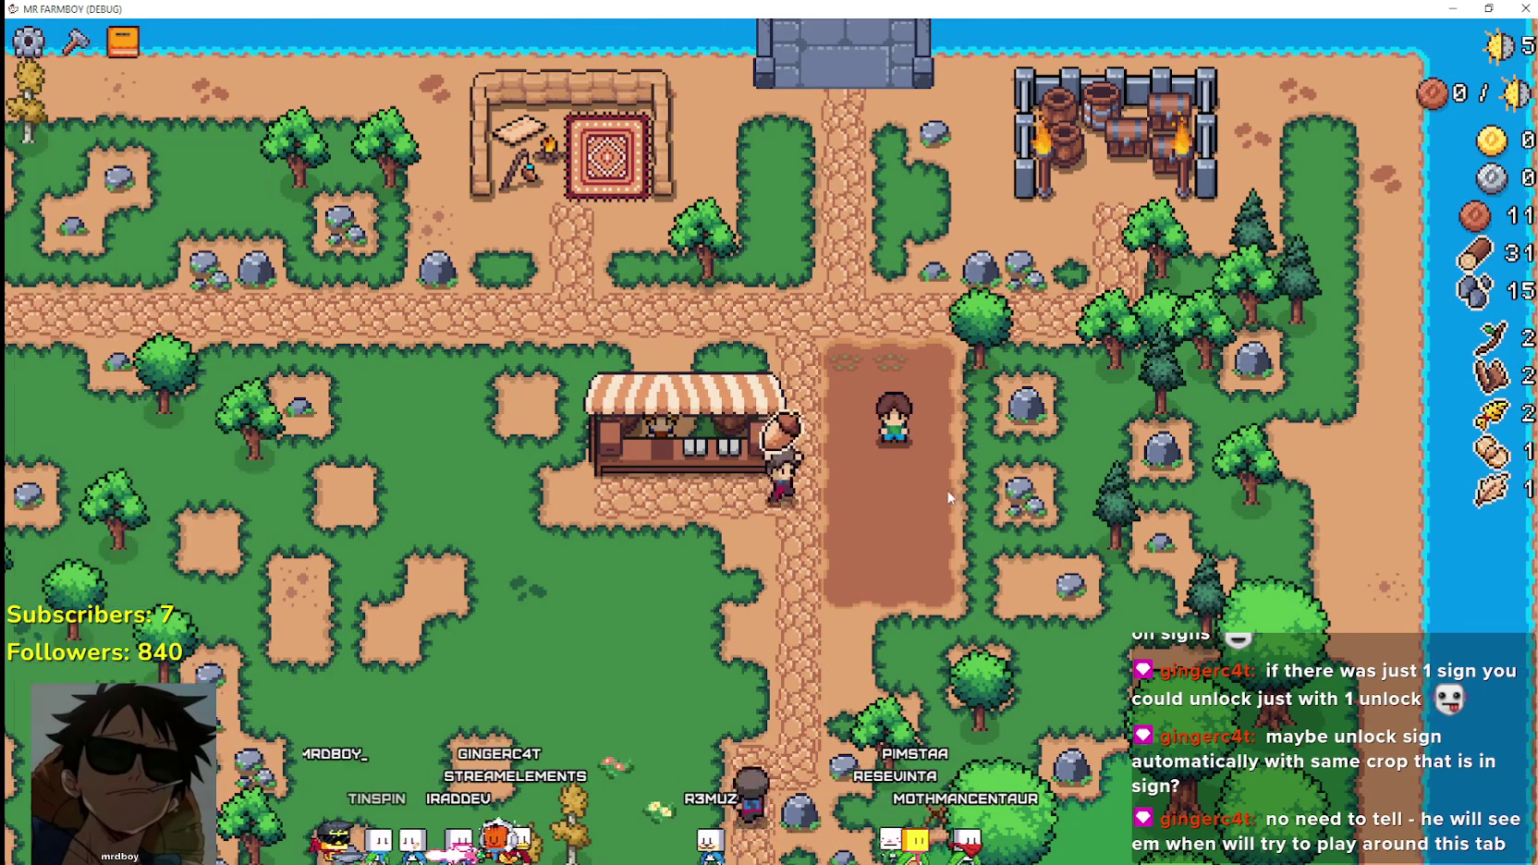
scroll(947, 489, up, 2)
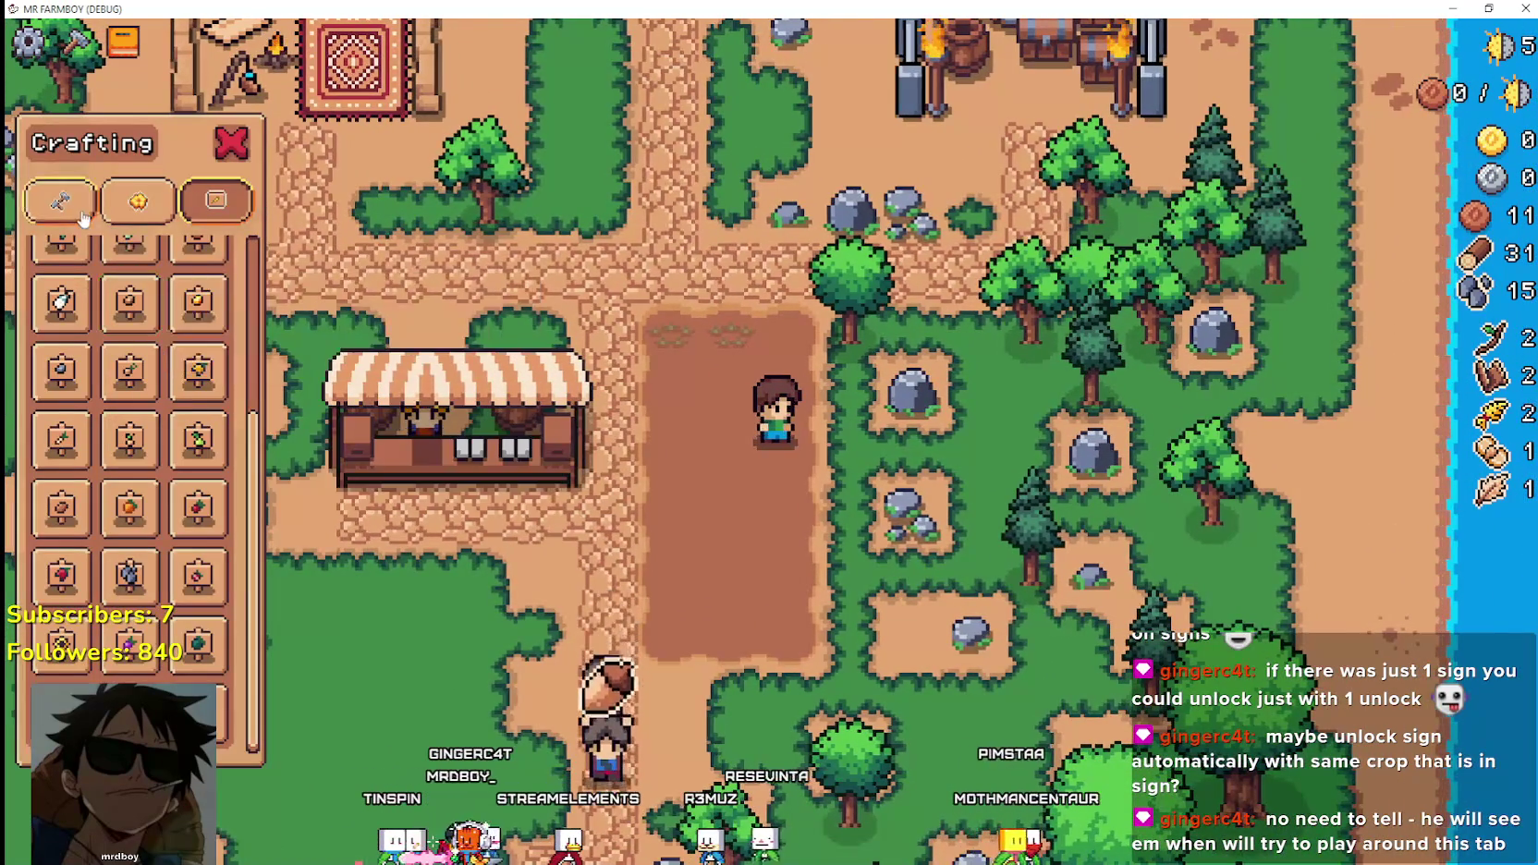
click(59, 200)
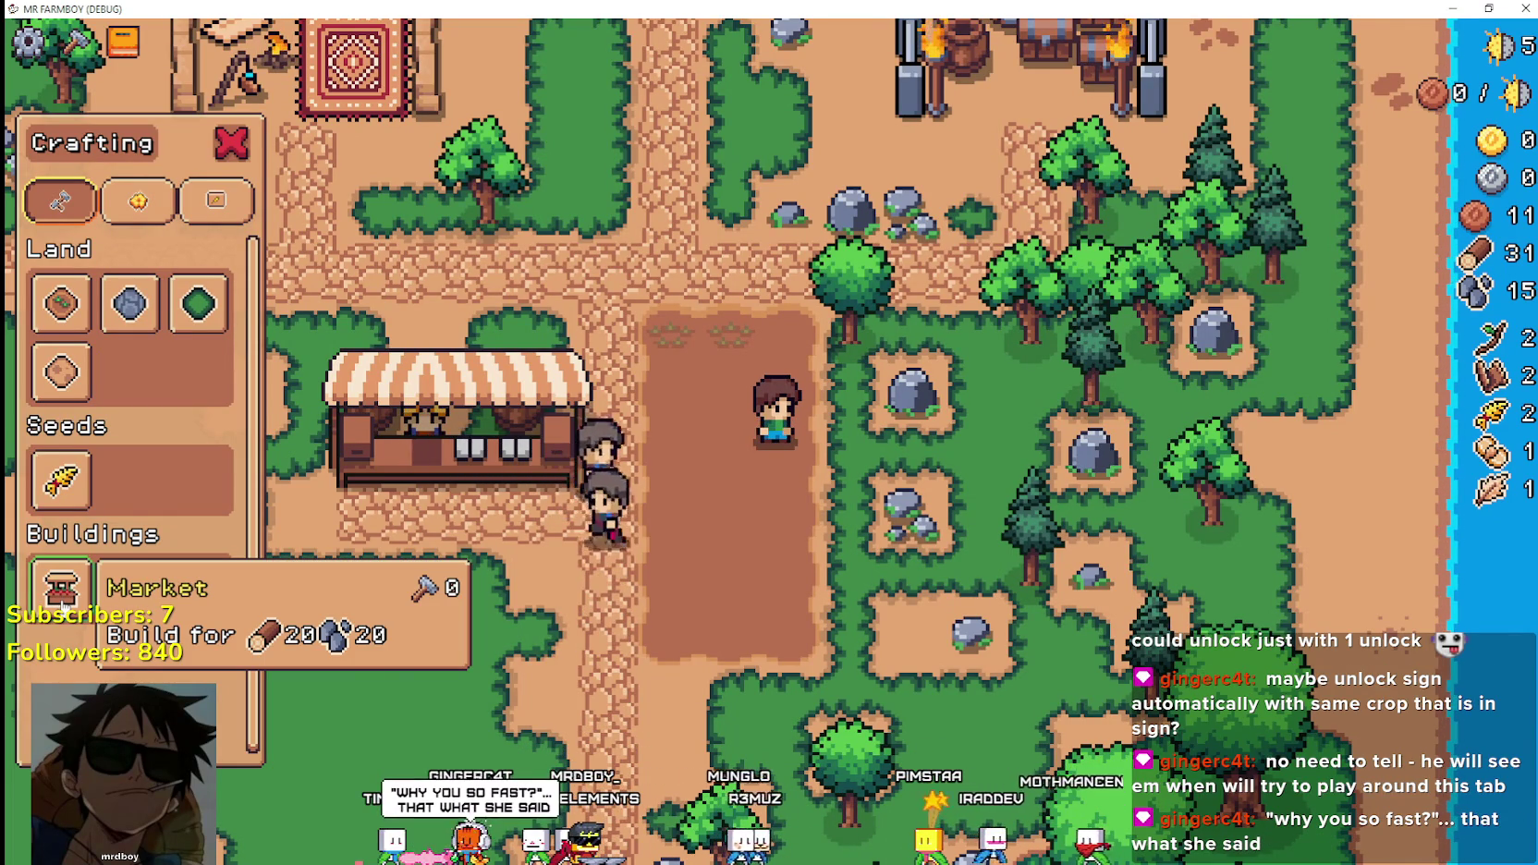
click(61, 479)
Plant the first row of wheat seedlings at the top of the field.
key(w)
click(926, 547)
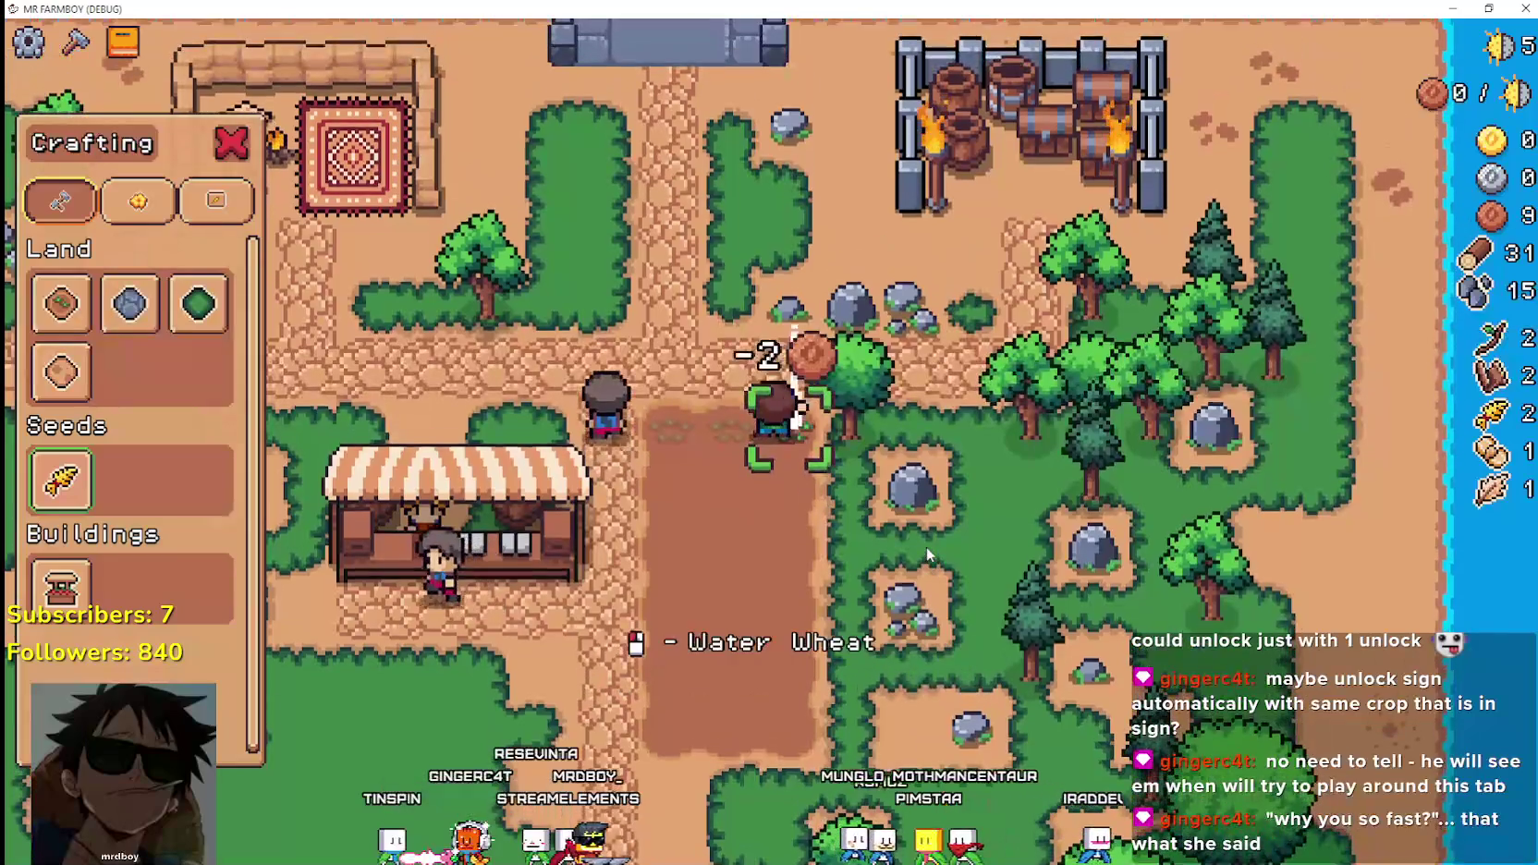
click(926, 548)
key(s)
key(a)
click(926, 547)
key(a)
click(926, 547)
Plant the second wheat row until coins run out, then mine the rocks beside the field.
key(w)
click(927, 547)
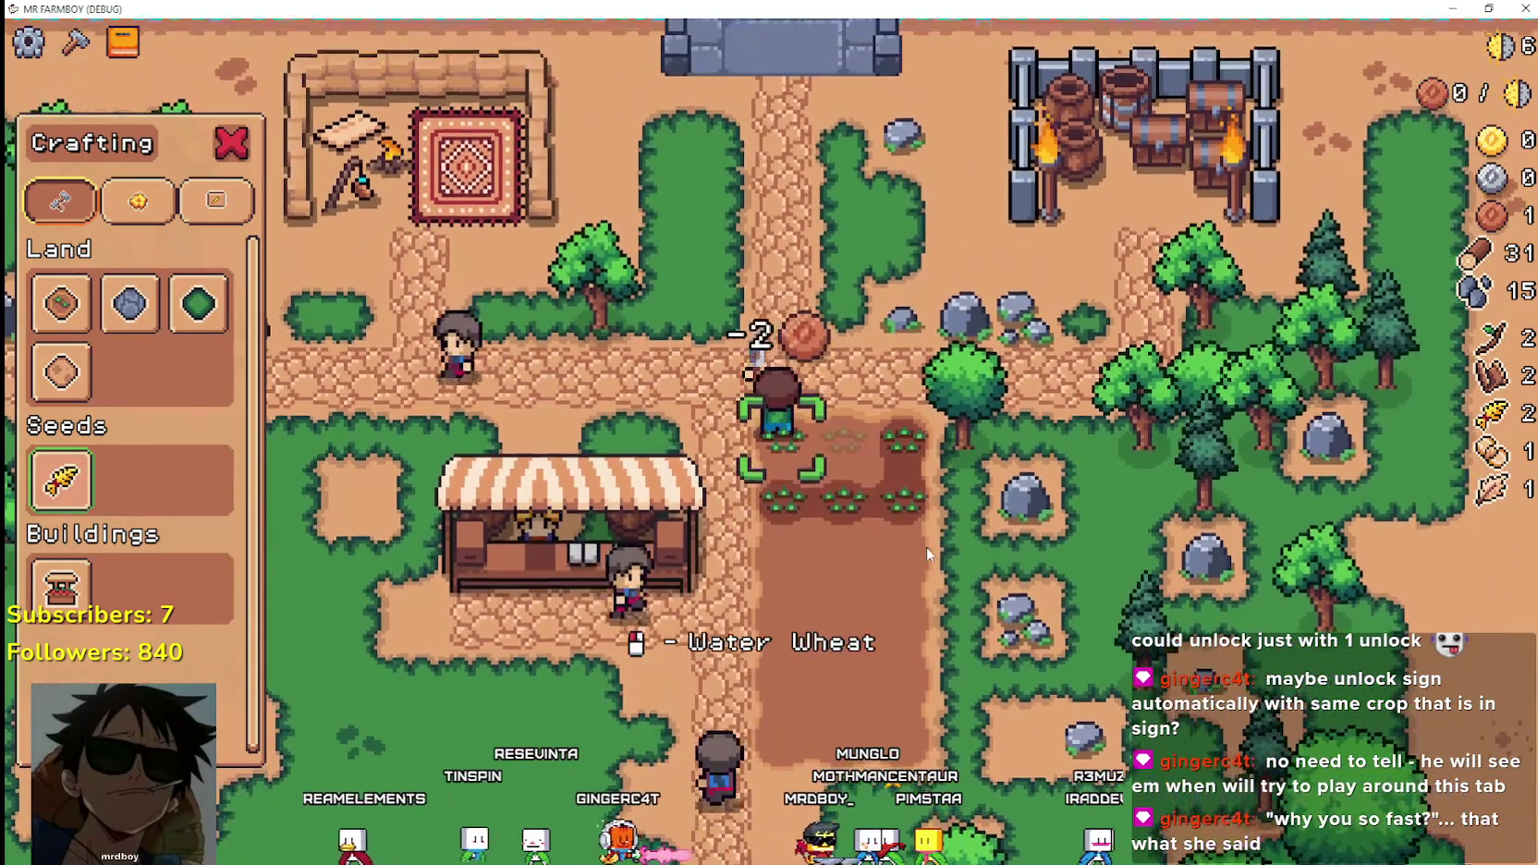
key(d)
click(926, 548)
key(s)
click(926, 547)
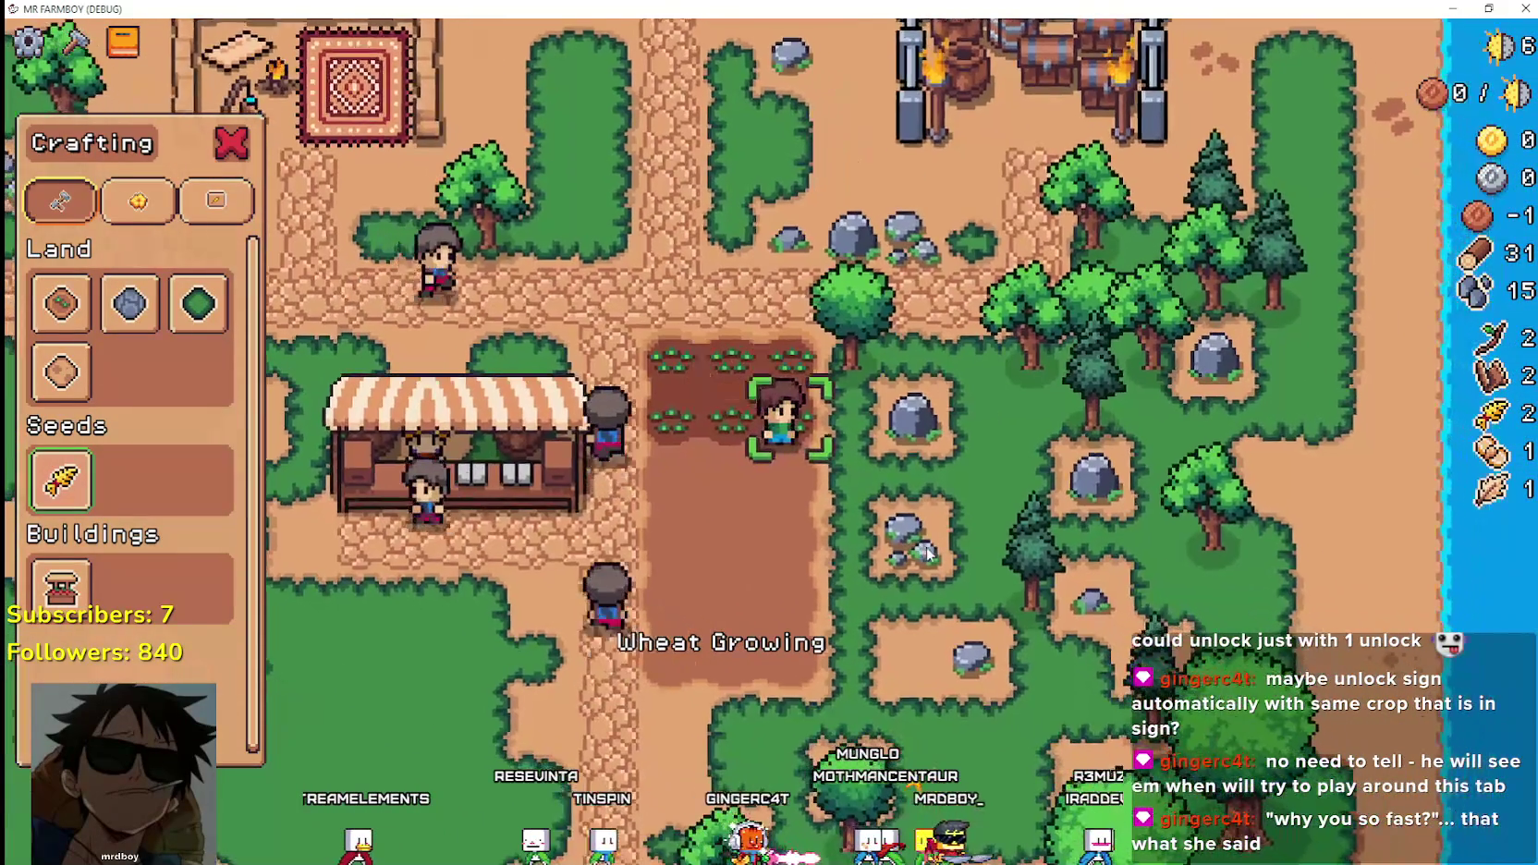
click(926, 547)
key(d)
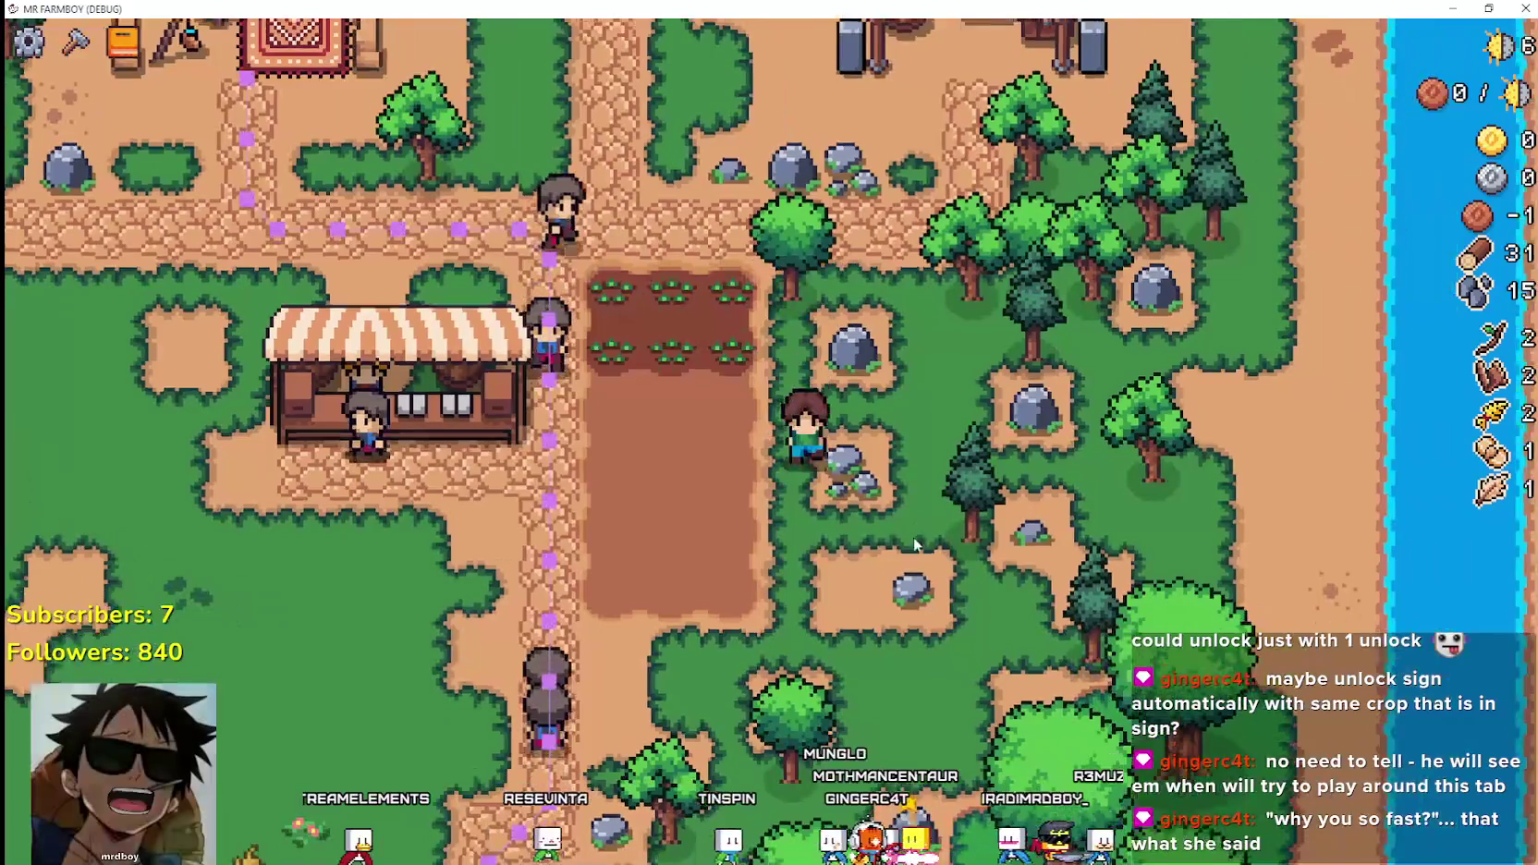
click(914, 537)
Mine the rocks beside and above the farmer for more stone.
key(w)
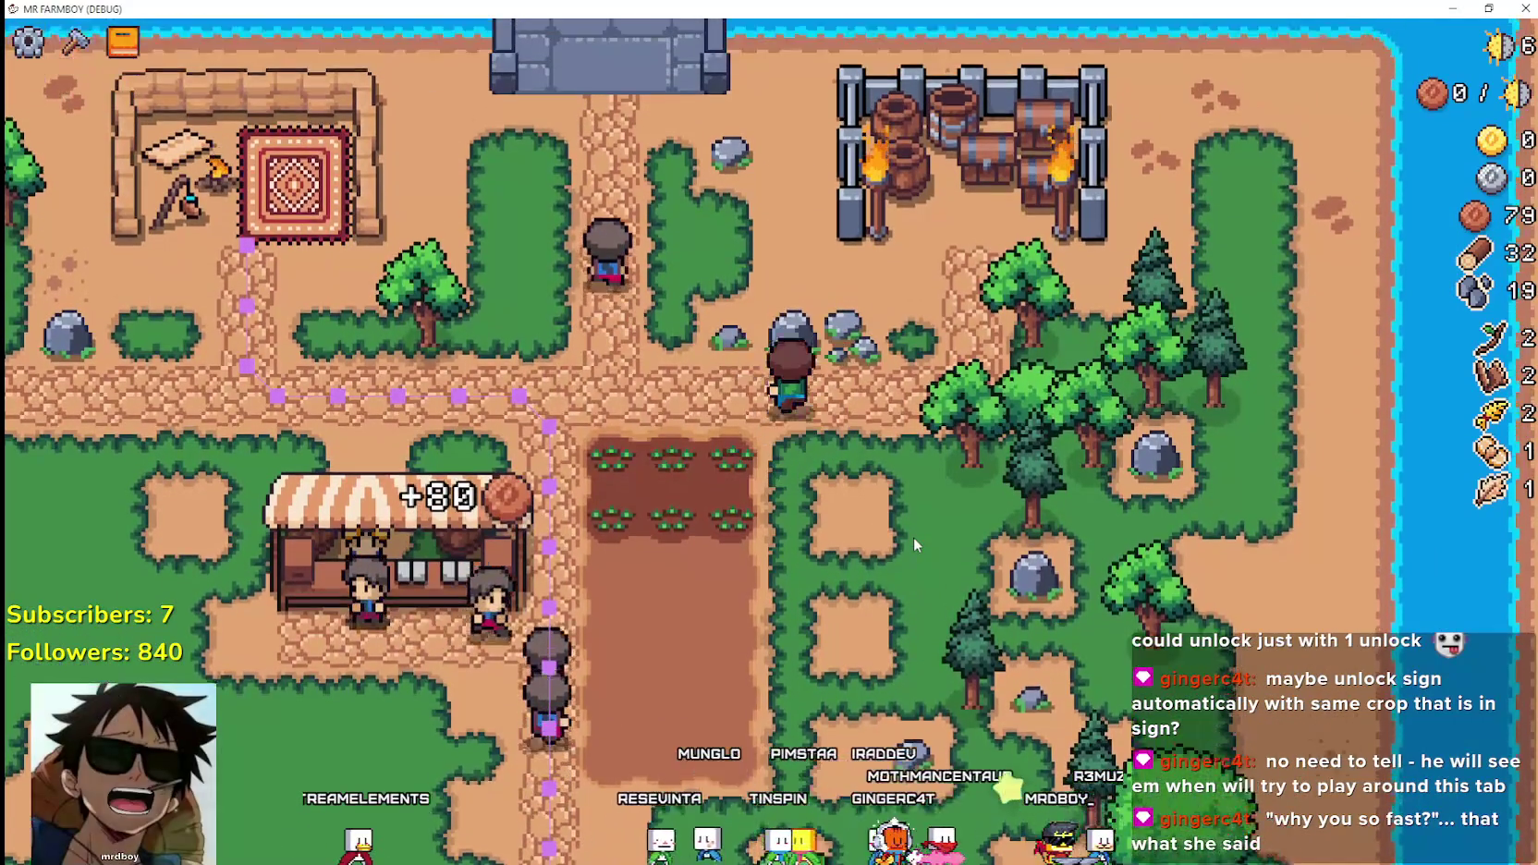
click(913, 537)
key(w)
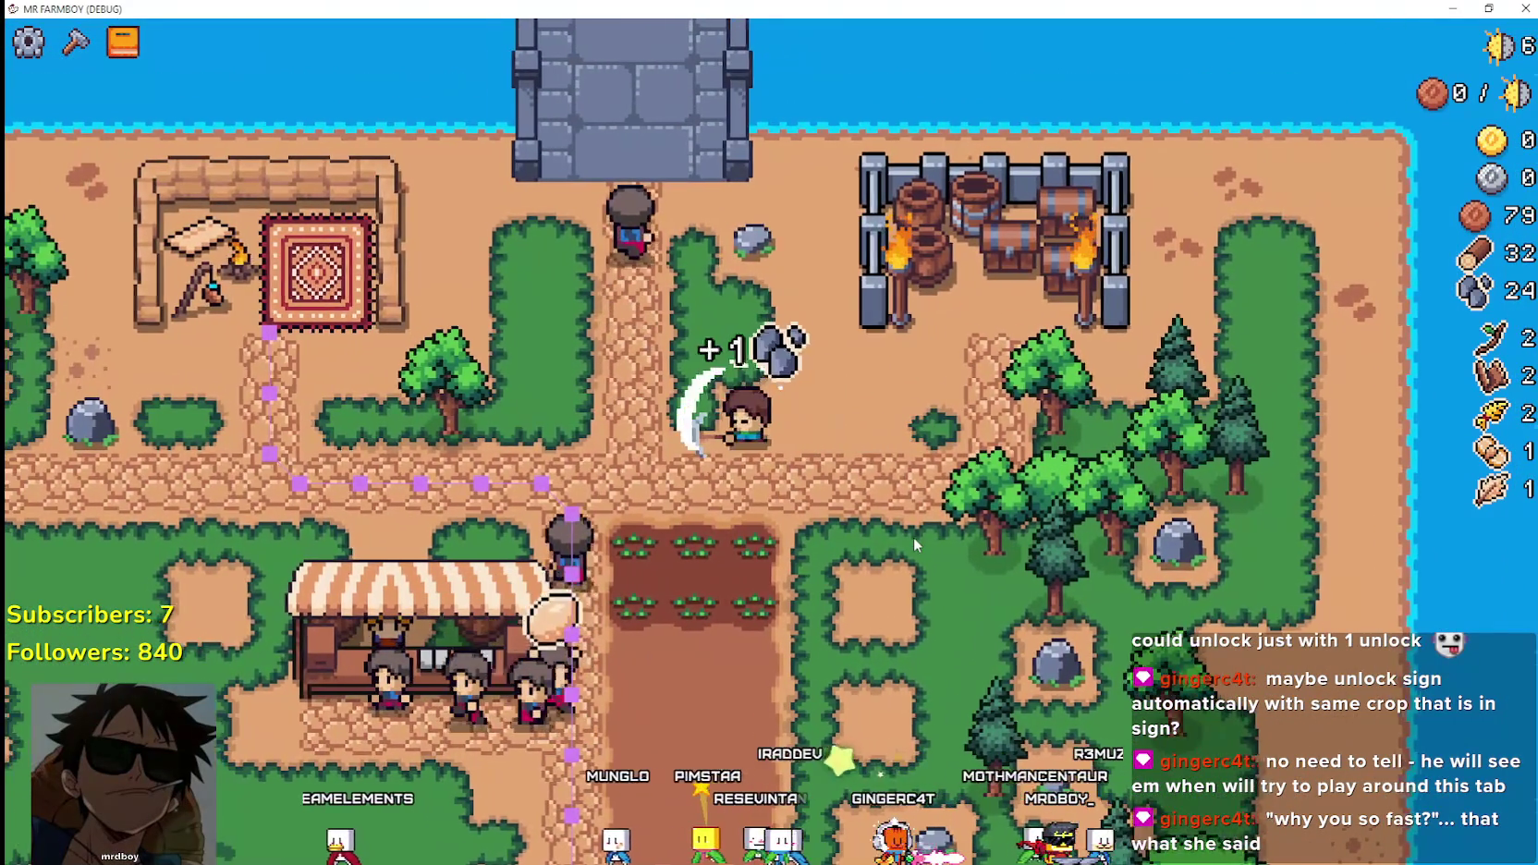
key(a)
key(w)
click(913, 537)
Inspect the barrel outpost and the Merchant's Outpost details.
key(d)
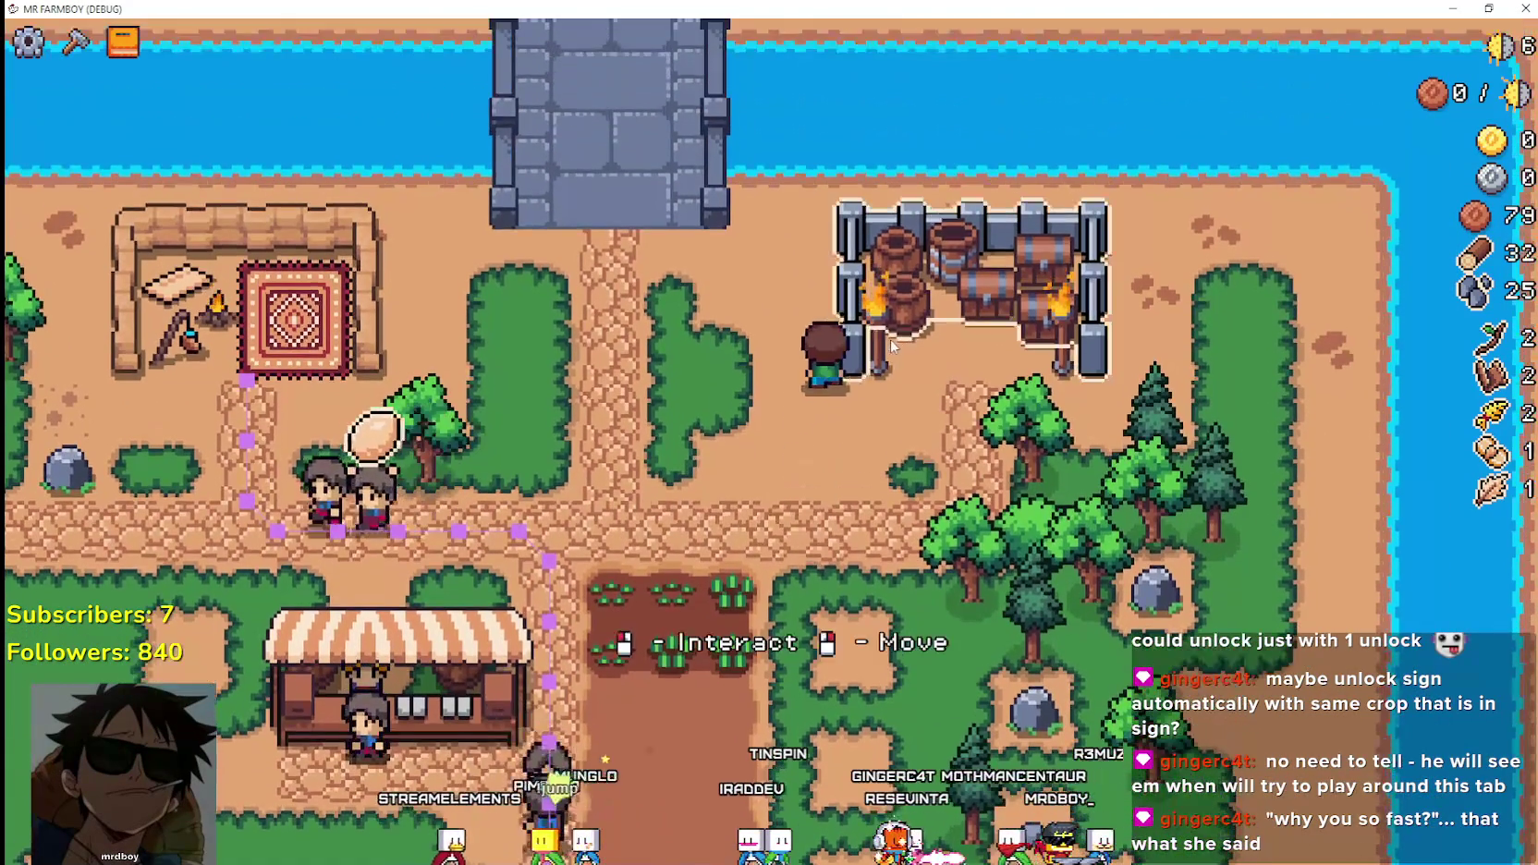
click(892, 347)
key(a)
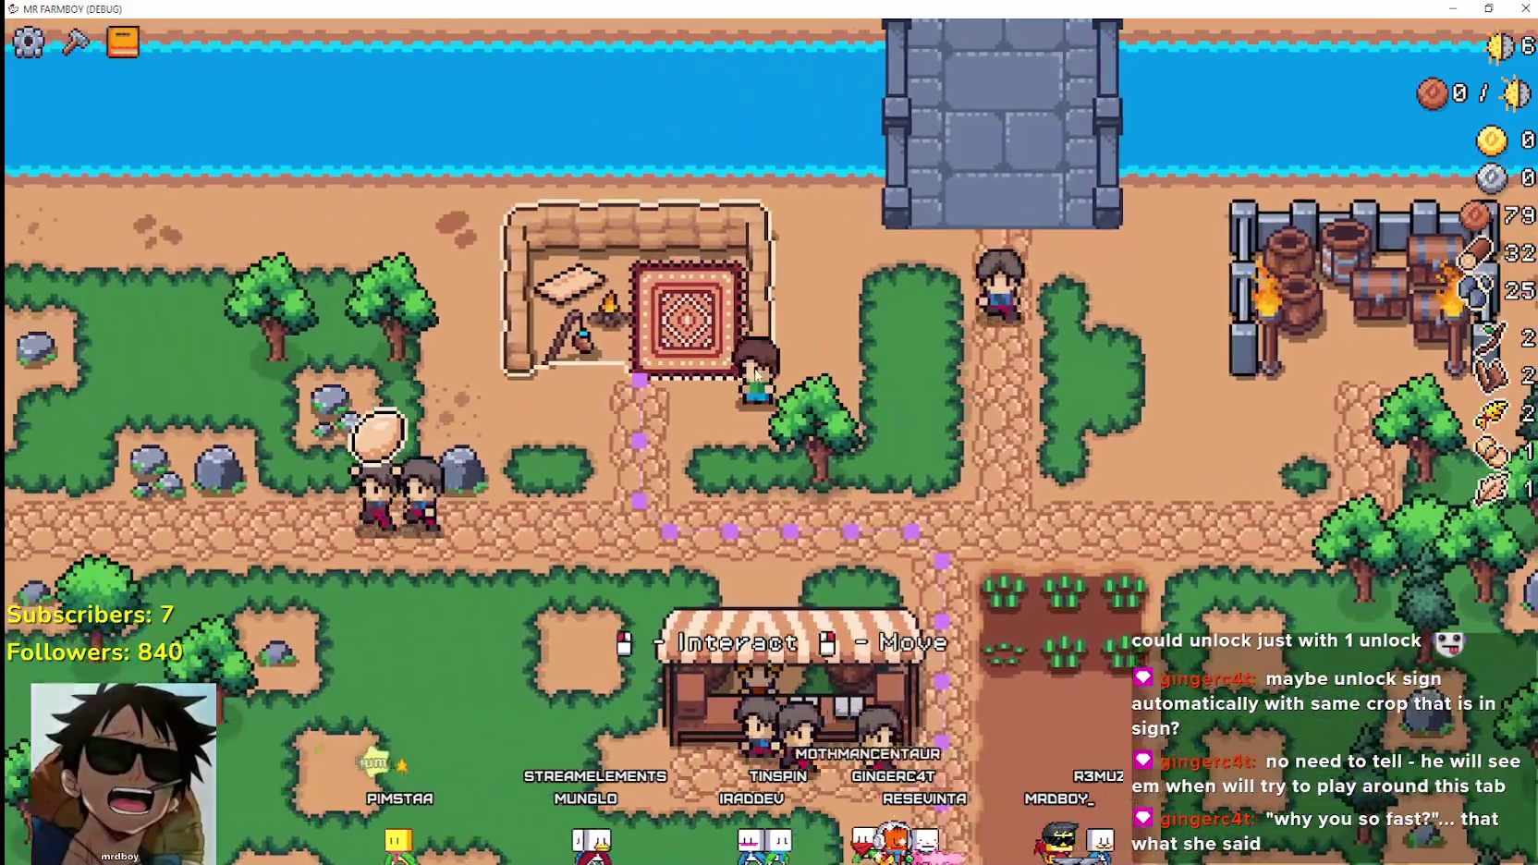
click(808, 466)
key(s)
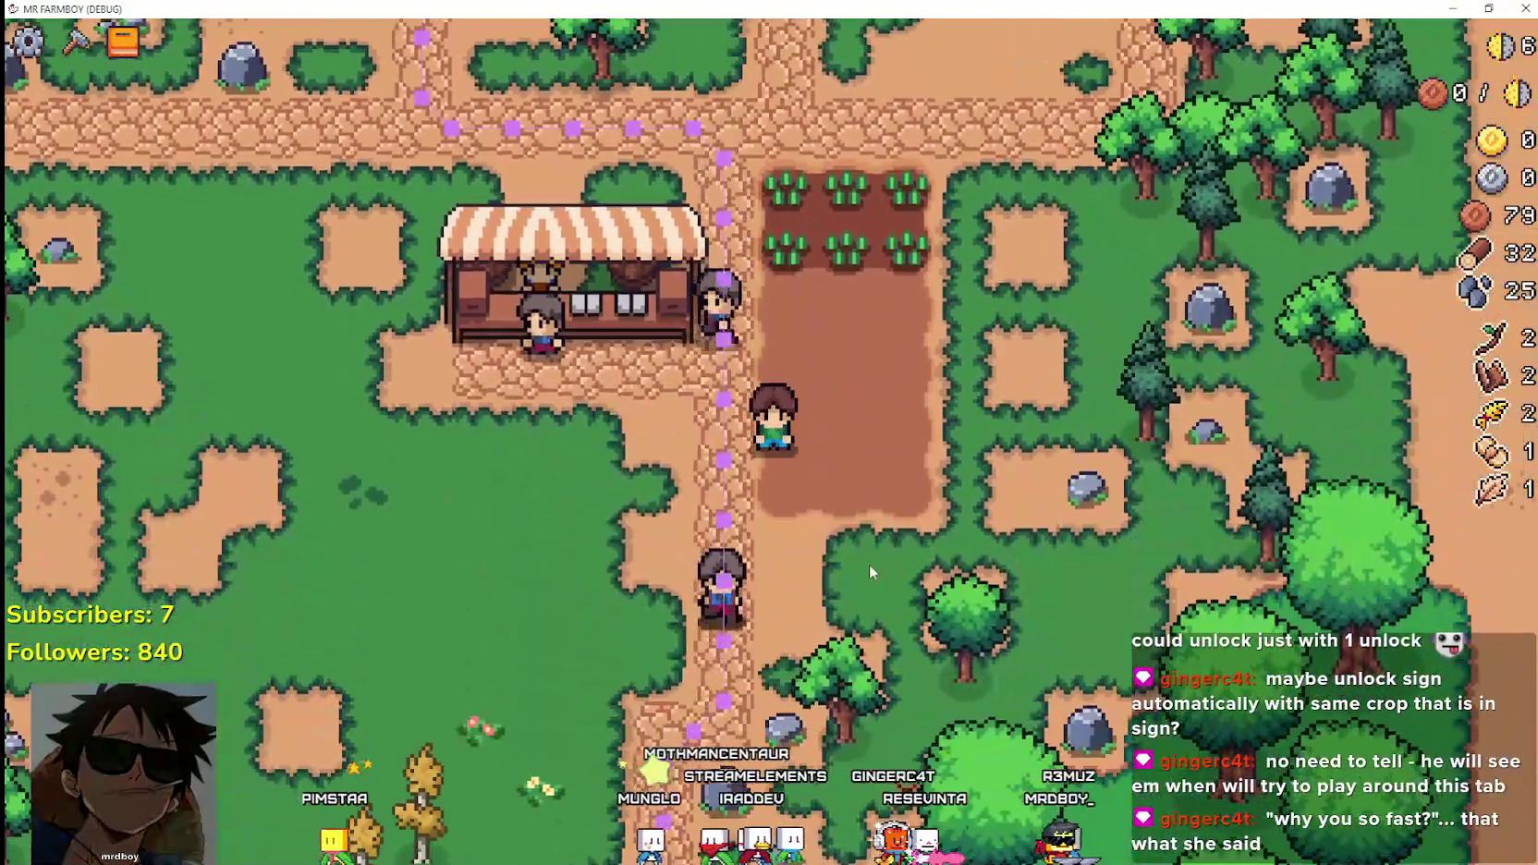
Pick Wheat seed in Crafting and plant and water the first crop-plot tiles.
key(w)
click(77, 42)
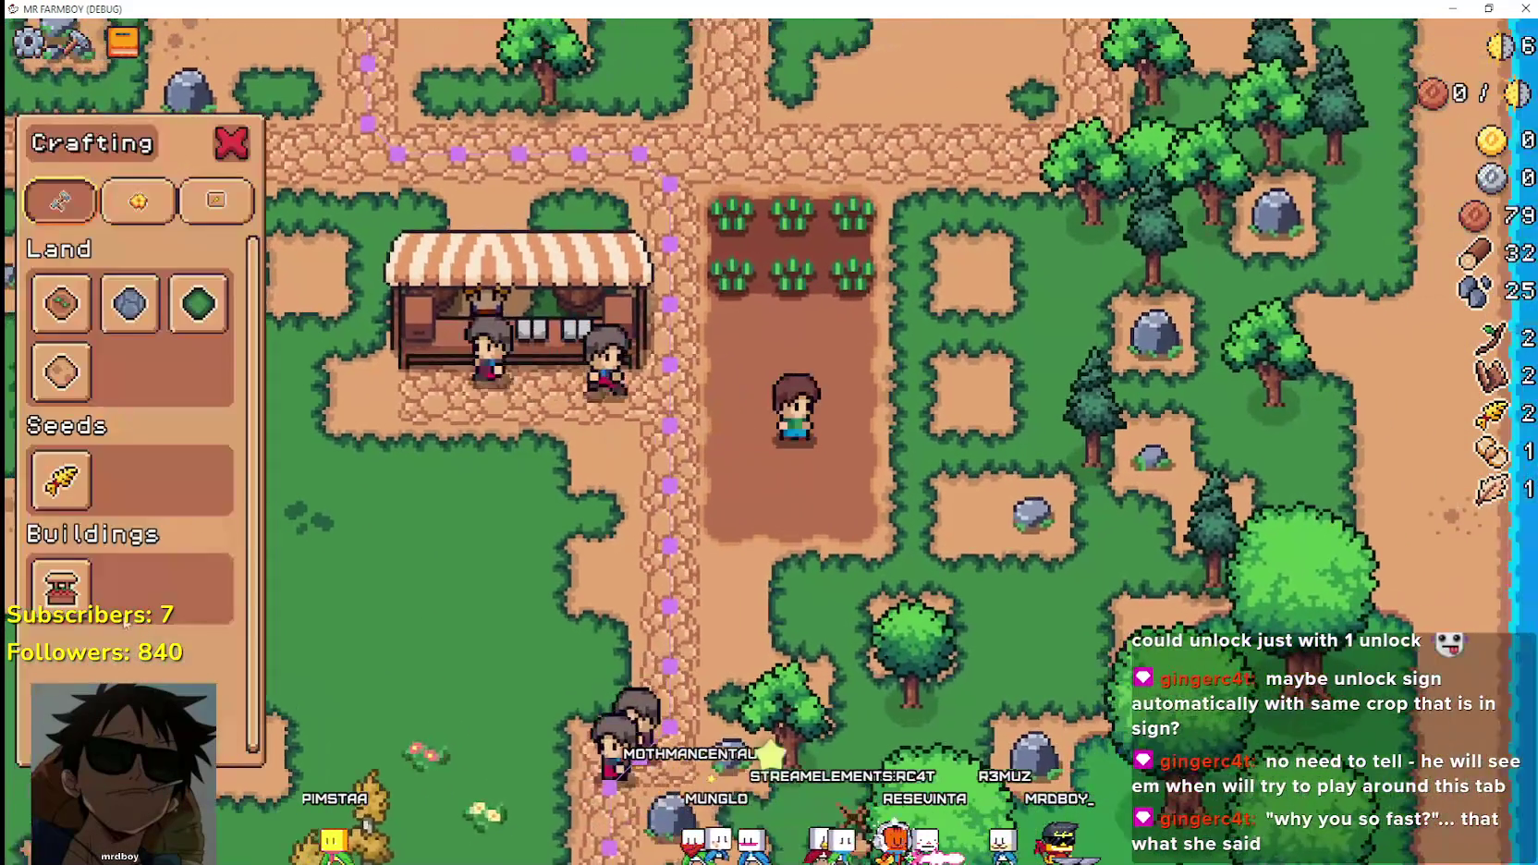
click(61, 479)
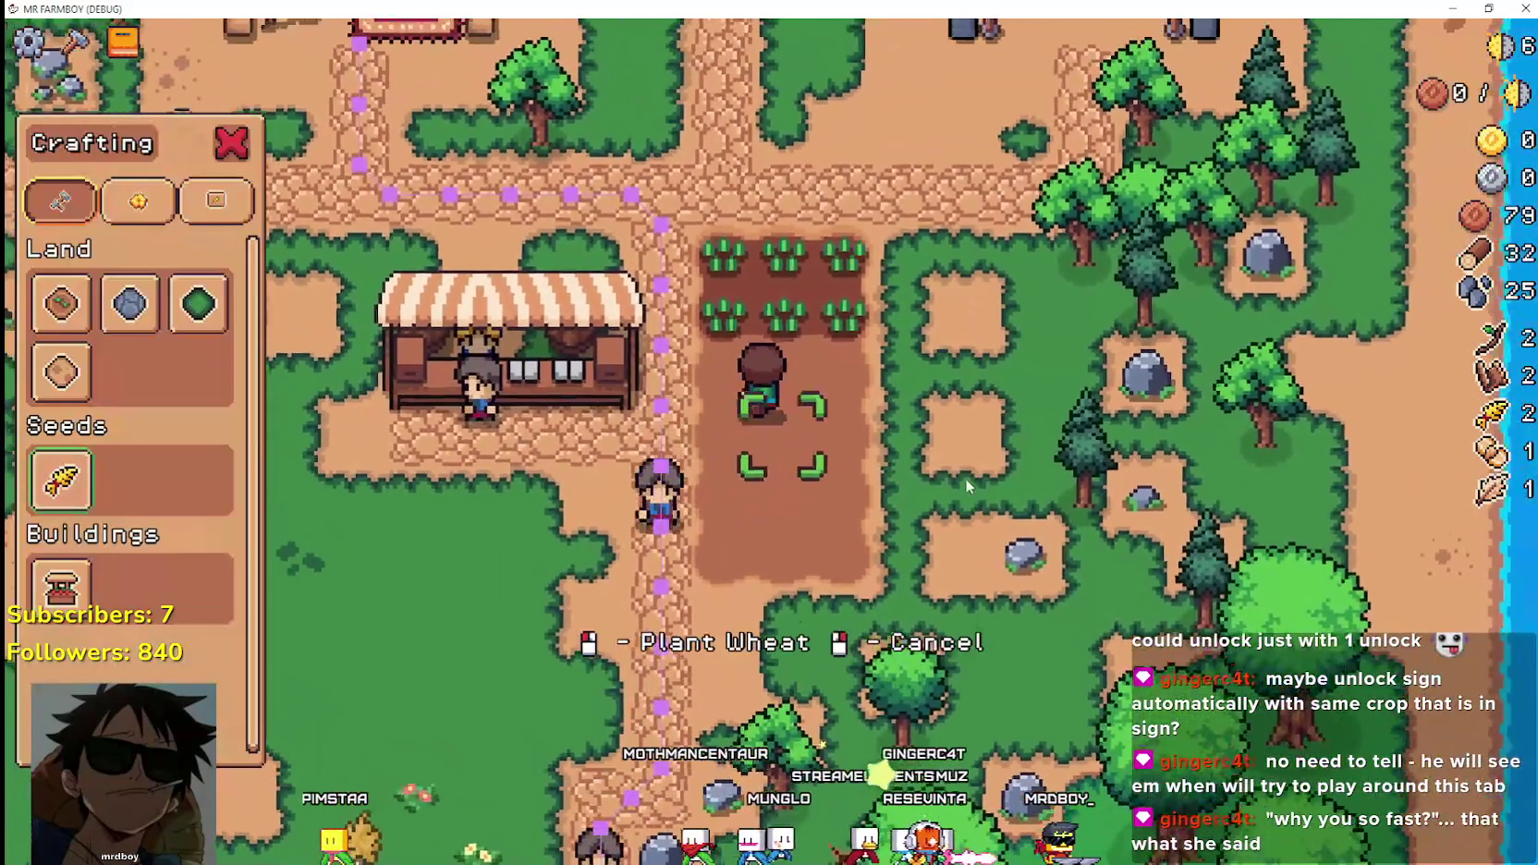
click(868, 462)
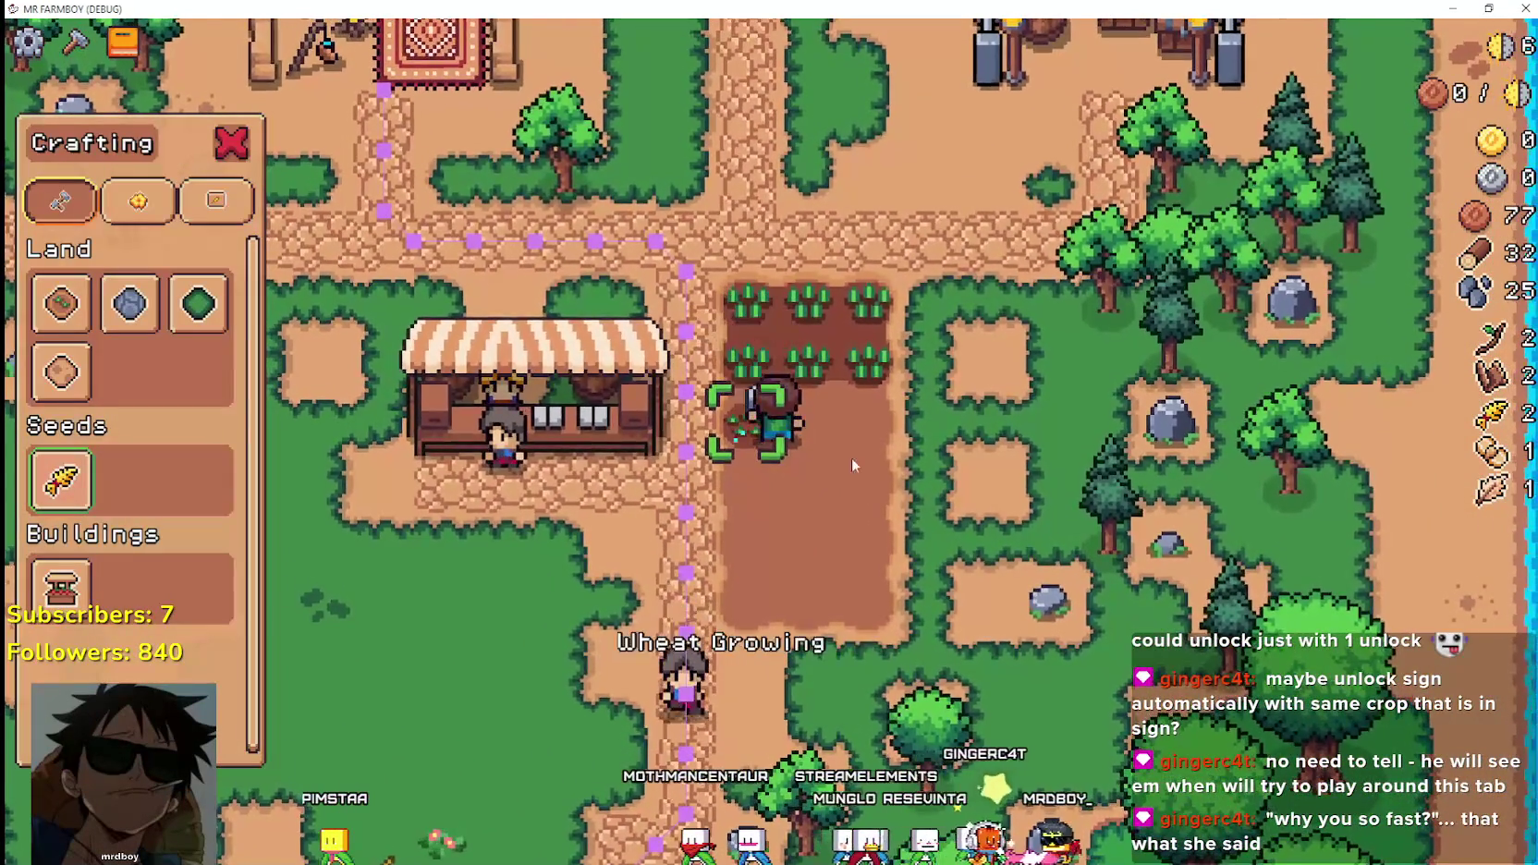
click(868, 461)
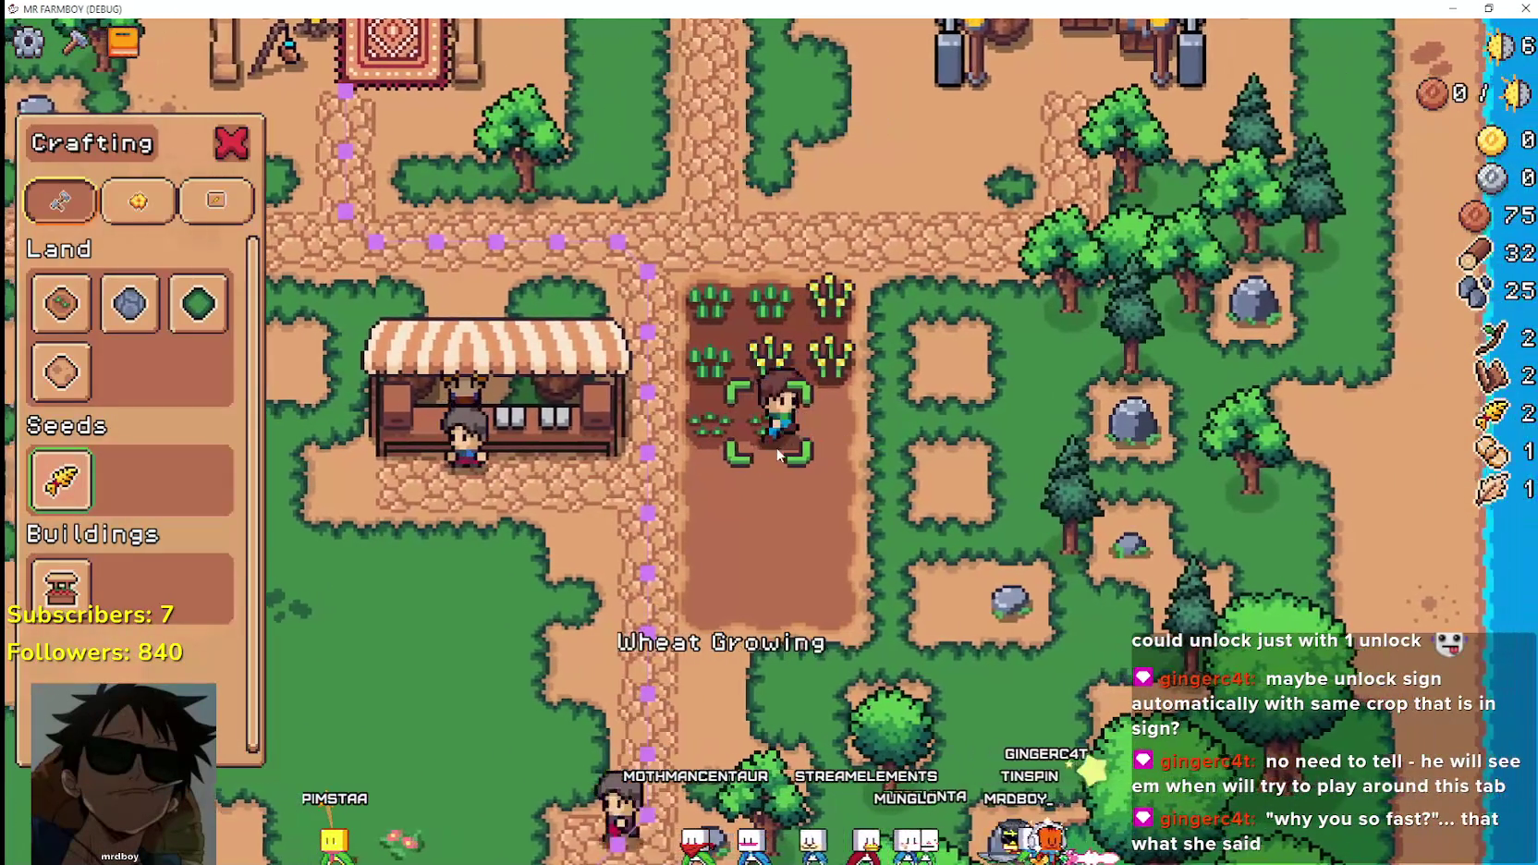
click(778, 454)
key(s)
click(778, 455)
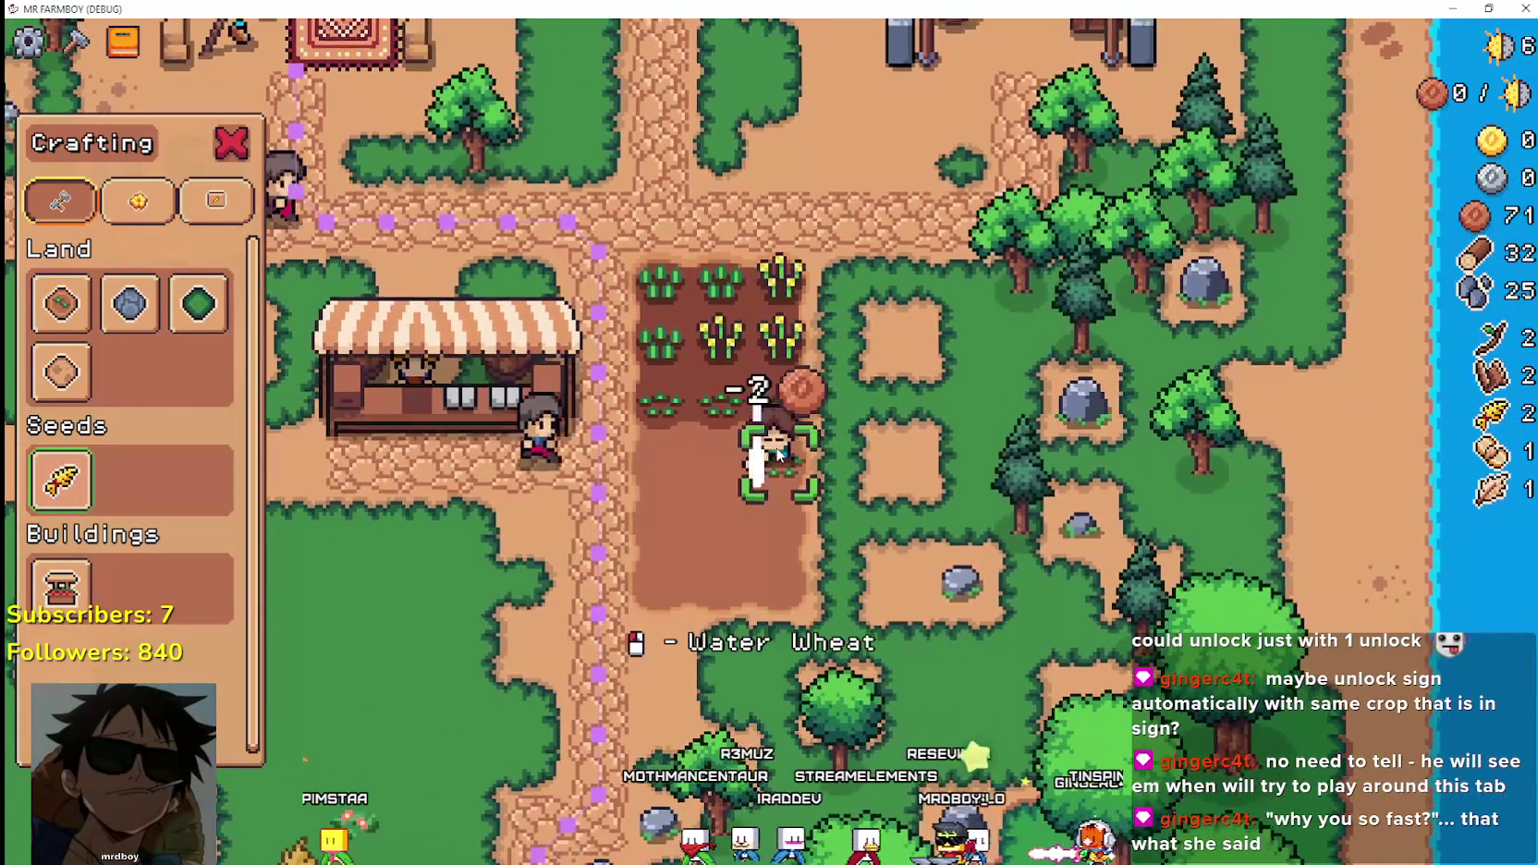
click(779, 455)
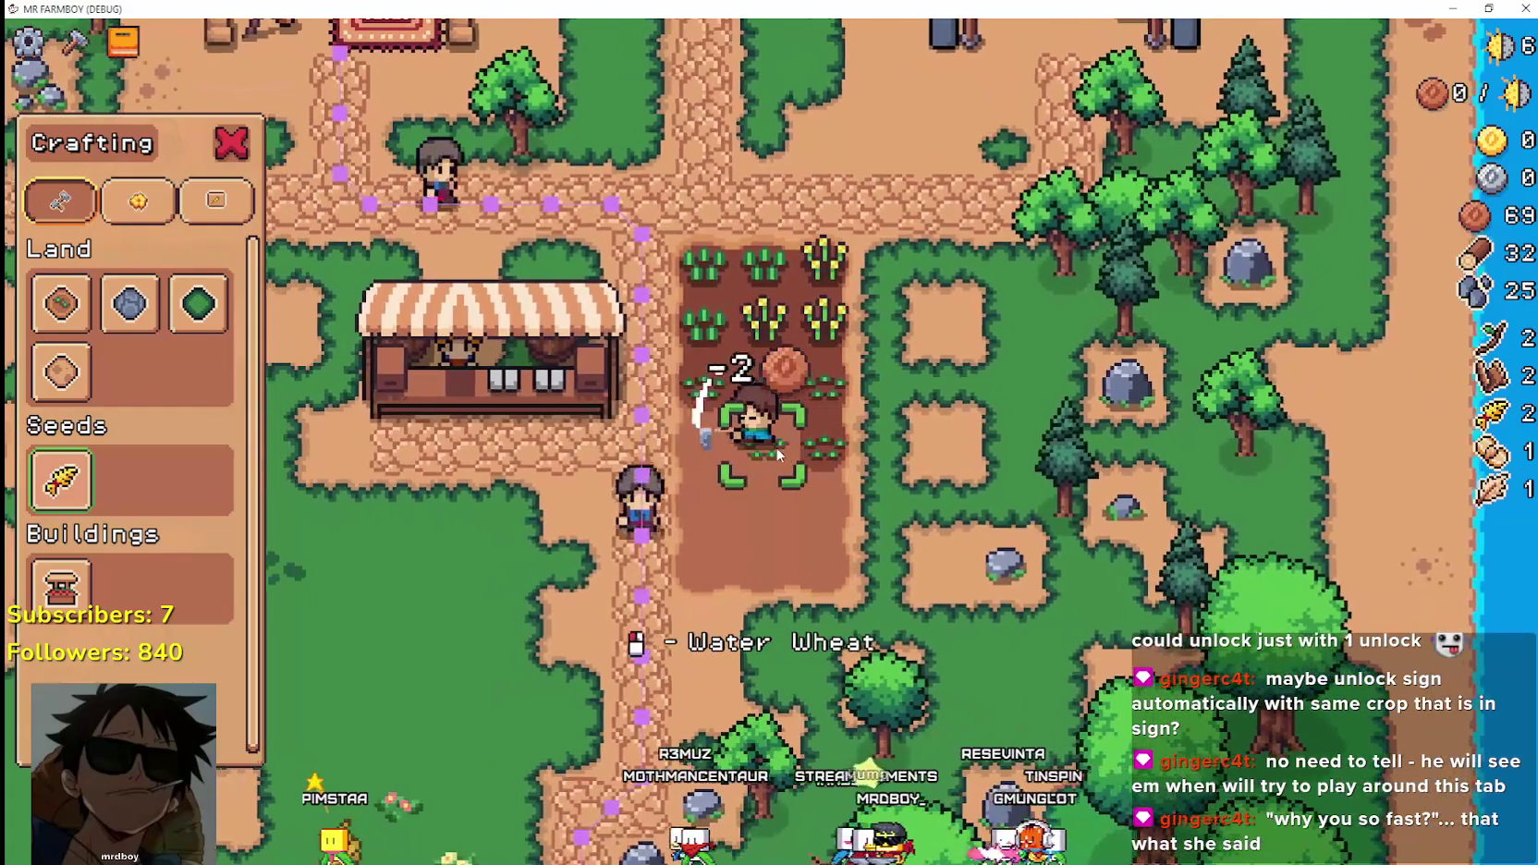
Plant wheat down the lower rows, totalling twelve new seedlings and dropping coins to 55.
key(s)
click(778, 454)
click(778, 454)
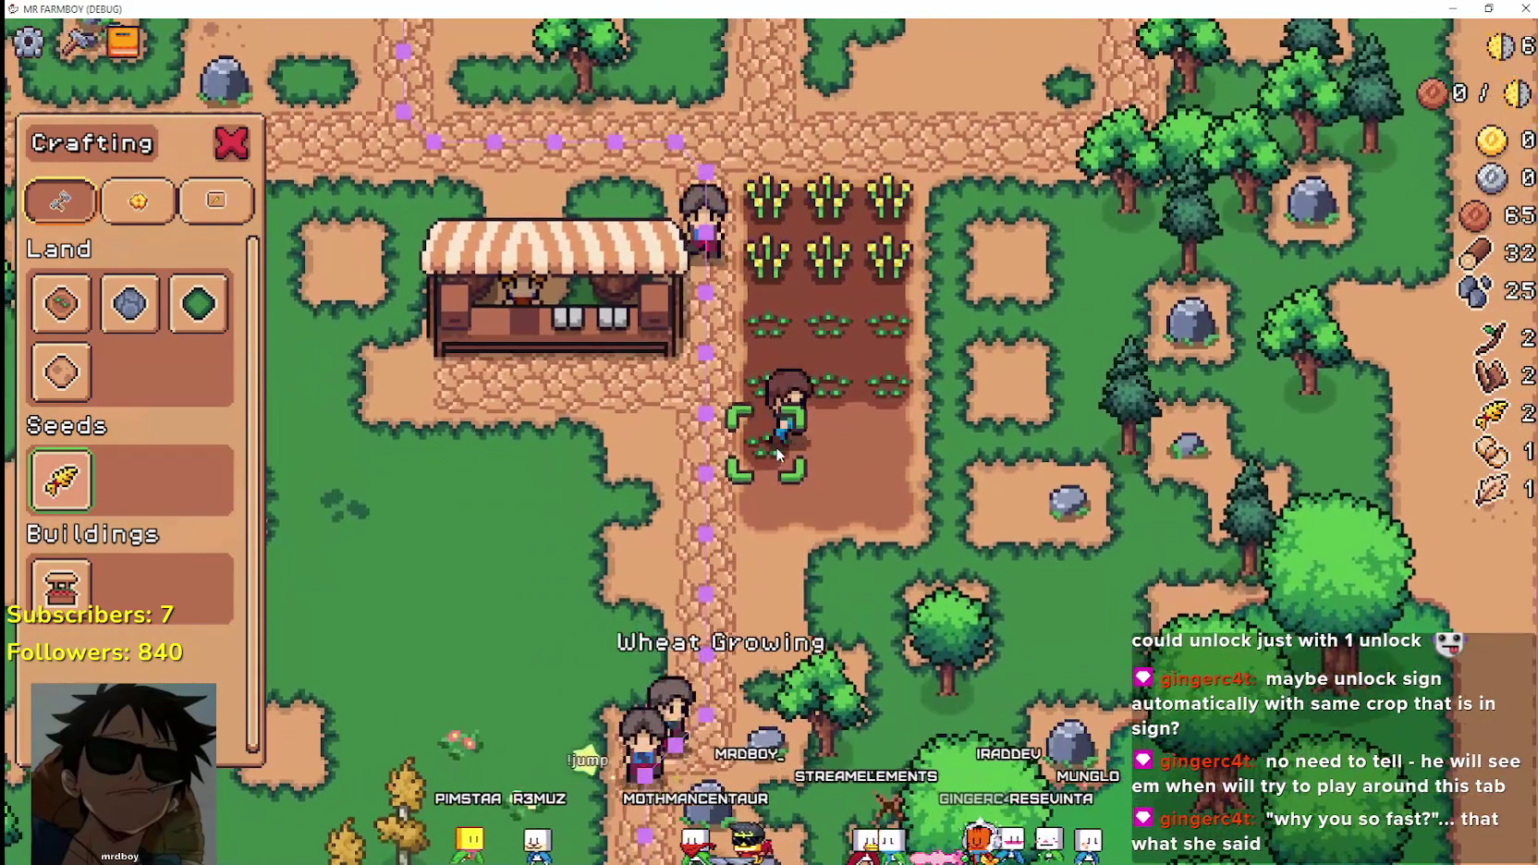
click(779, 454)
key(d)
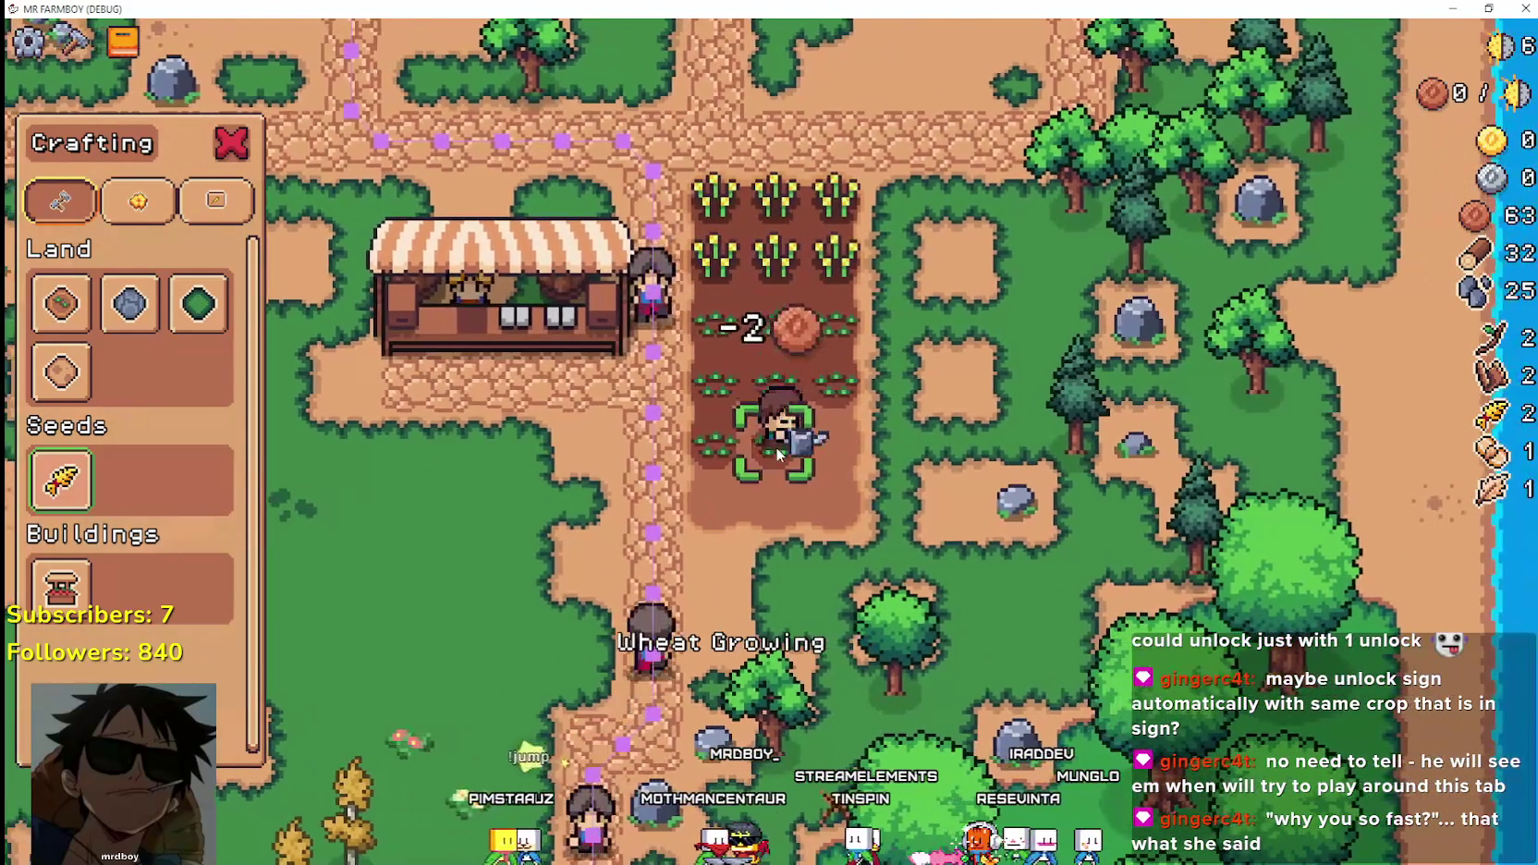
click(779, 455)
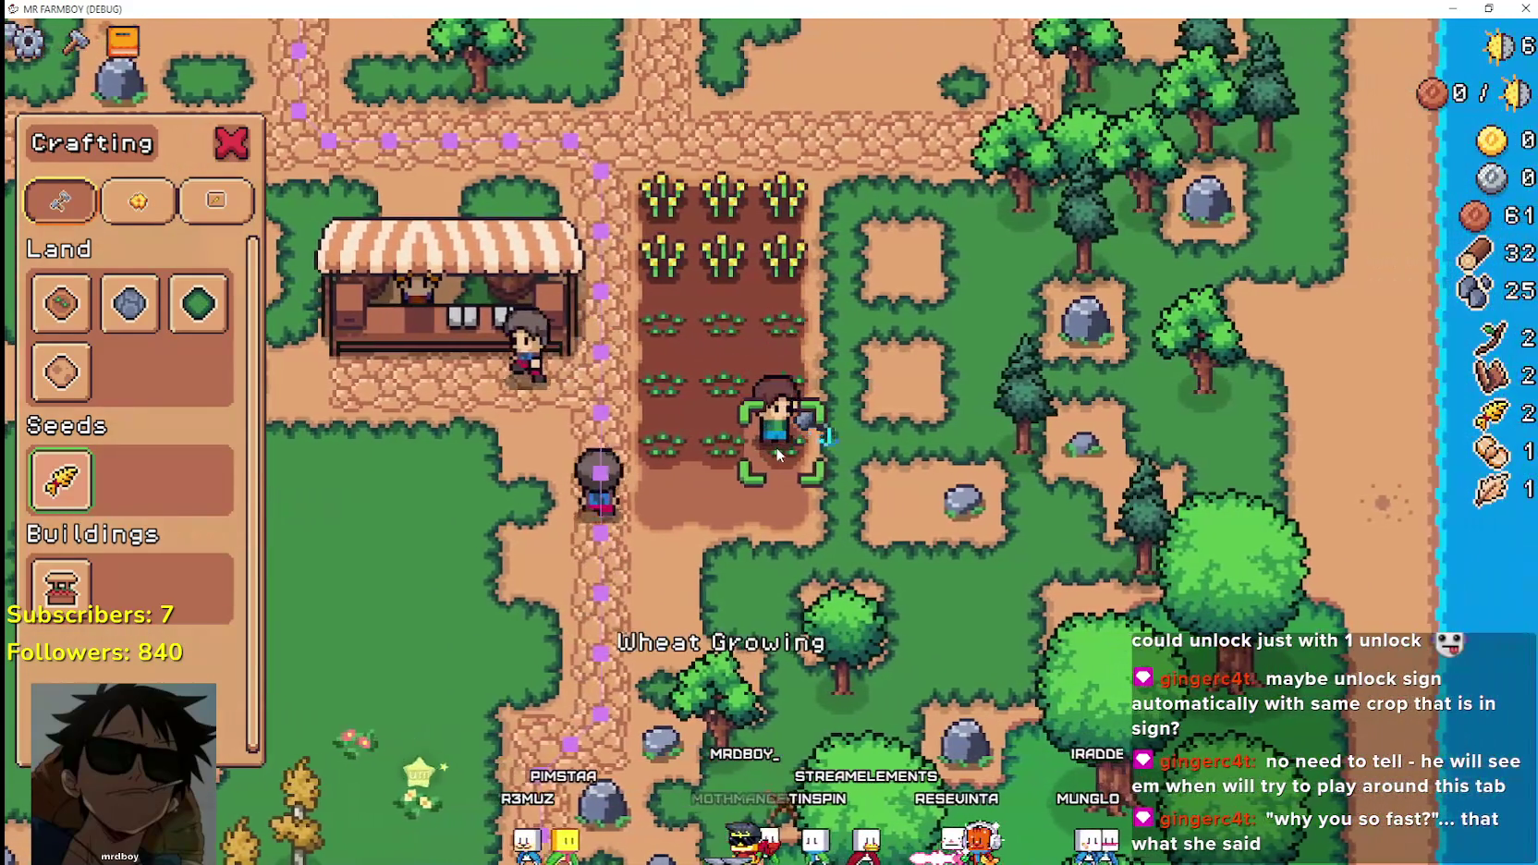
click(779, 455)
key(s)
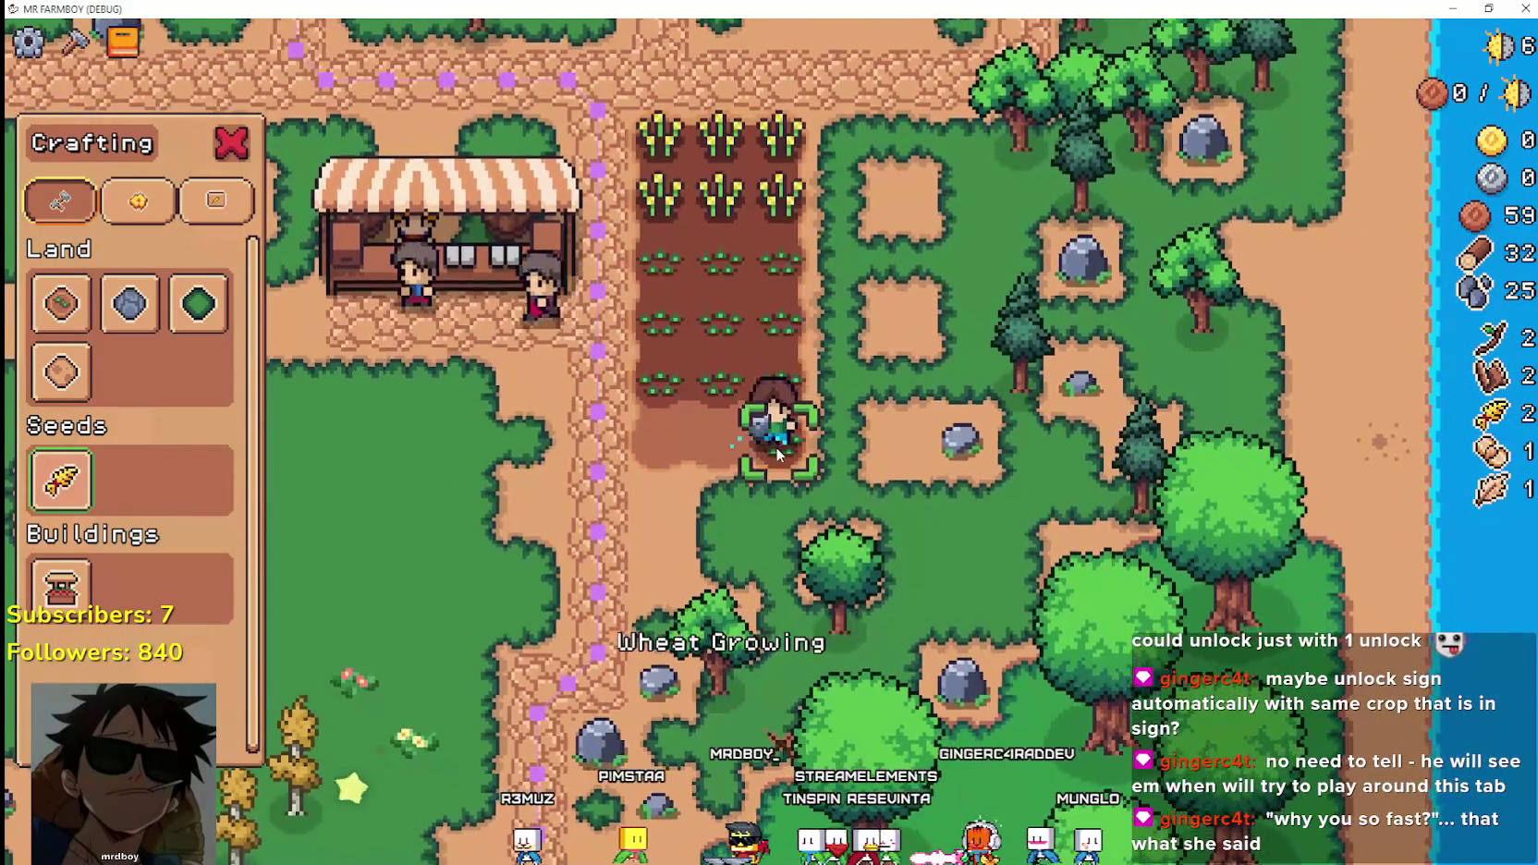
key(a)
click(778, 455)
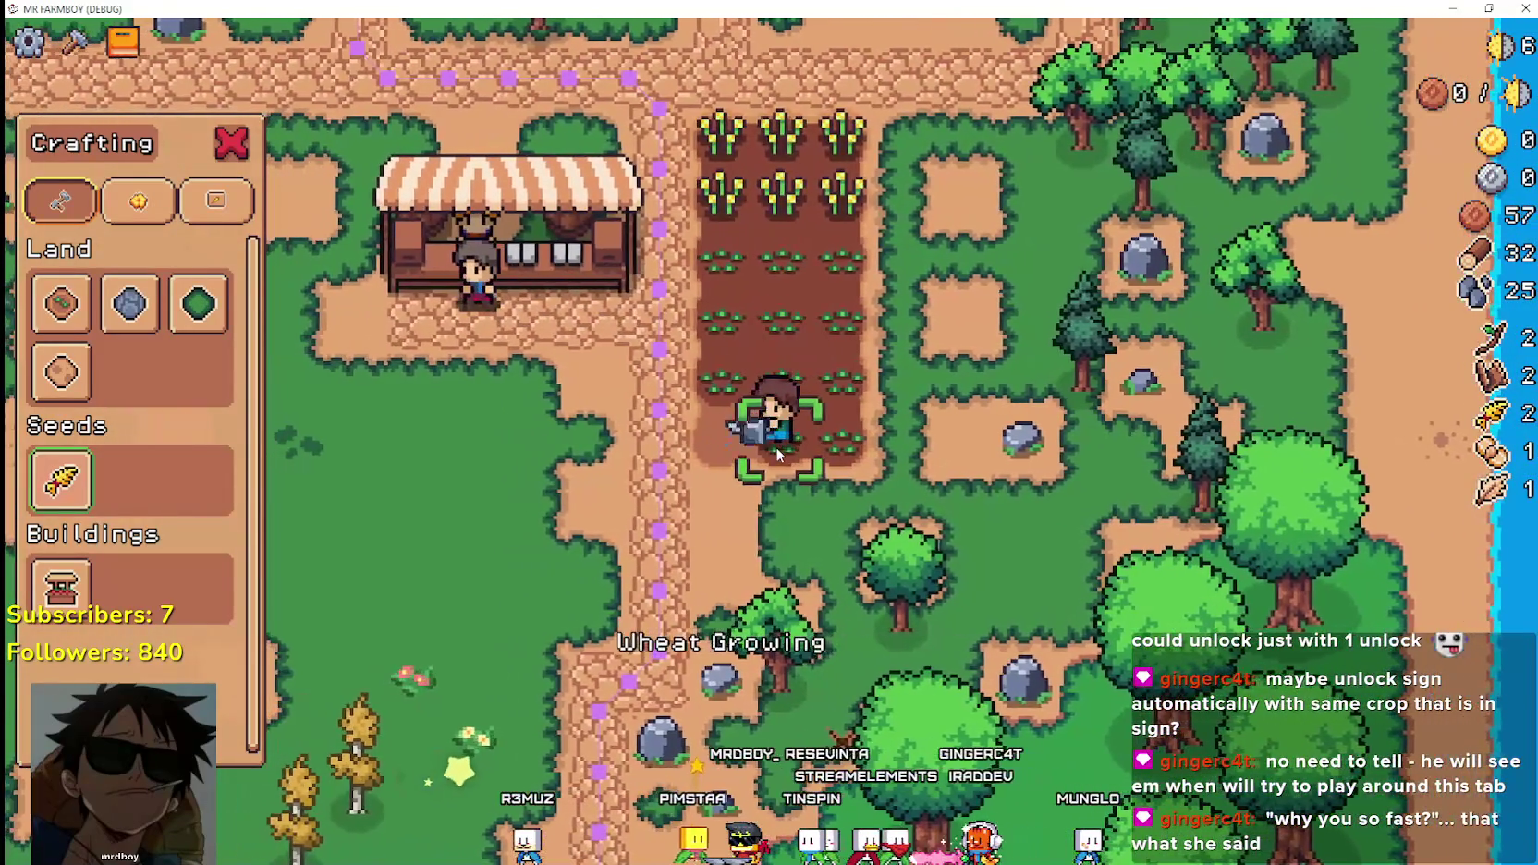
click(778, 455)
Harvest the first ripe wheat tile, then replant and water it.
key(a)
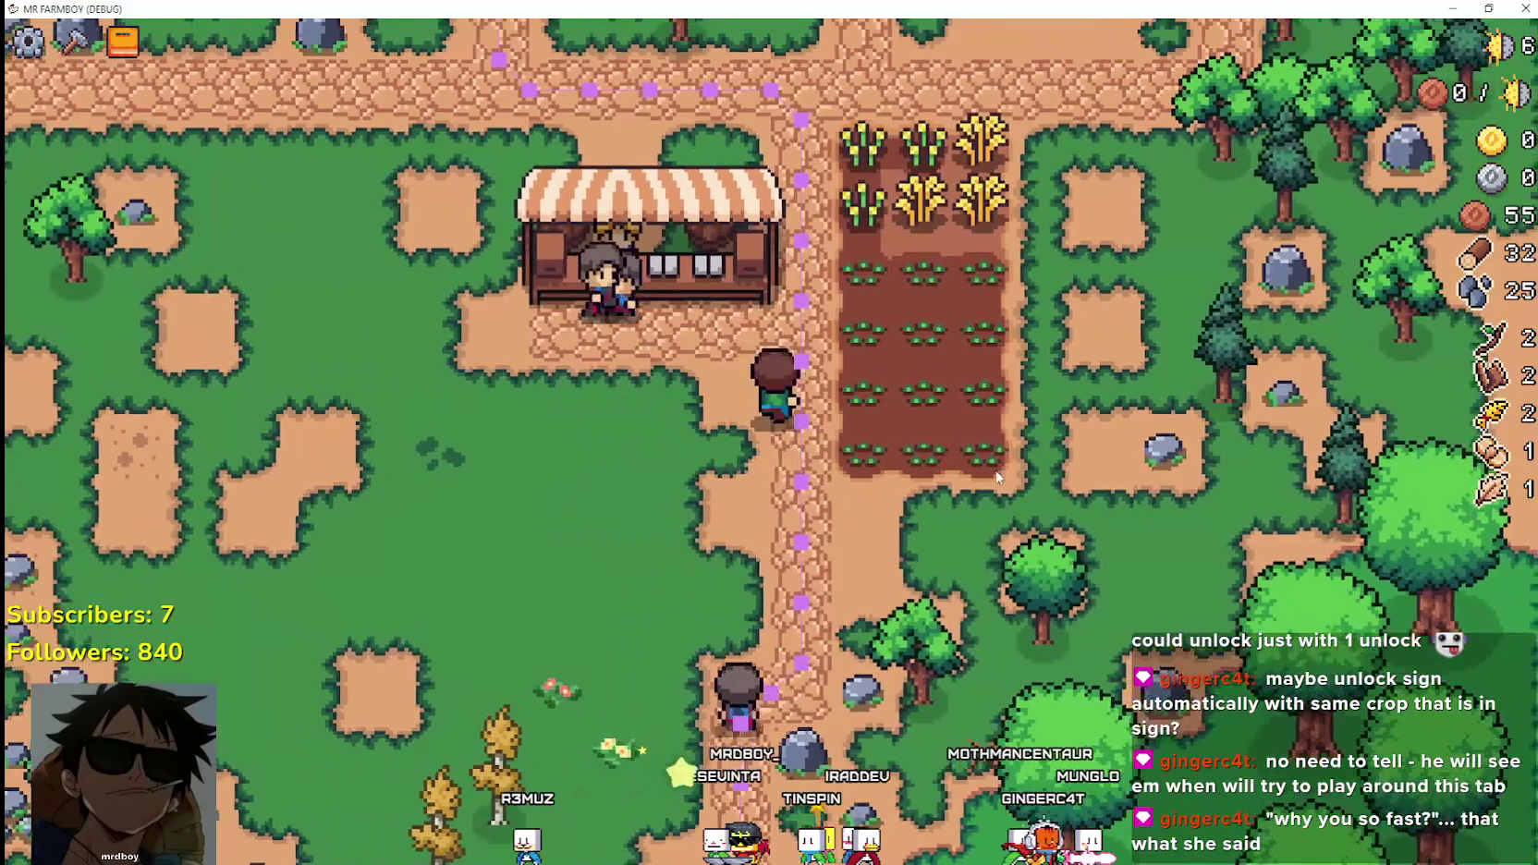
key(w)
key(d)
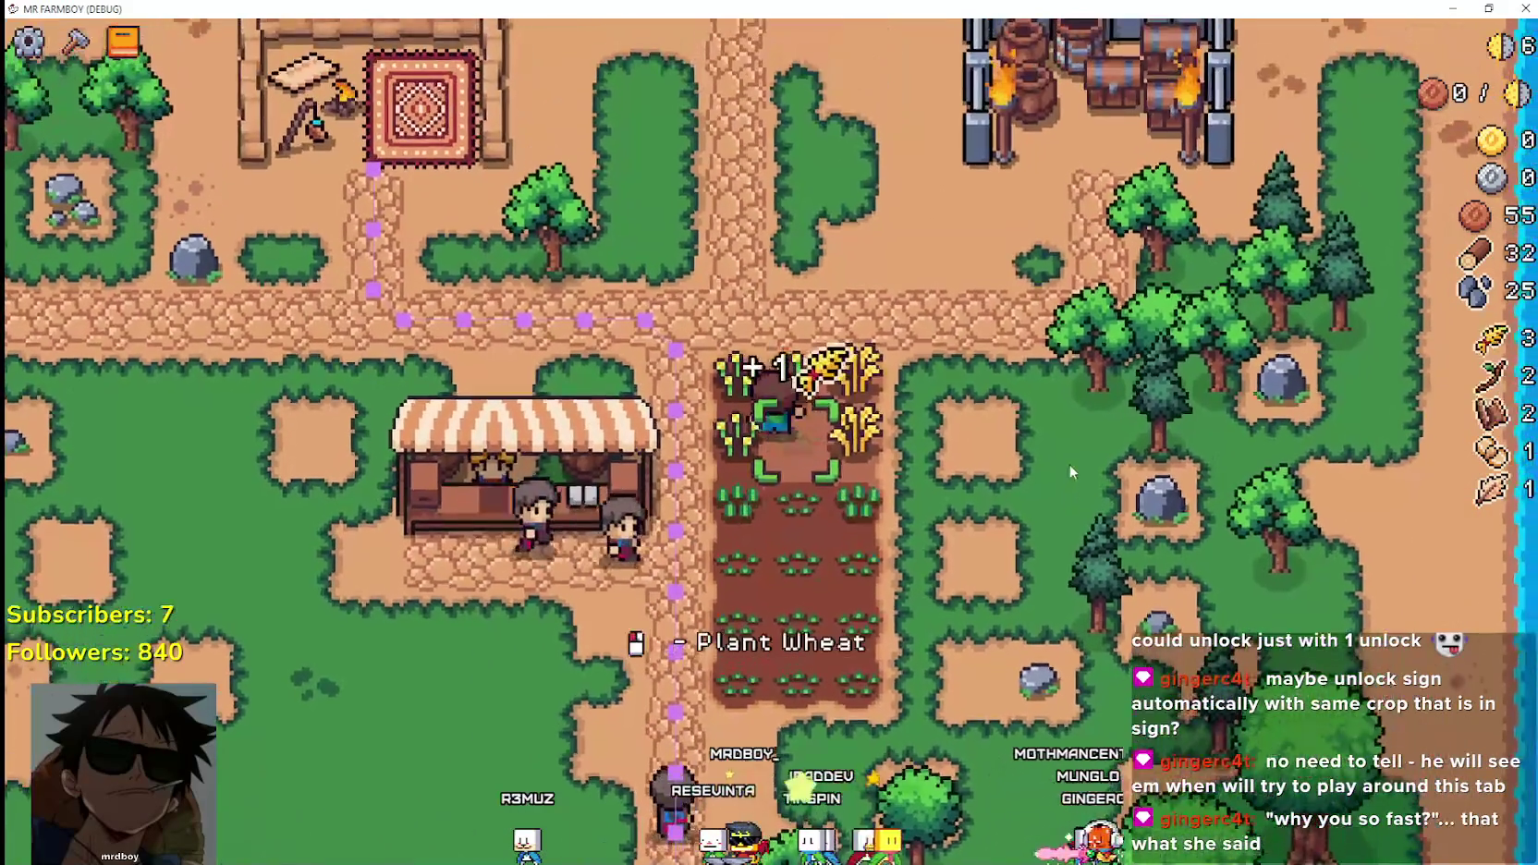
click(1024, 479)
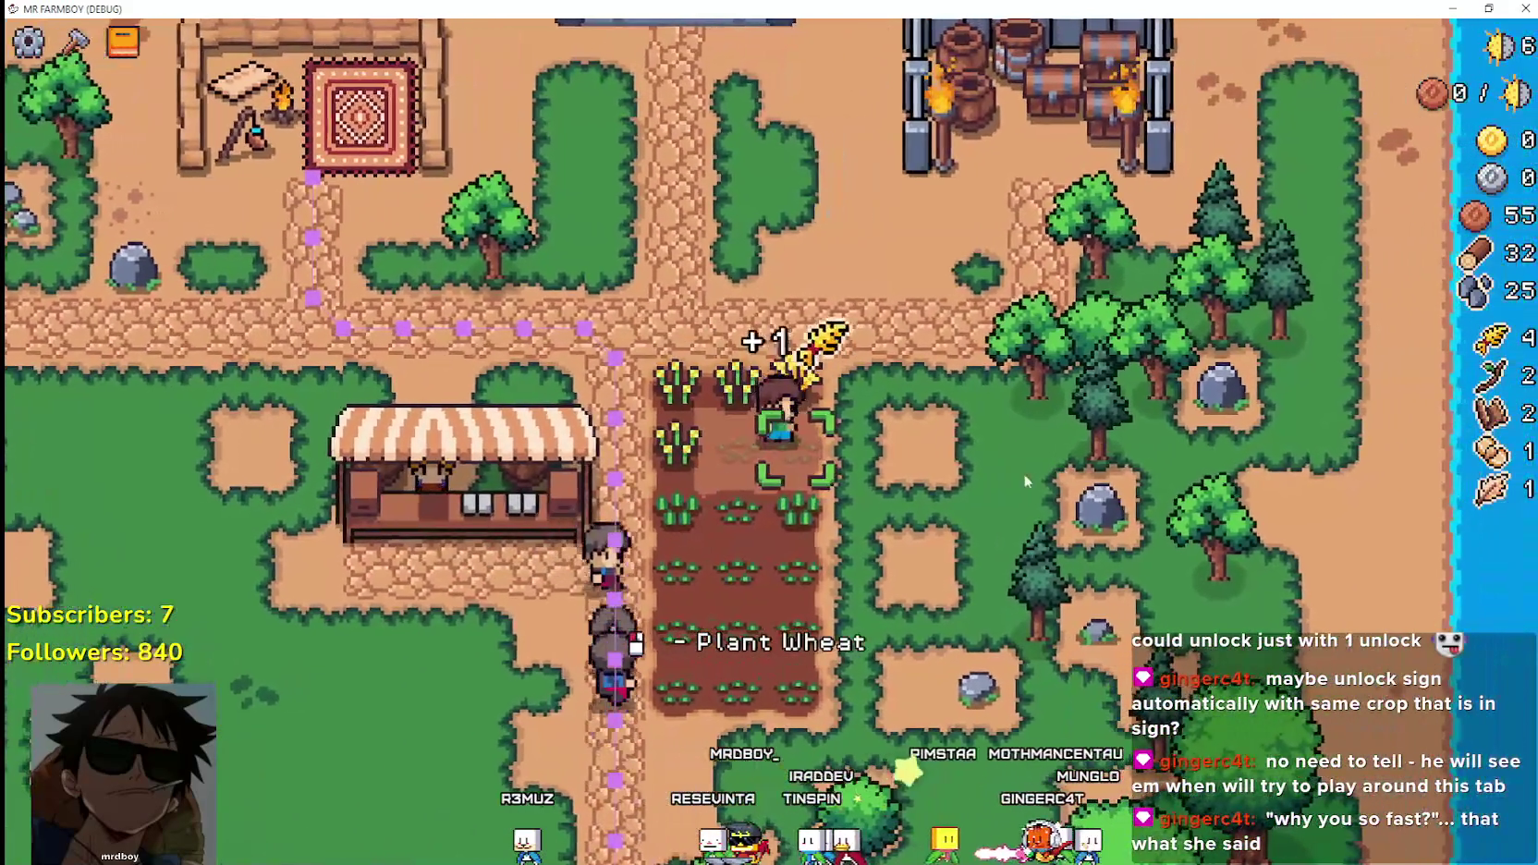
click(943, 499)
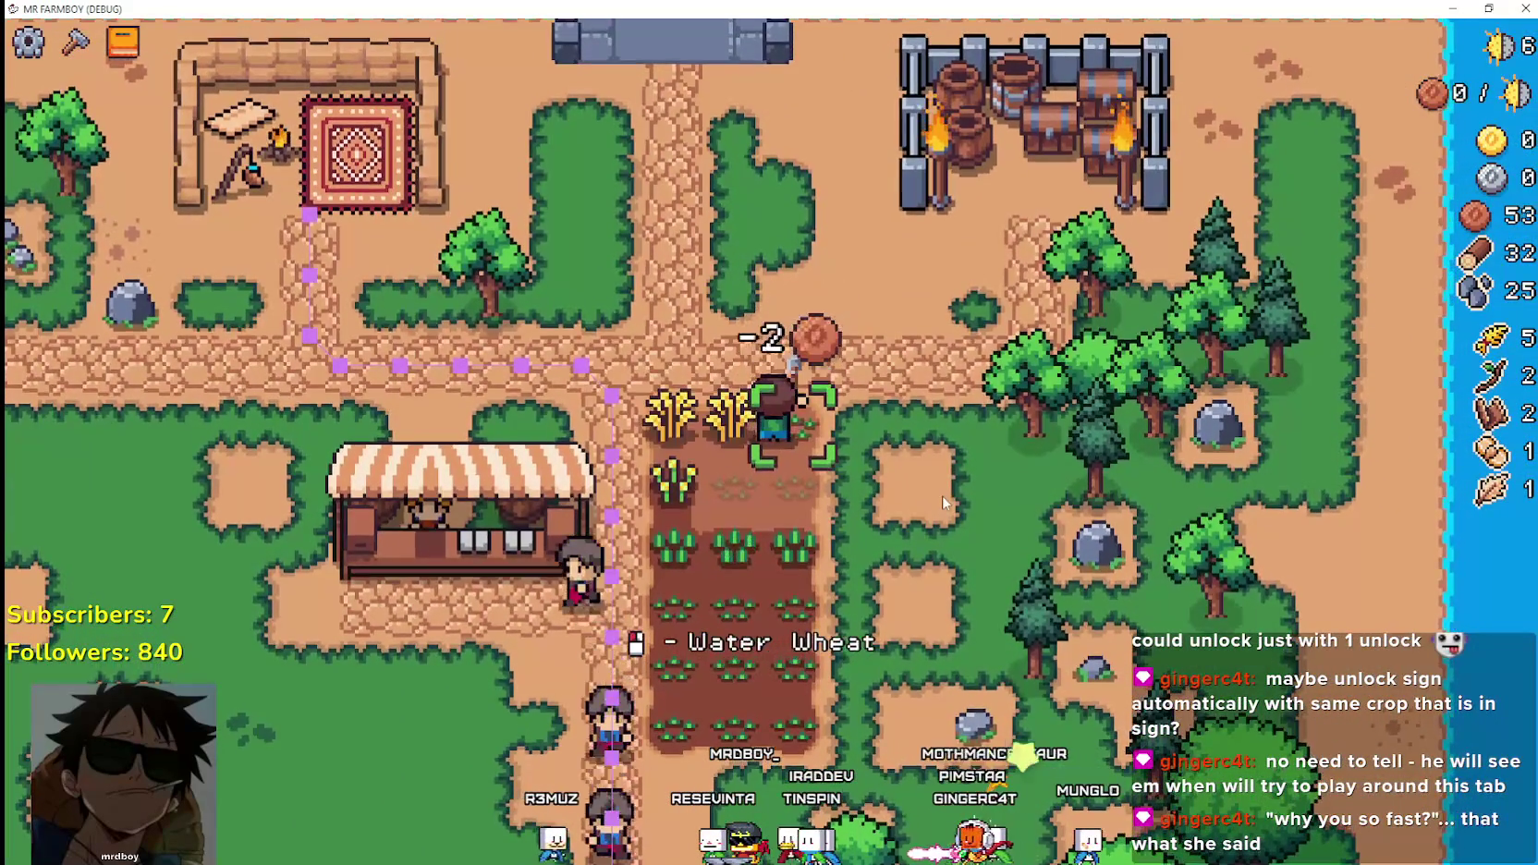
click(943, 499)
Harvest and replant three more ripe wheat tiles, raising wheat to 8.
key(w)
key(a)
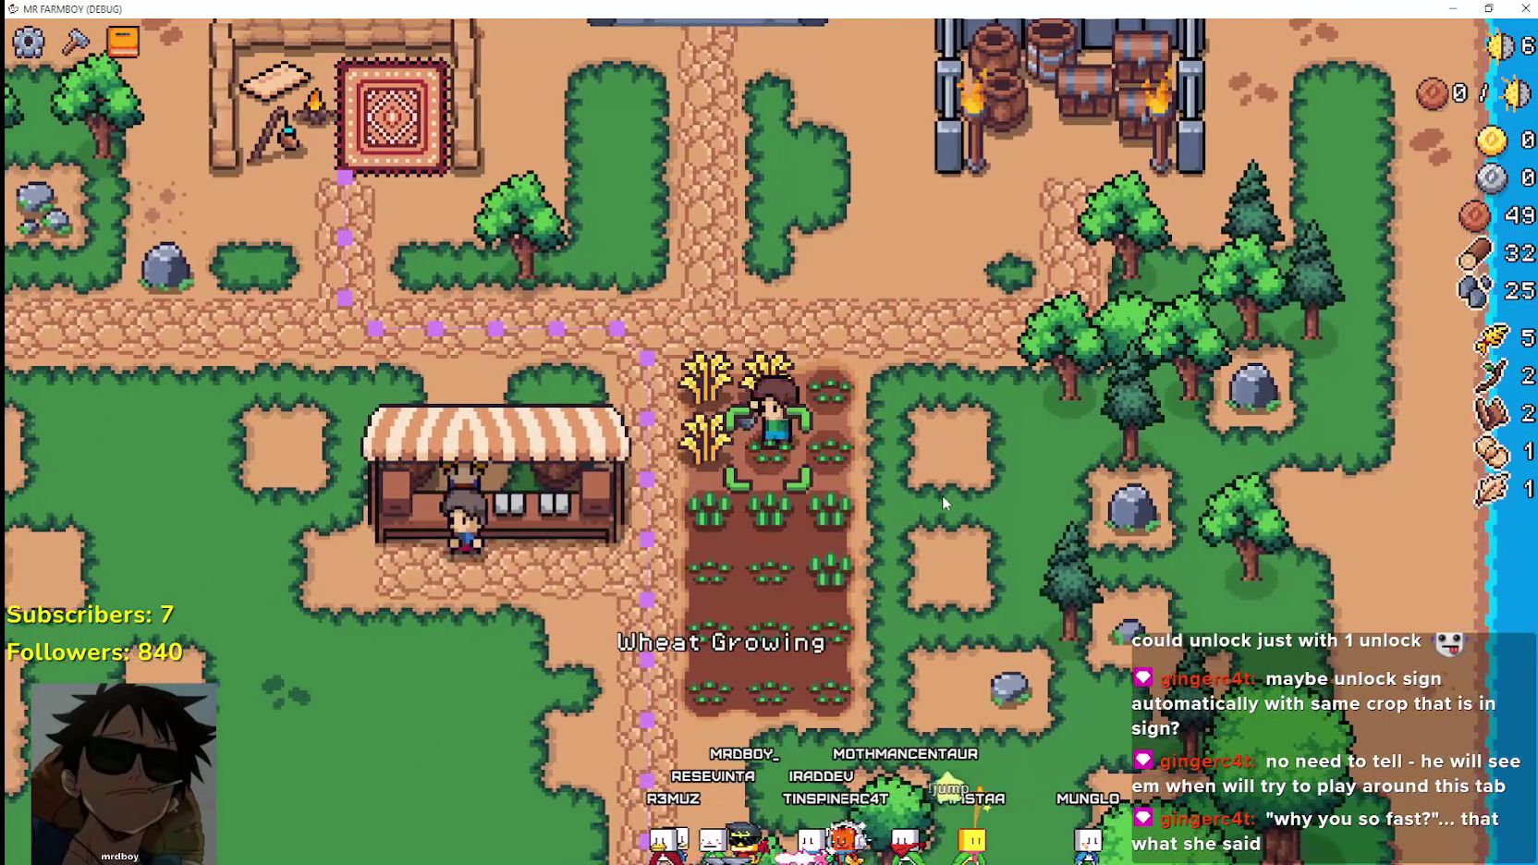
click(942, 495)
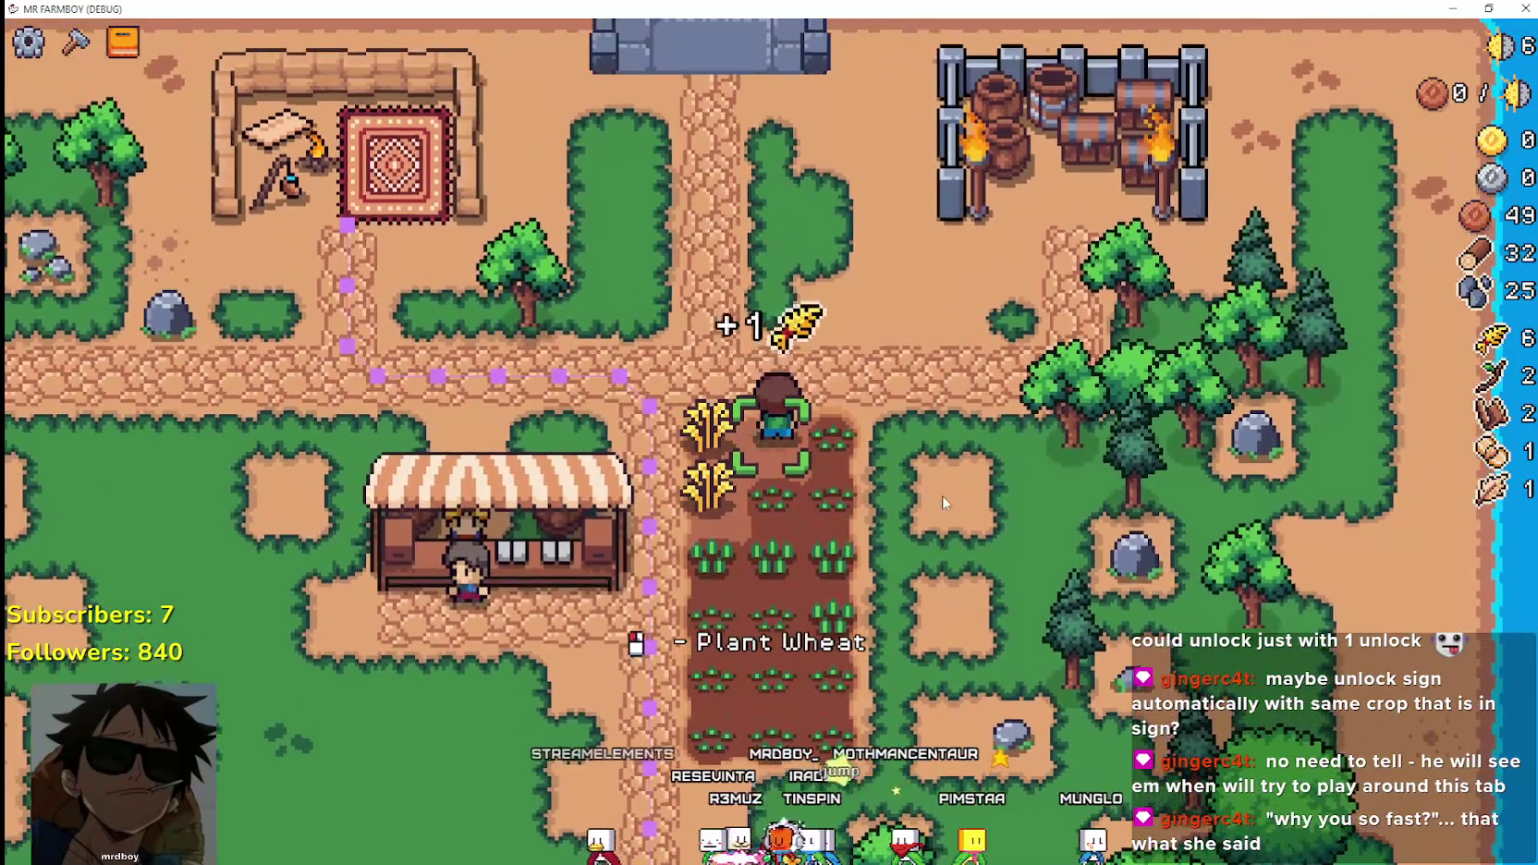
click(942, 495)
key(a)
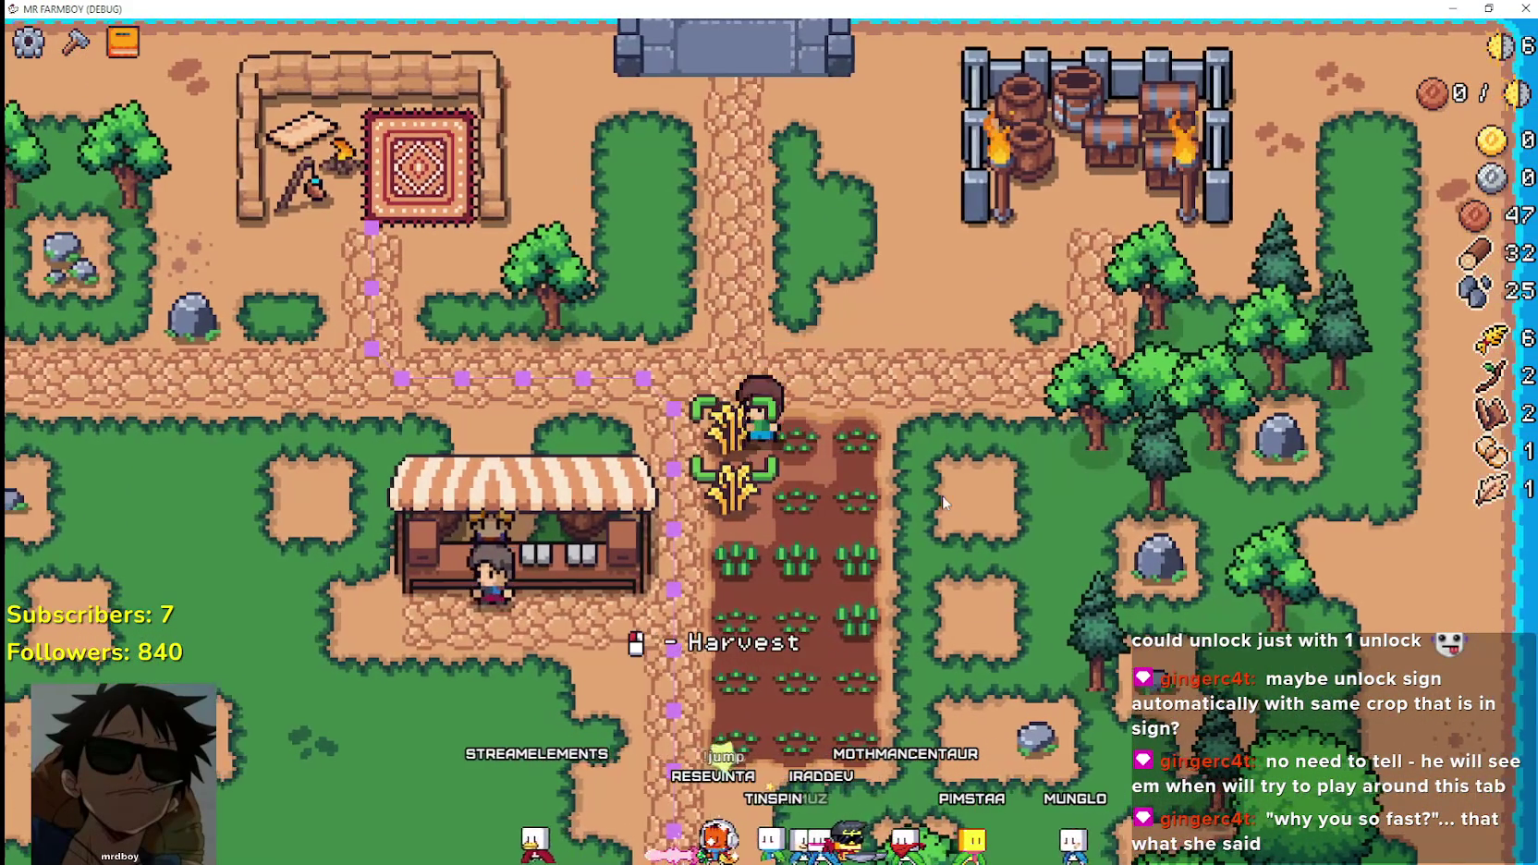
click(942, 496)
click(942, 495)
click(941, 495)
click(942, 495)
click(942, 496)
click(942, 495)
key(s)
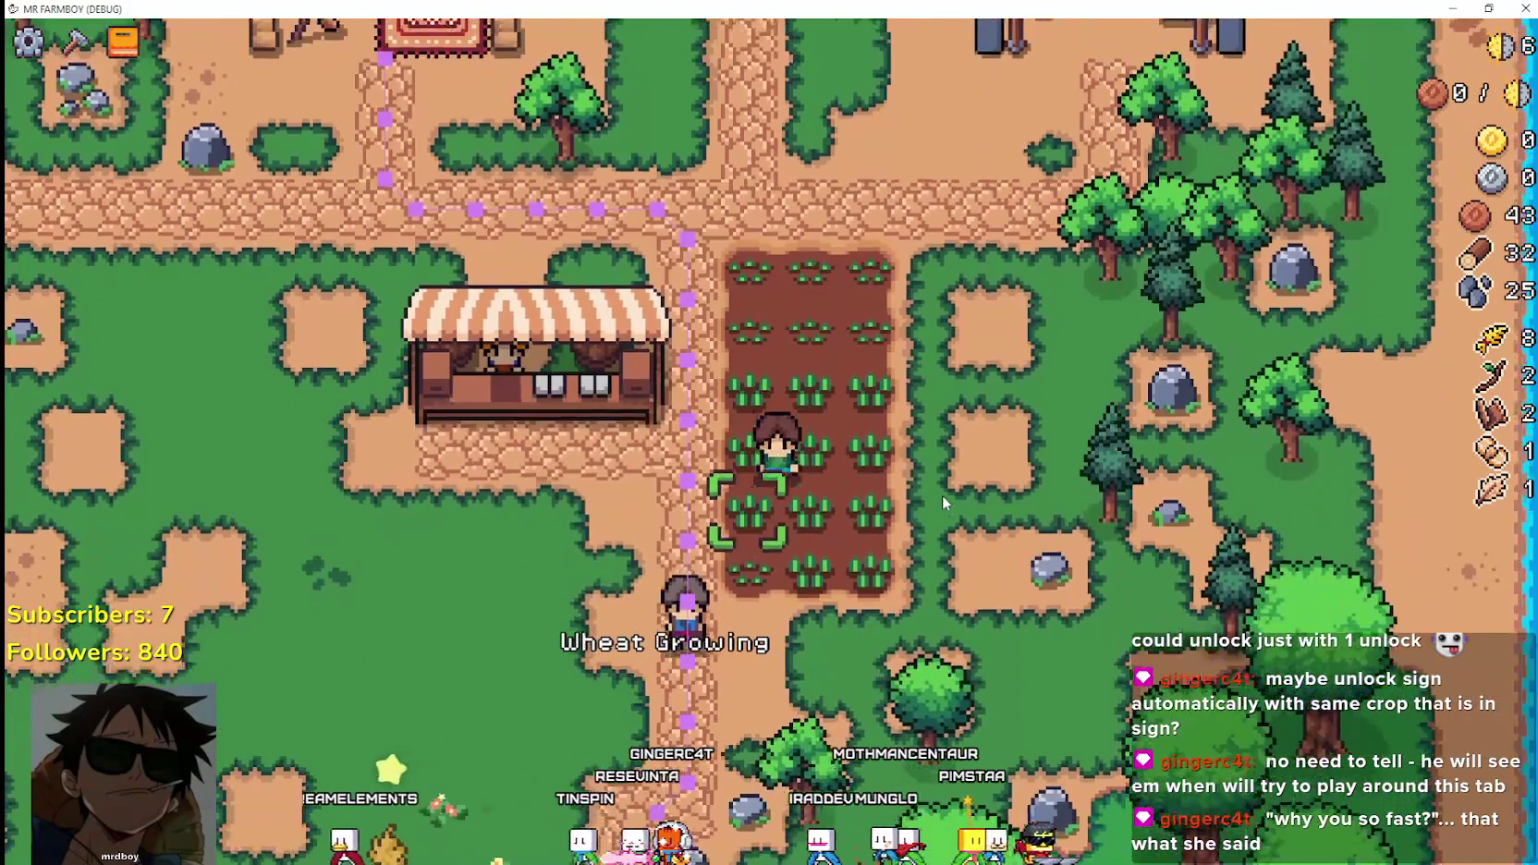
key(a)
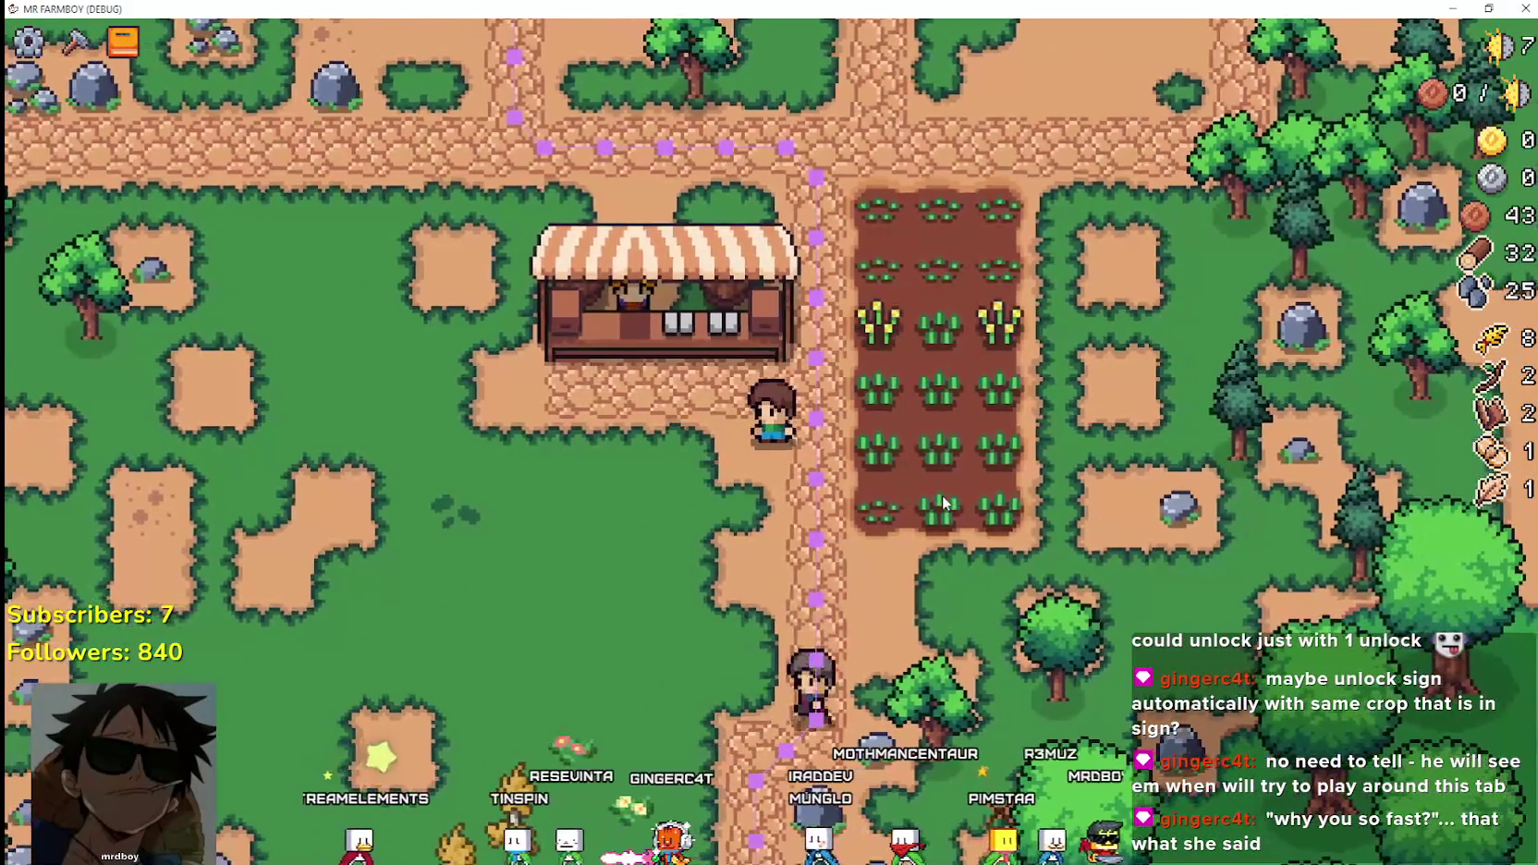
Mine three rocks and chop two small trees for stone and wood.
key(s)
key(d)
click(942, 502)
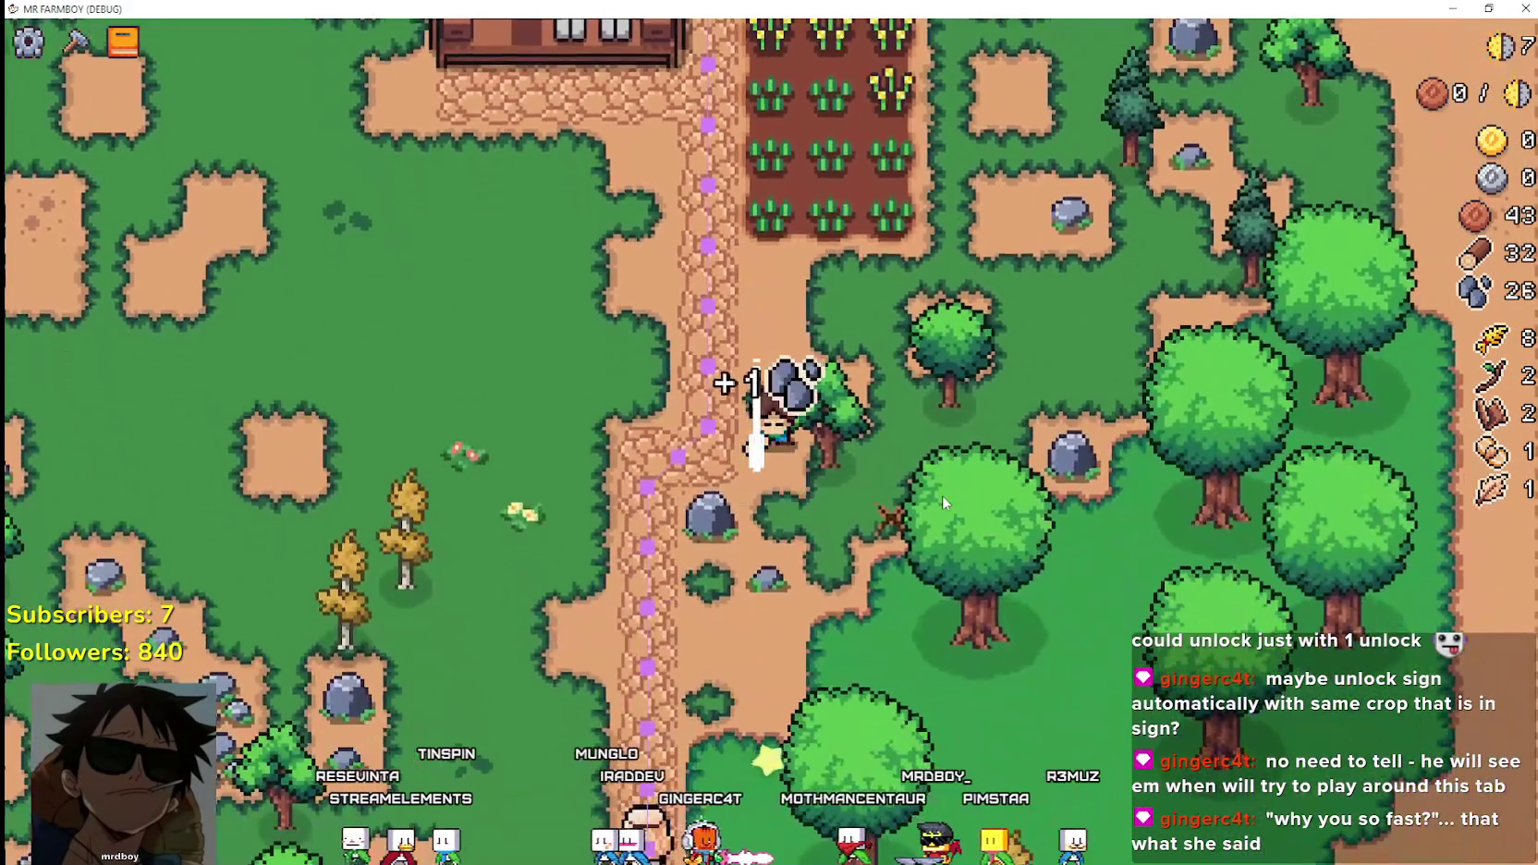
click(941, 495)
key(s)
key(d)
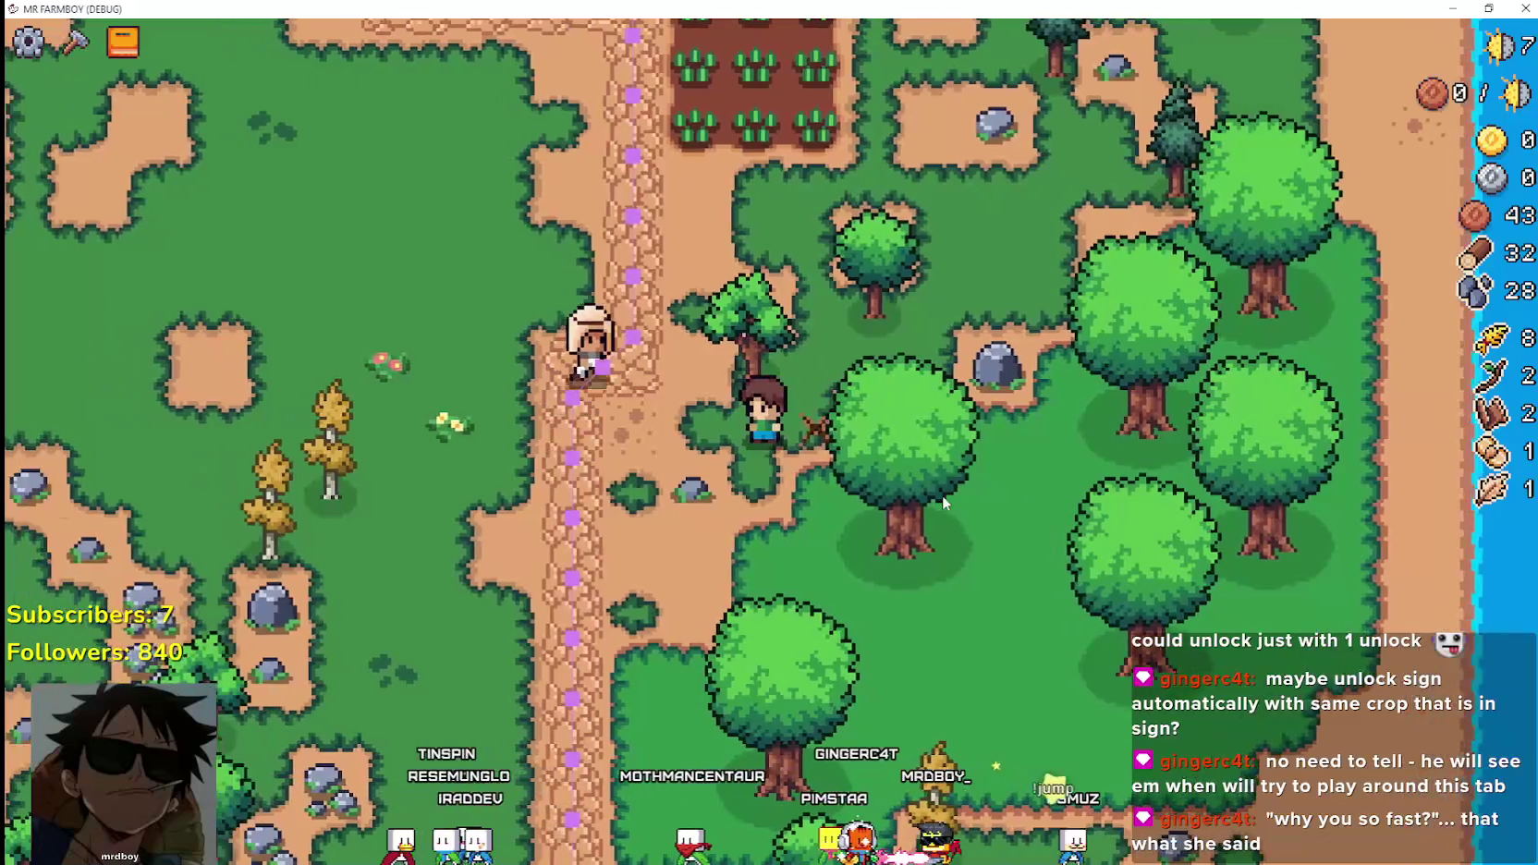
click(941, 495)
key(d)
key(w)
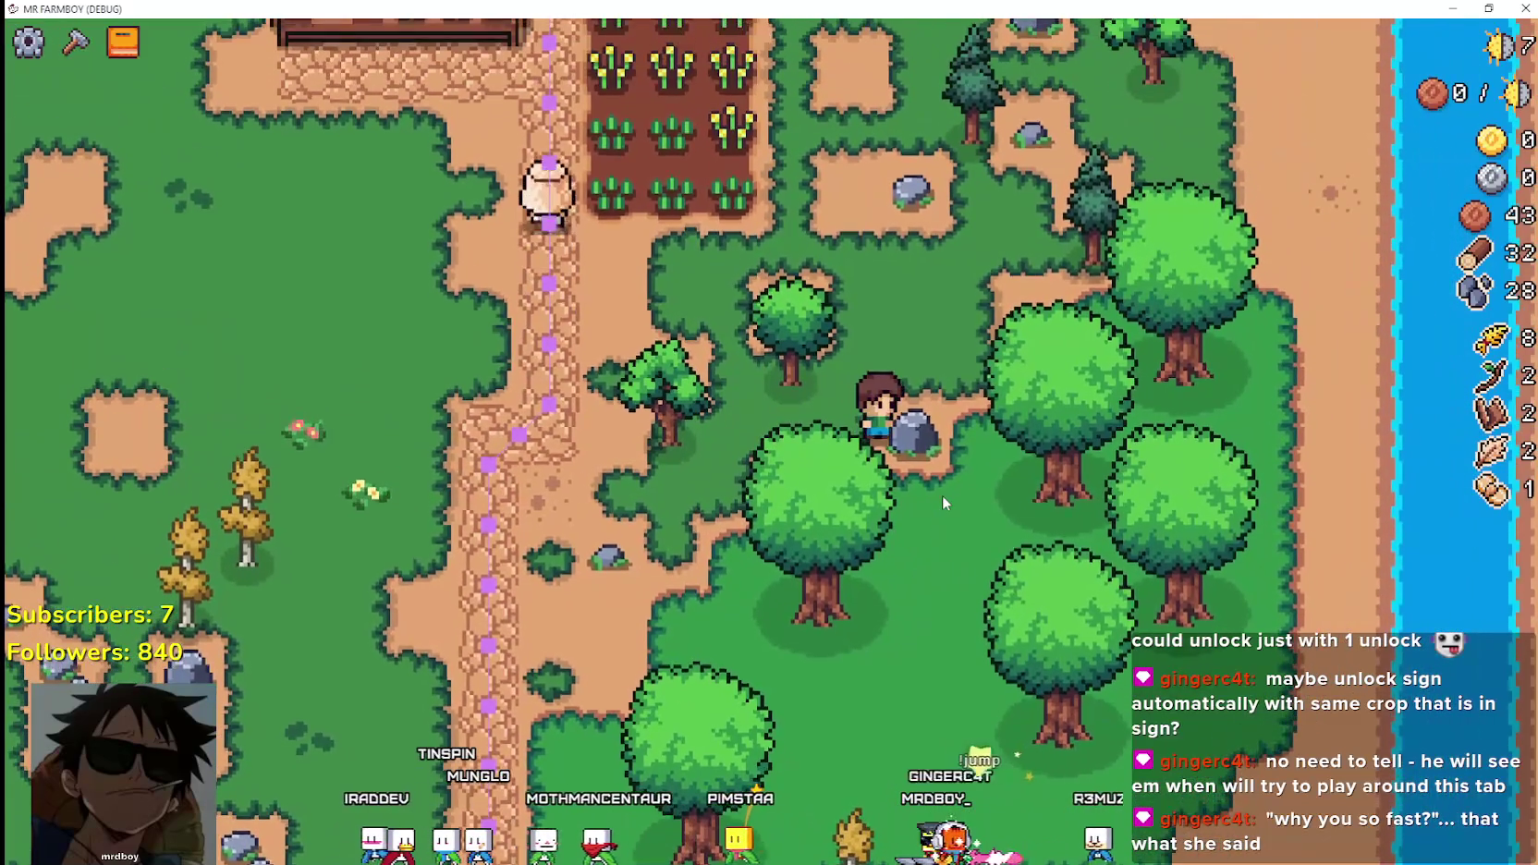
click(942, 496)
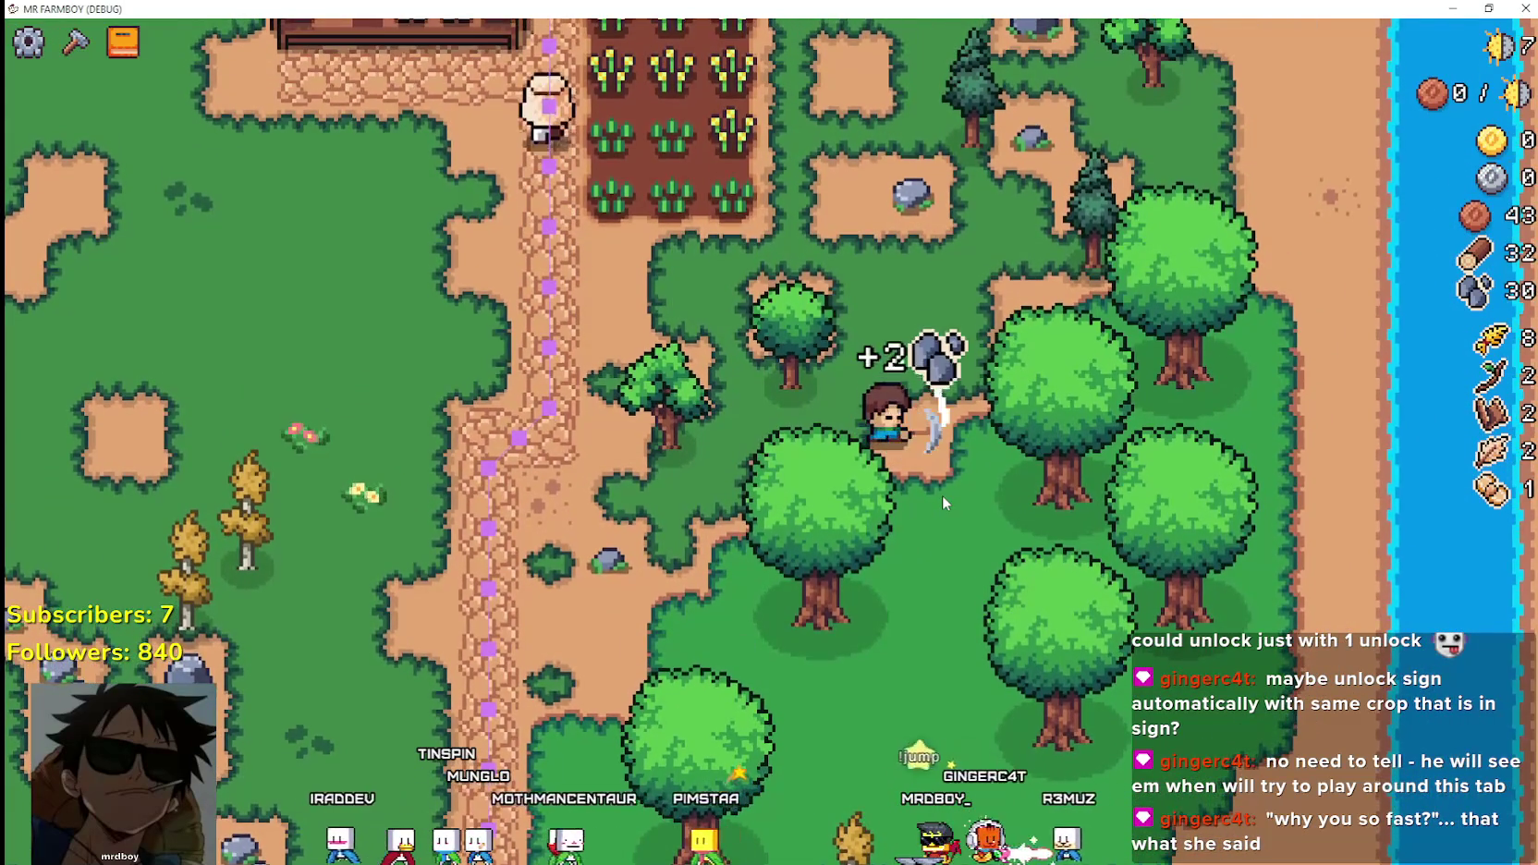
key(a)
click(942, 495)
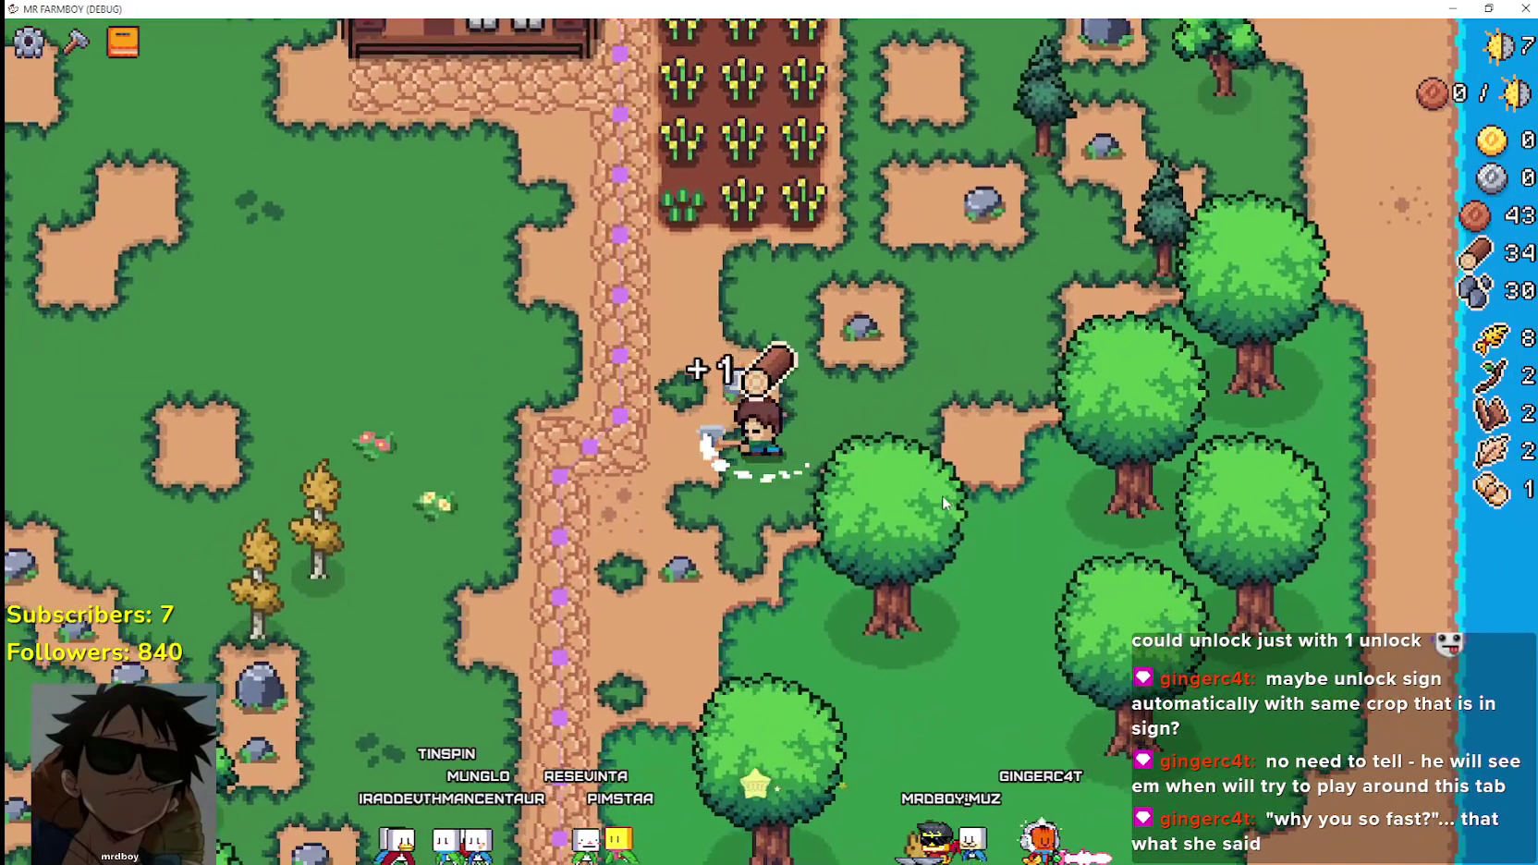
Mine four more rocks, bringing stone and wood to 34.
key(s)
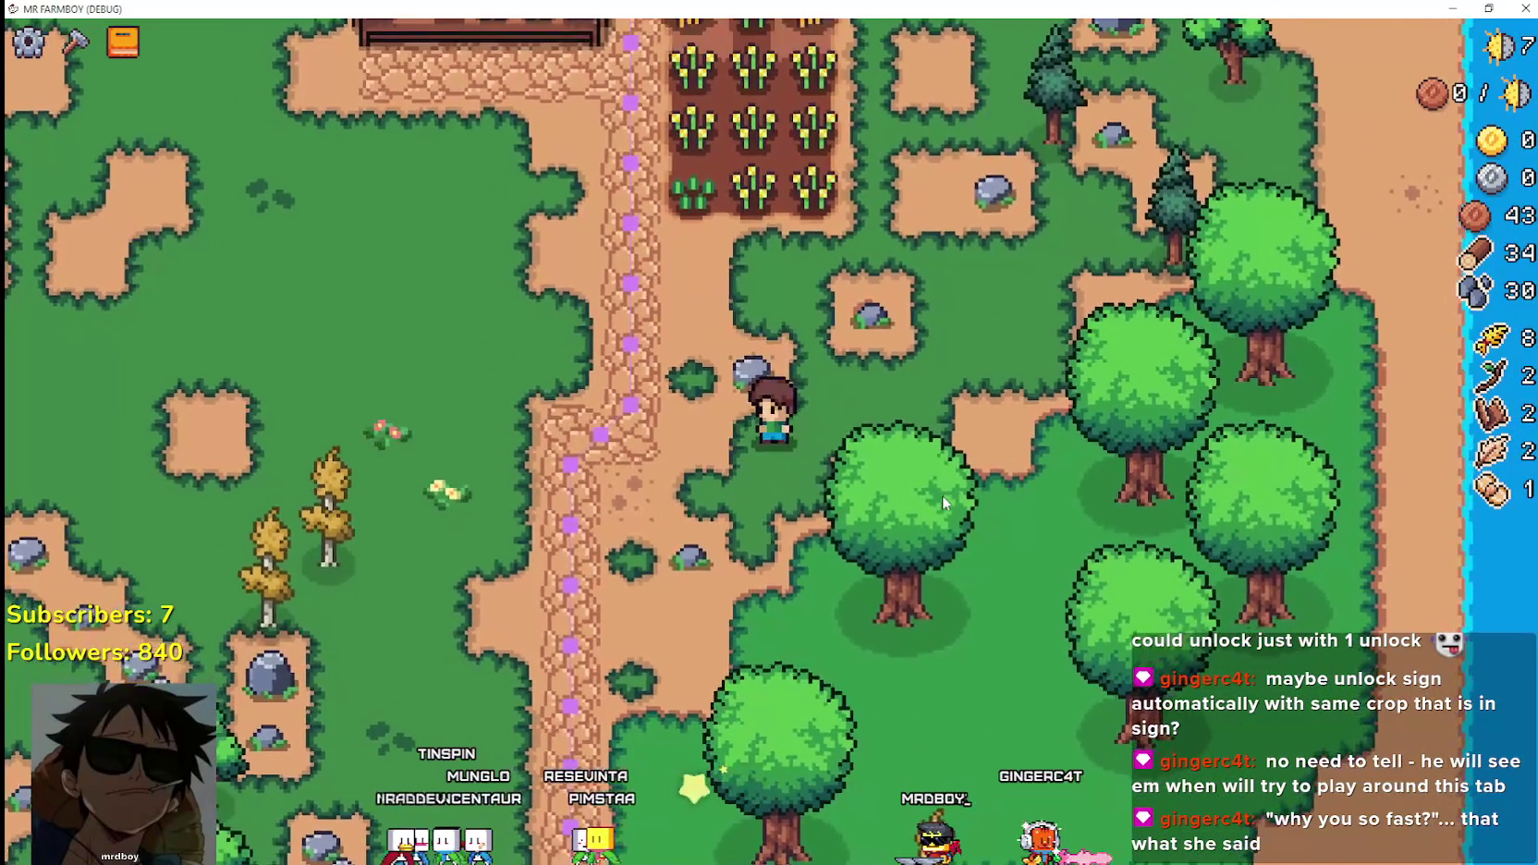
click(942, 495)
key(a)
click(941, 496)
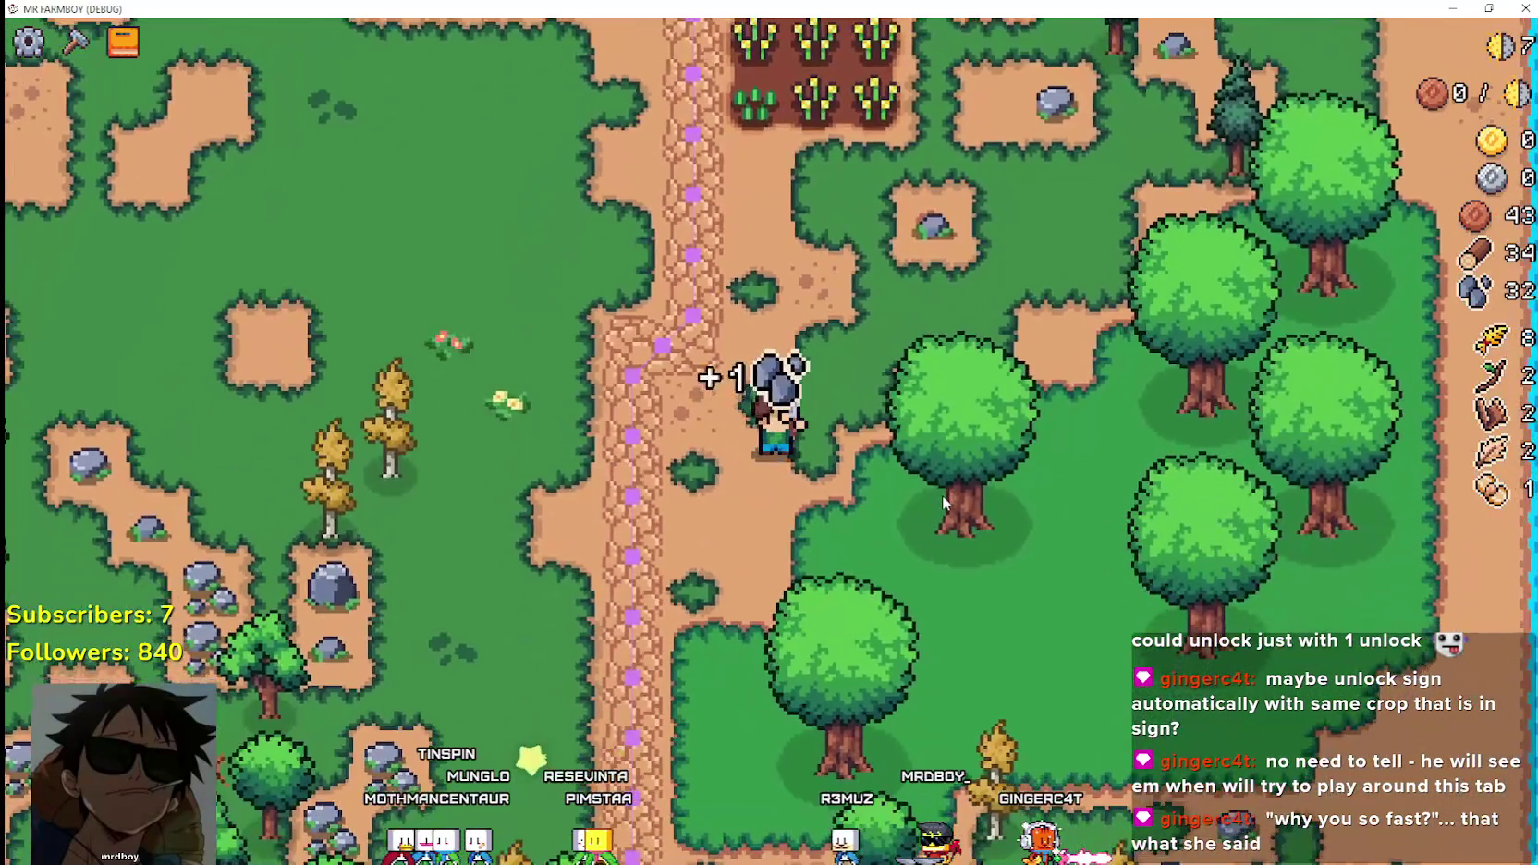
key(w)
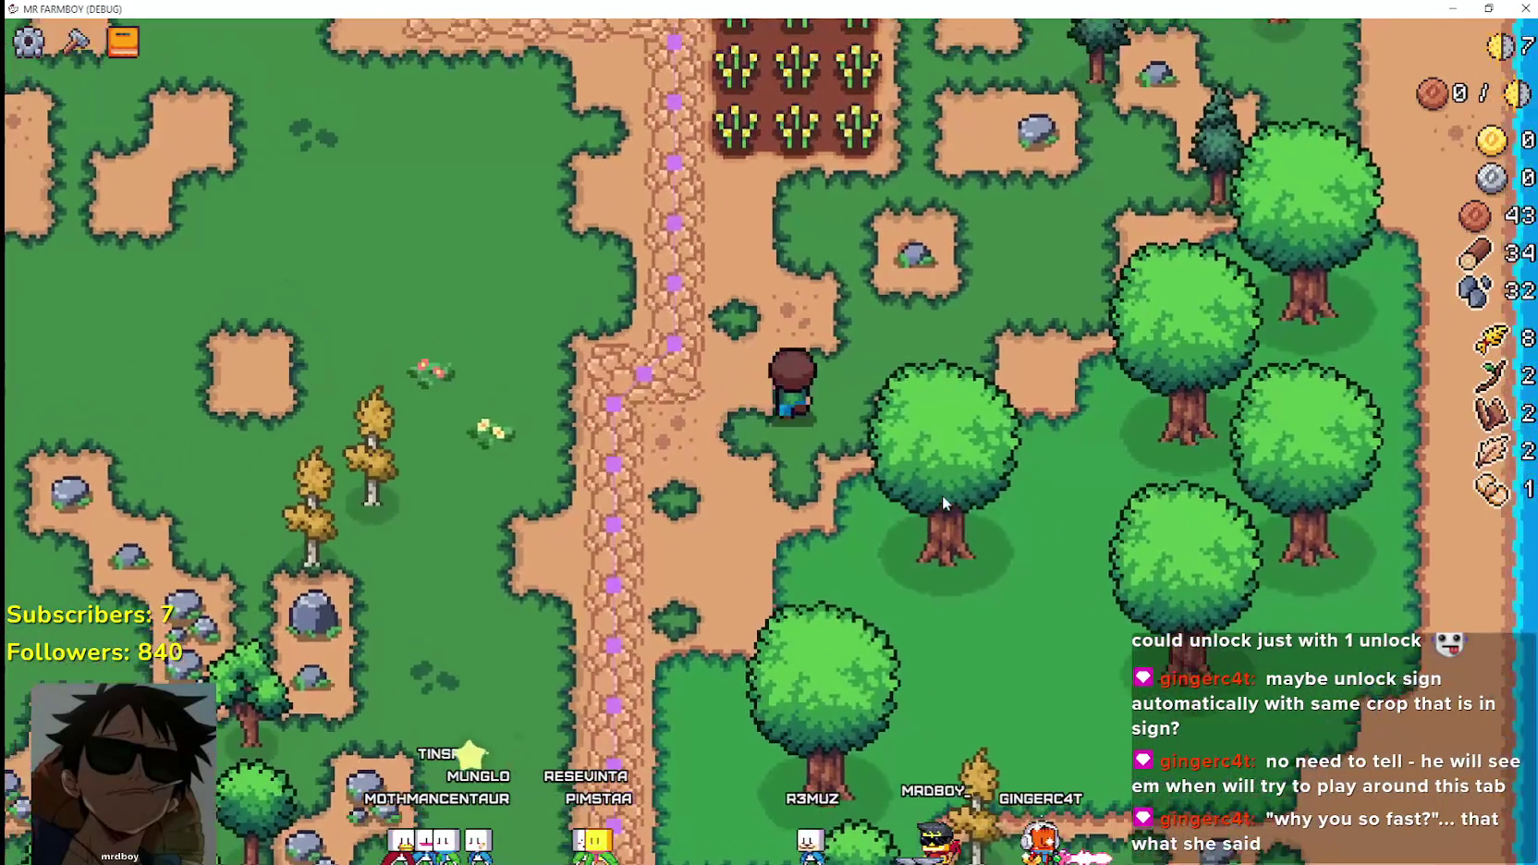
key(d)
click(942, 495)
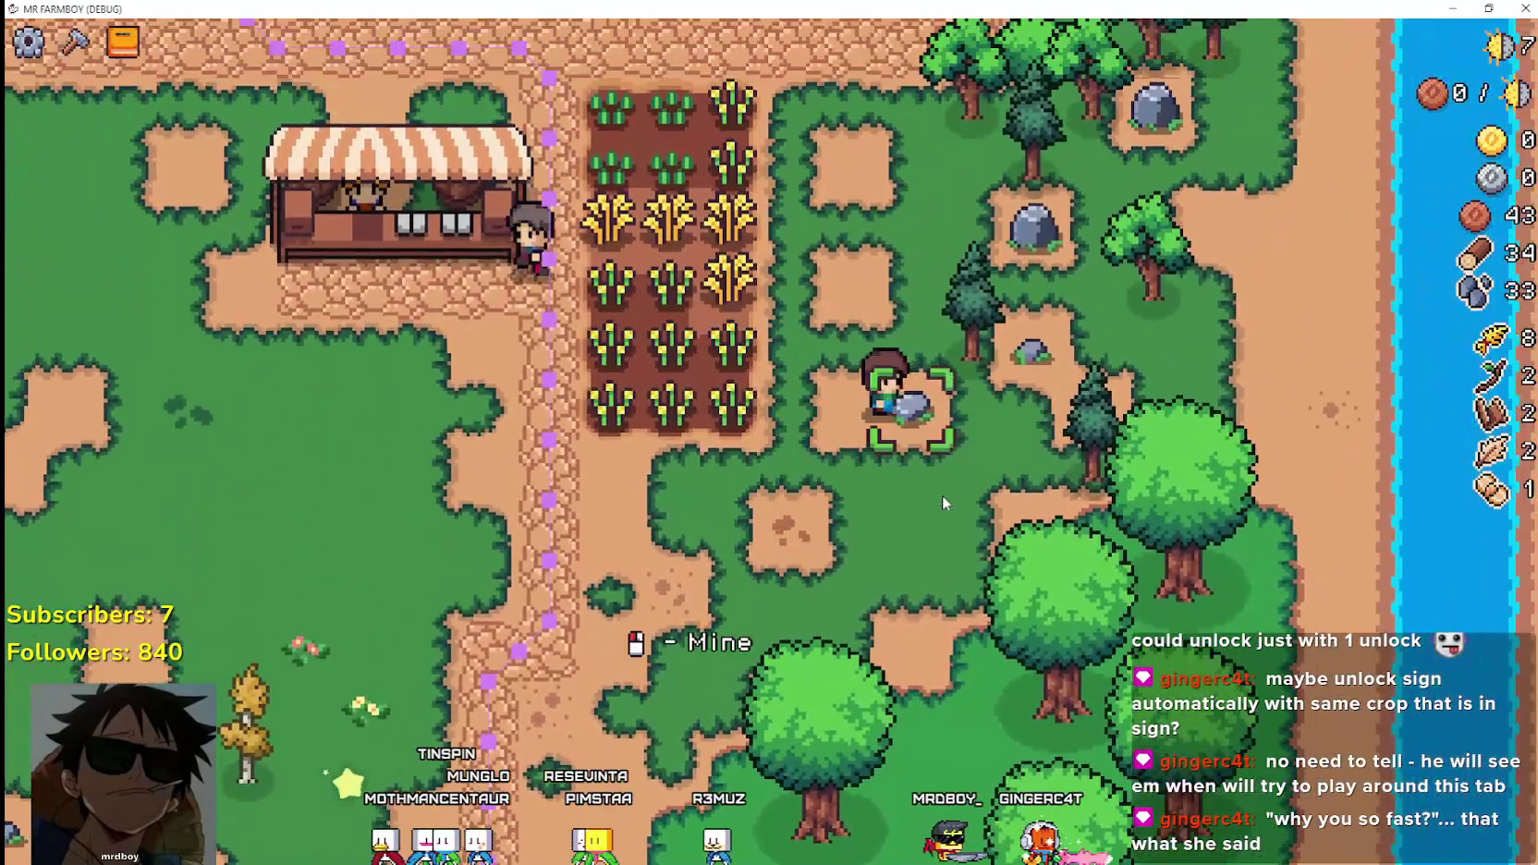
click(942, 495)
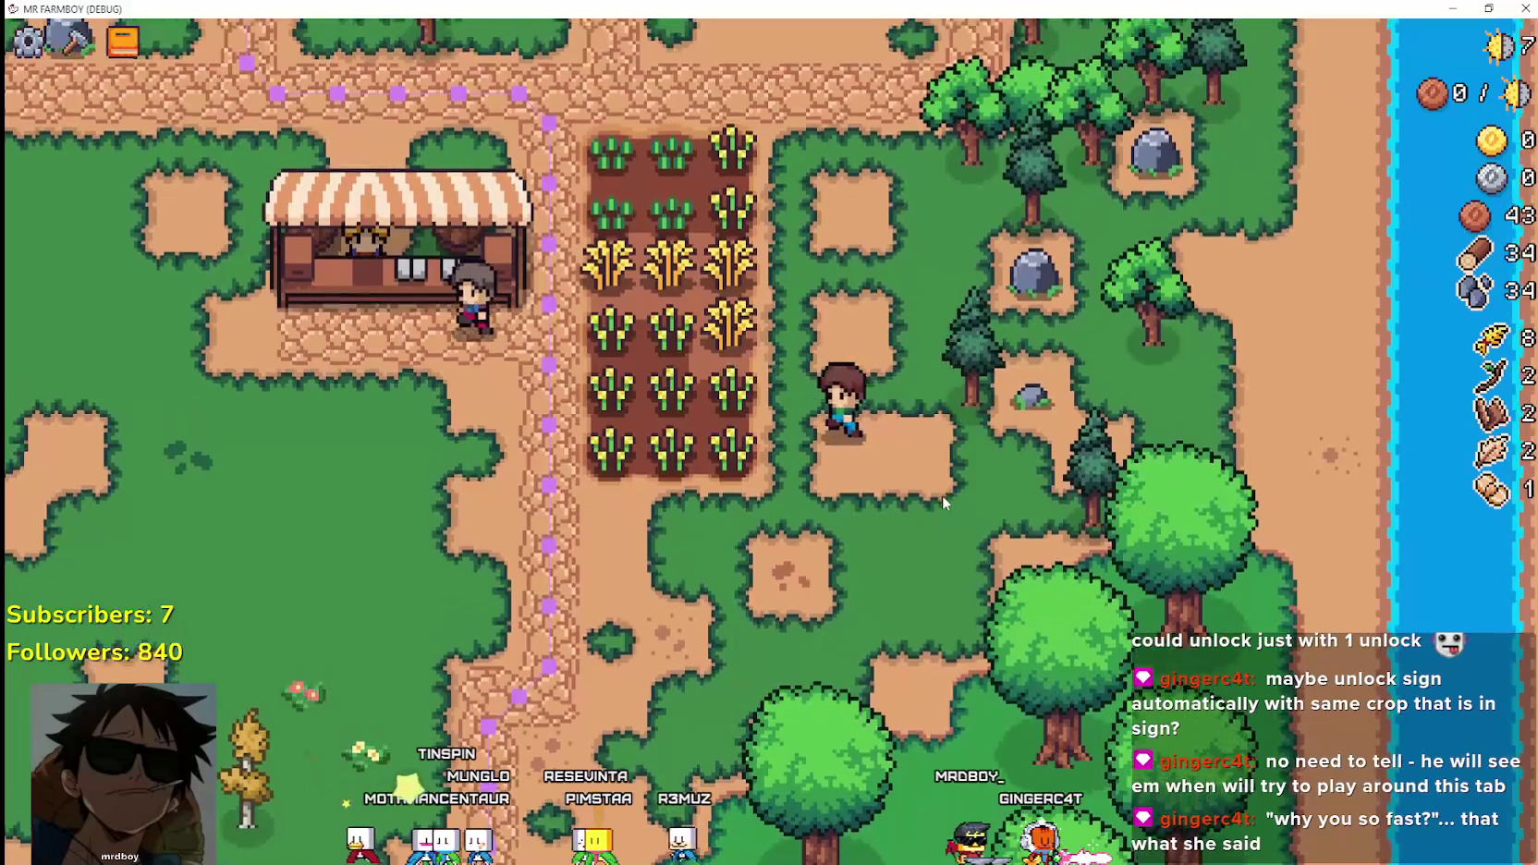
Harvest the first ripe wheat plants, briefly checking the Advancements overview.
key(a)
key(w)
click(905, 476)
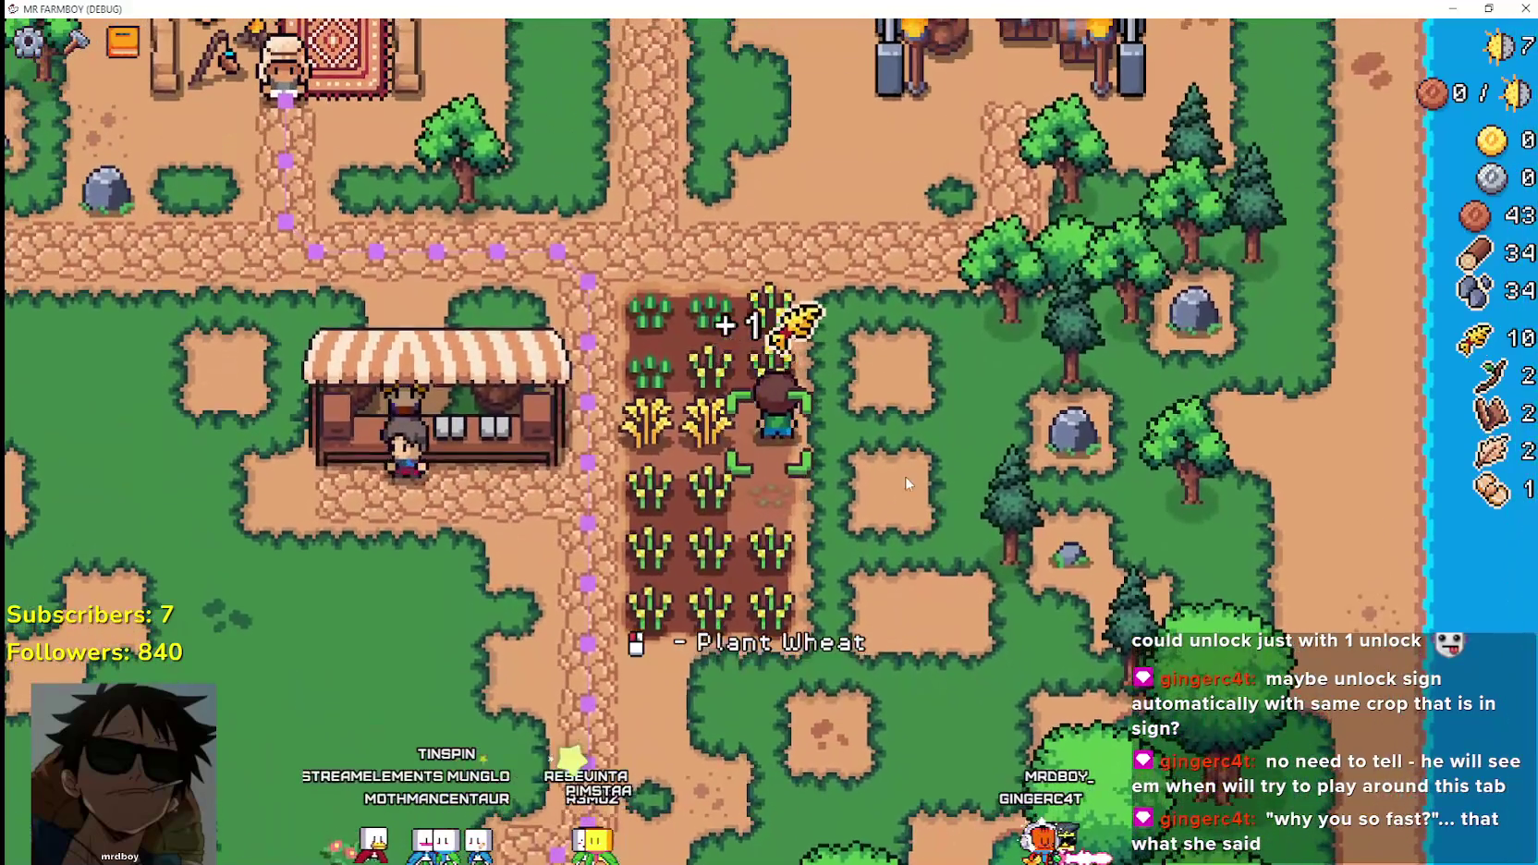
key(Tab)
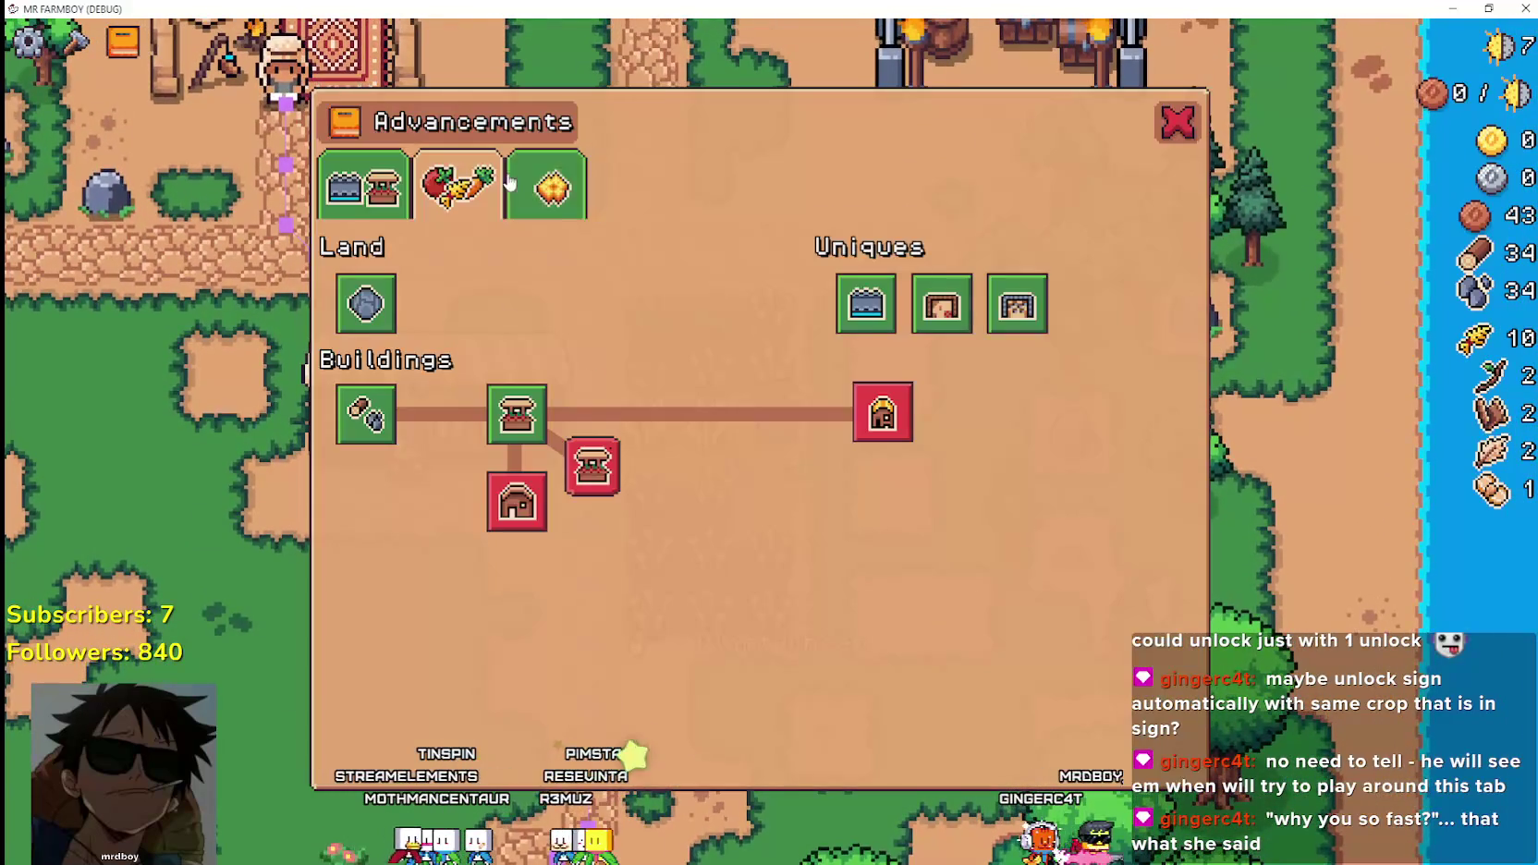
key(Tab)
key(a)
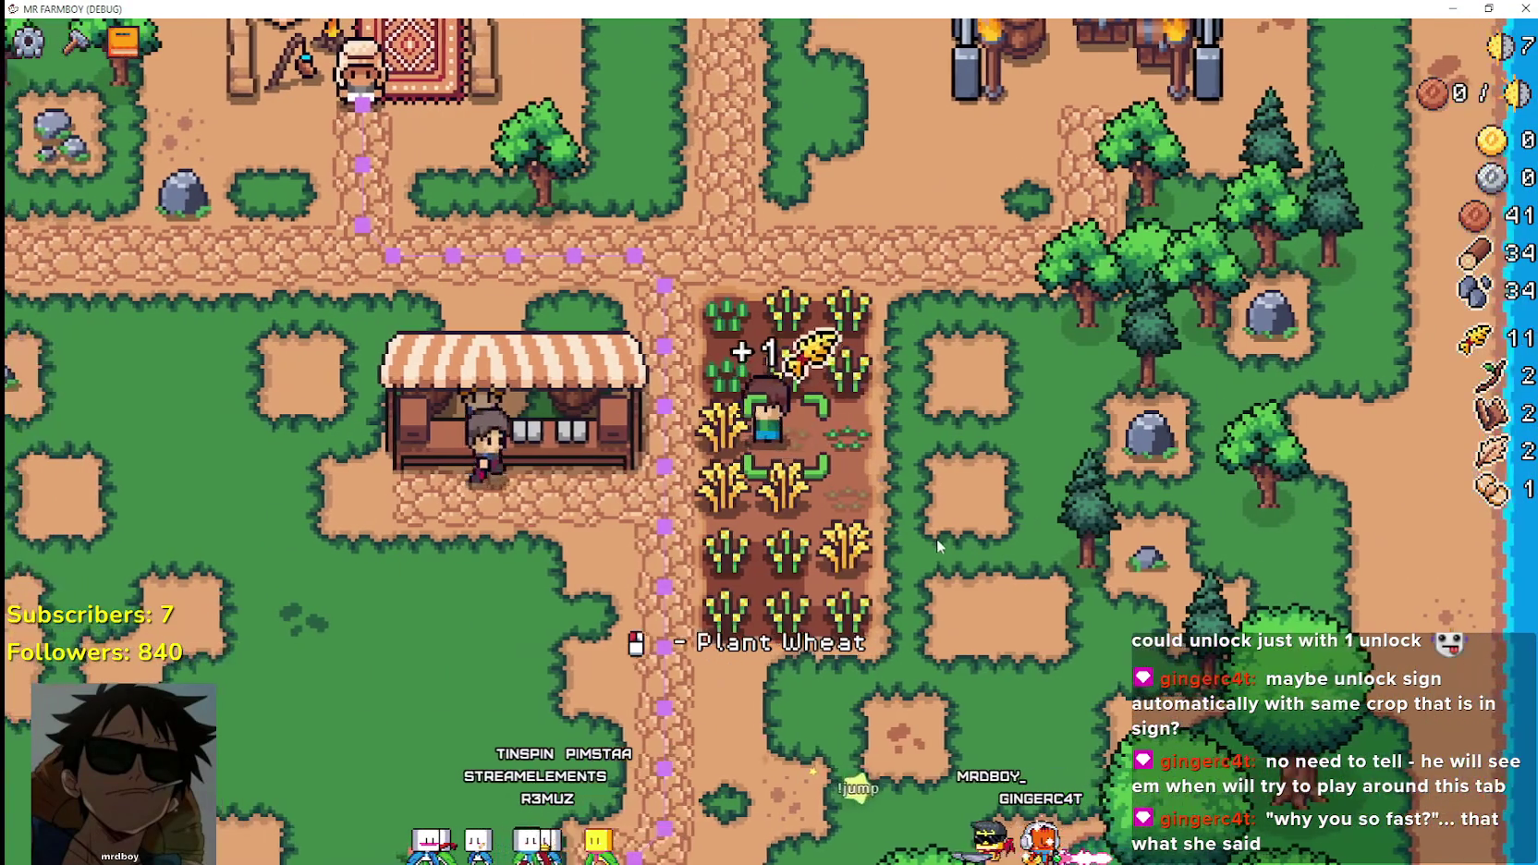
click(936, 537)
Harvest the remaining wheat rows to reach 26 wheat and view the Tomato crop advancement.
key(s)
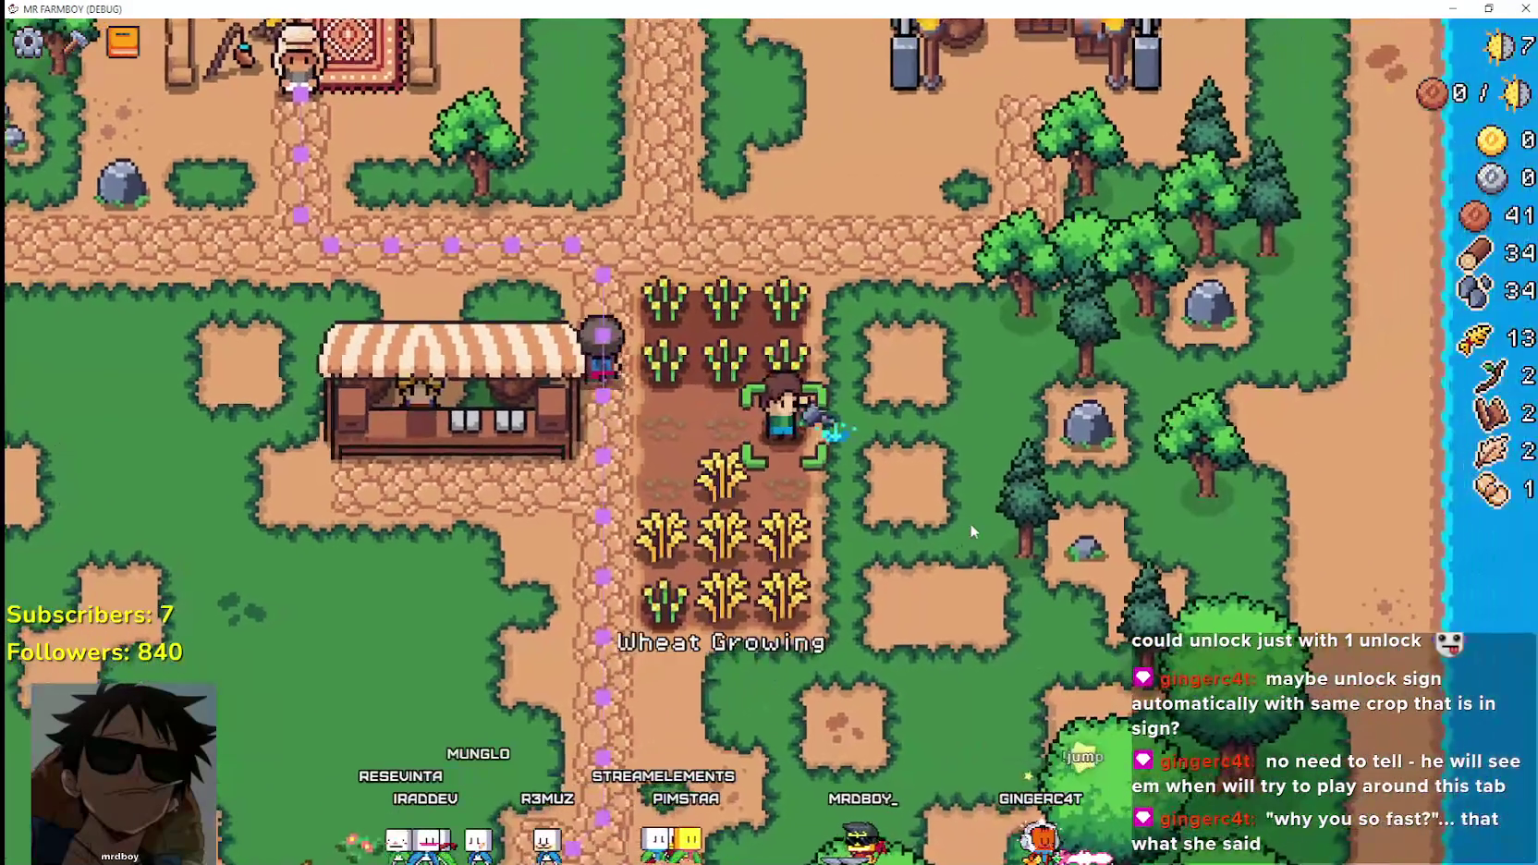
key(s)
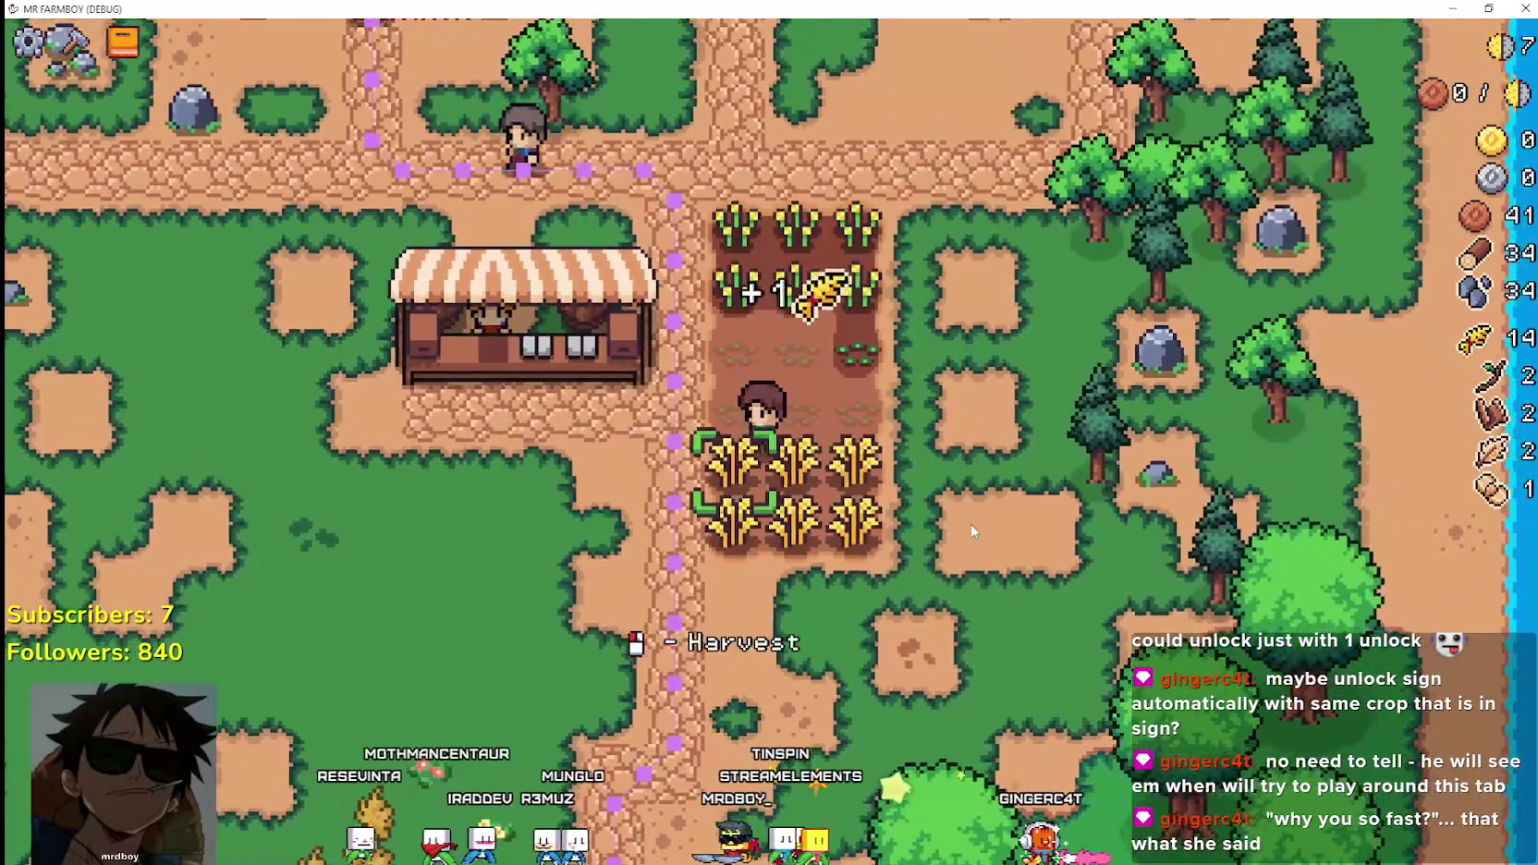
key(s)
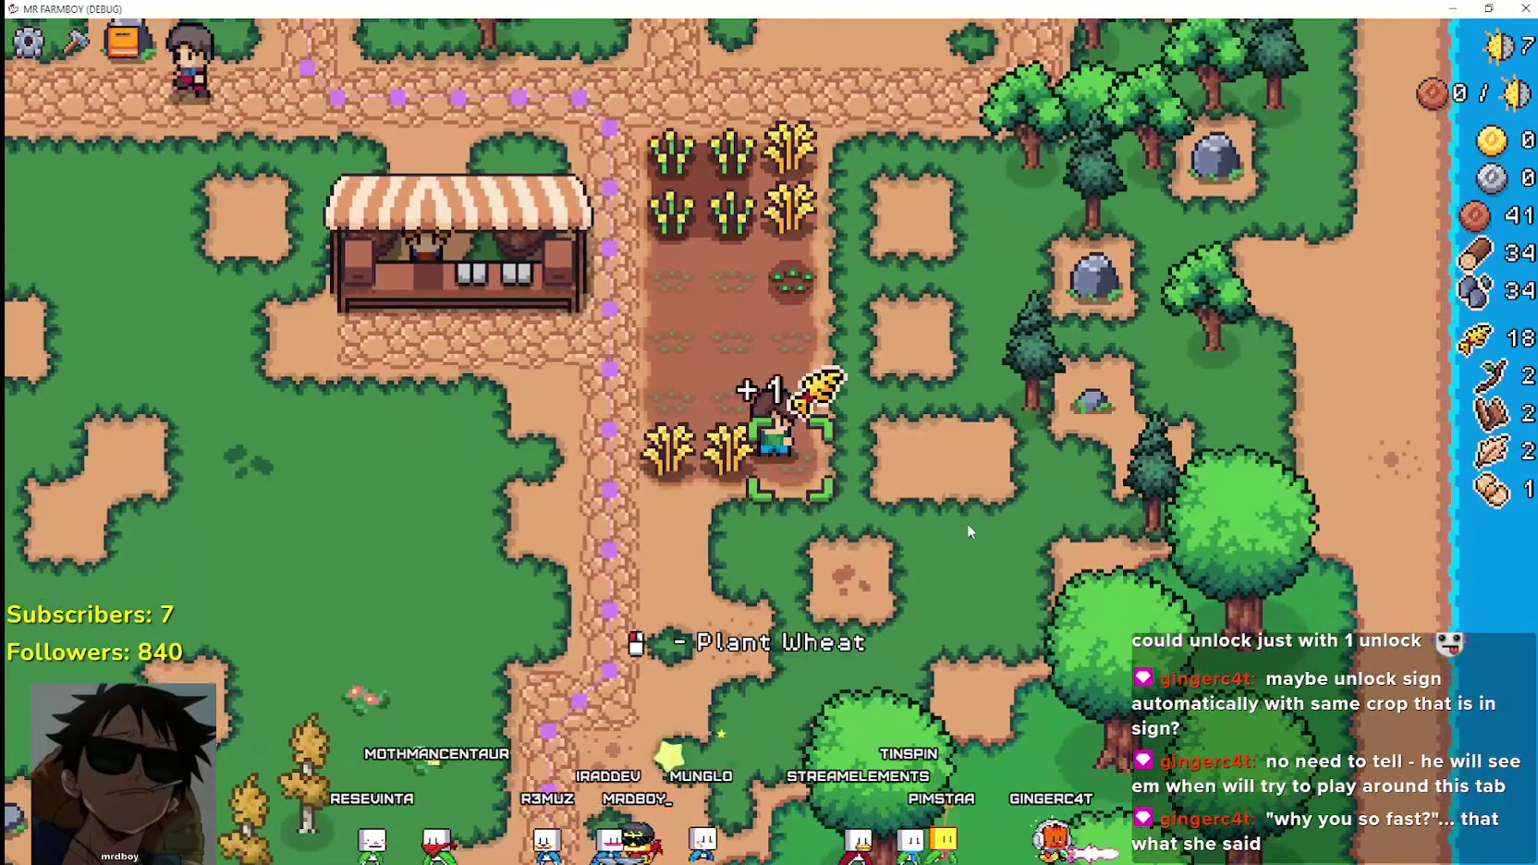
key(a)
key(w)
key(d)
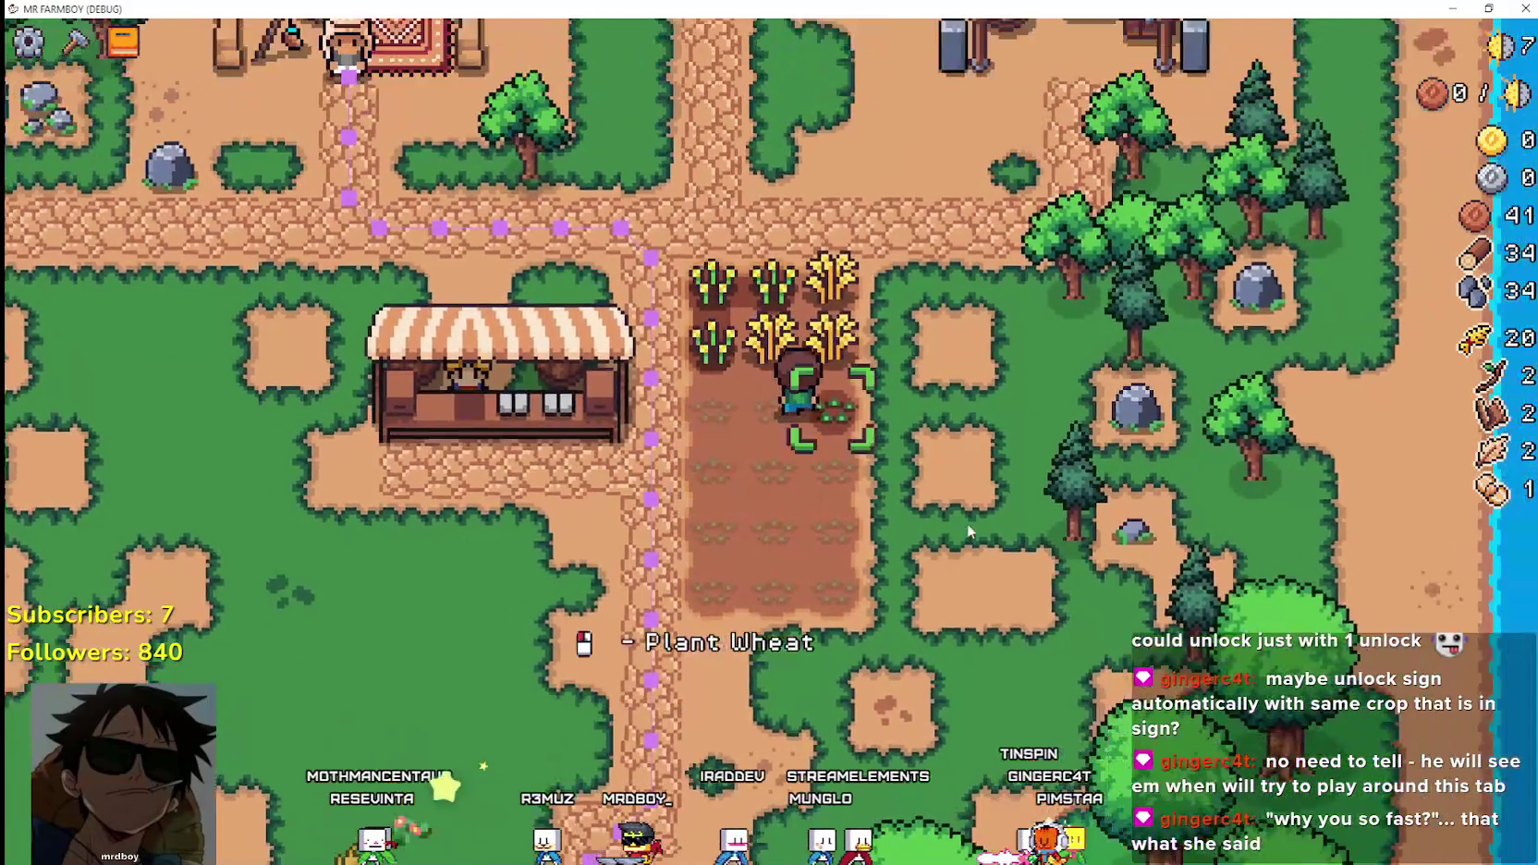
key(a)
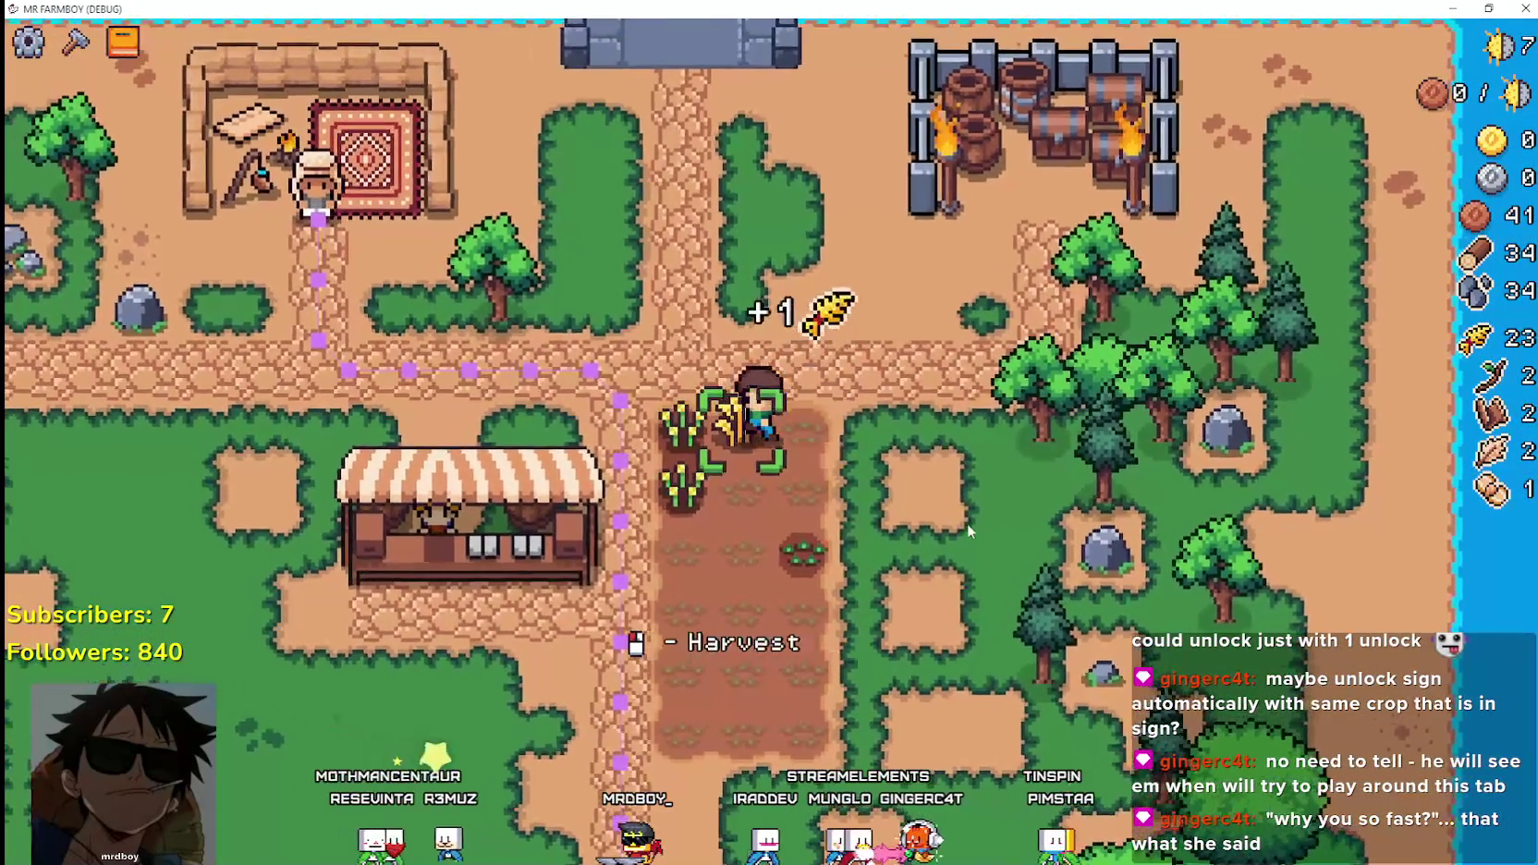
key(s)
key(a)
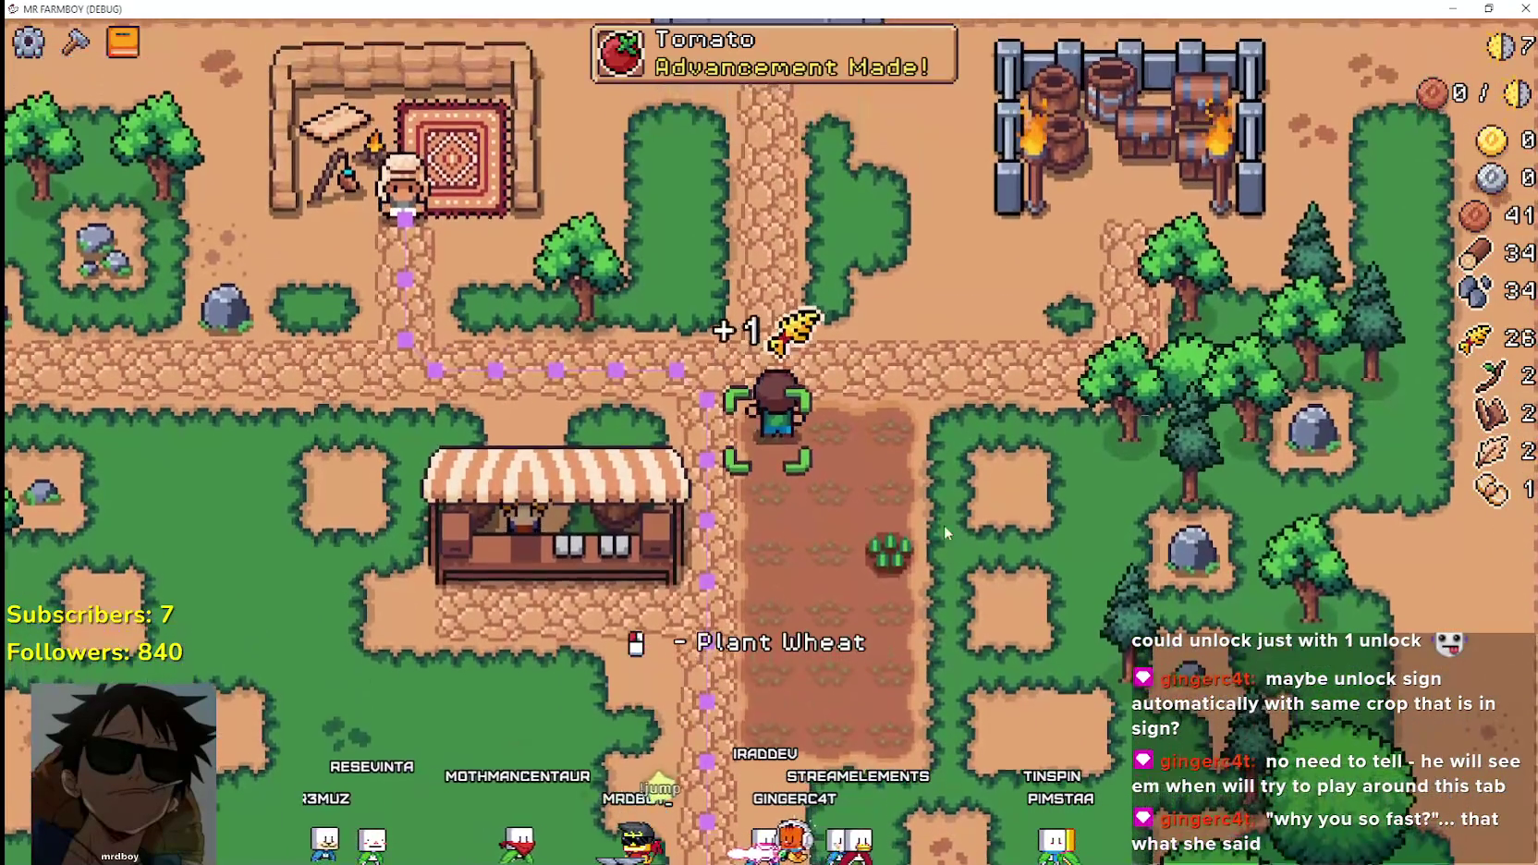
key(s)
key(Tab)
key(Tab)
key(Tab)
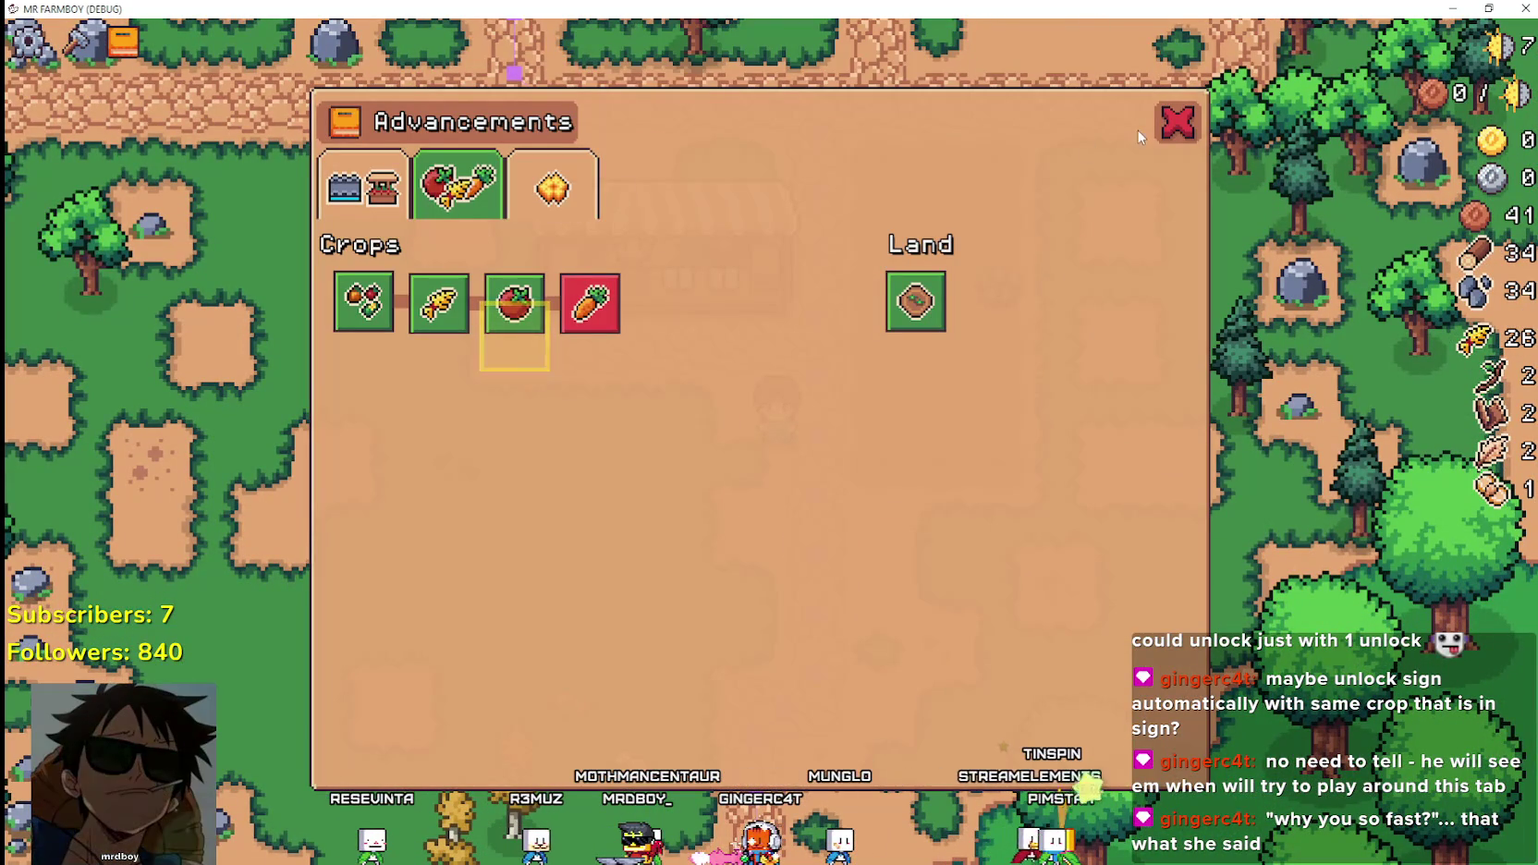
Close Advancements, open Crafting (C) and cycle back to Land/Seeds, where tomato seeds now appear.
click(1158, 128)
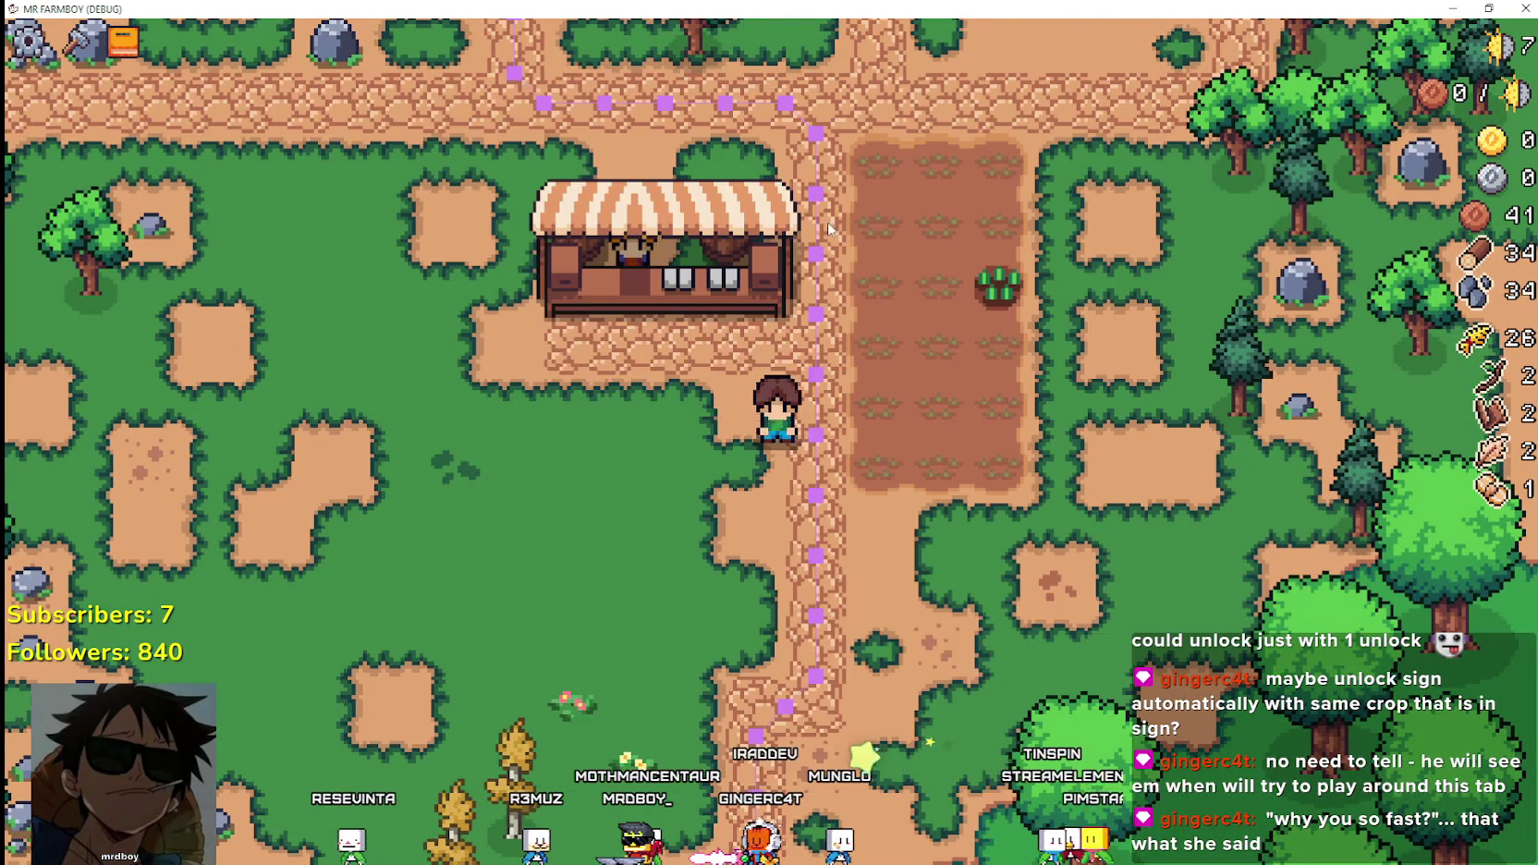
key(a)
key(c)
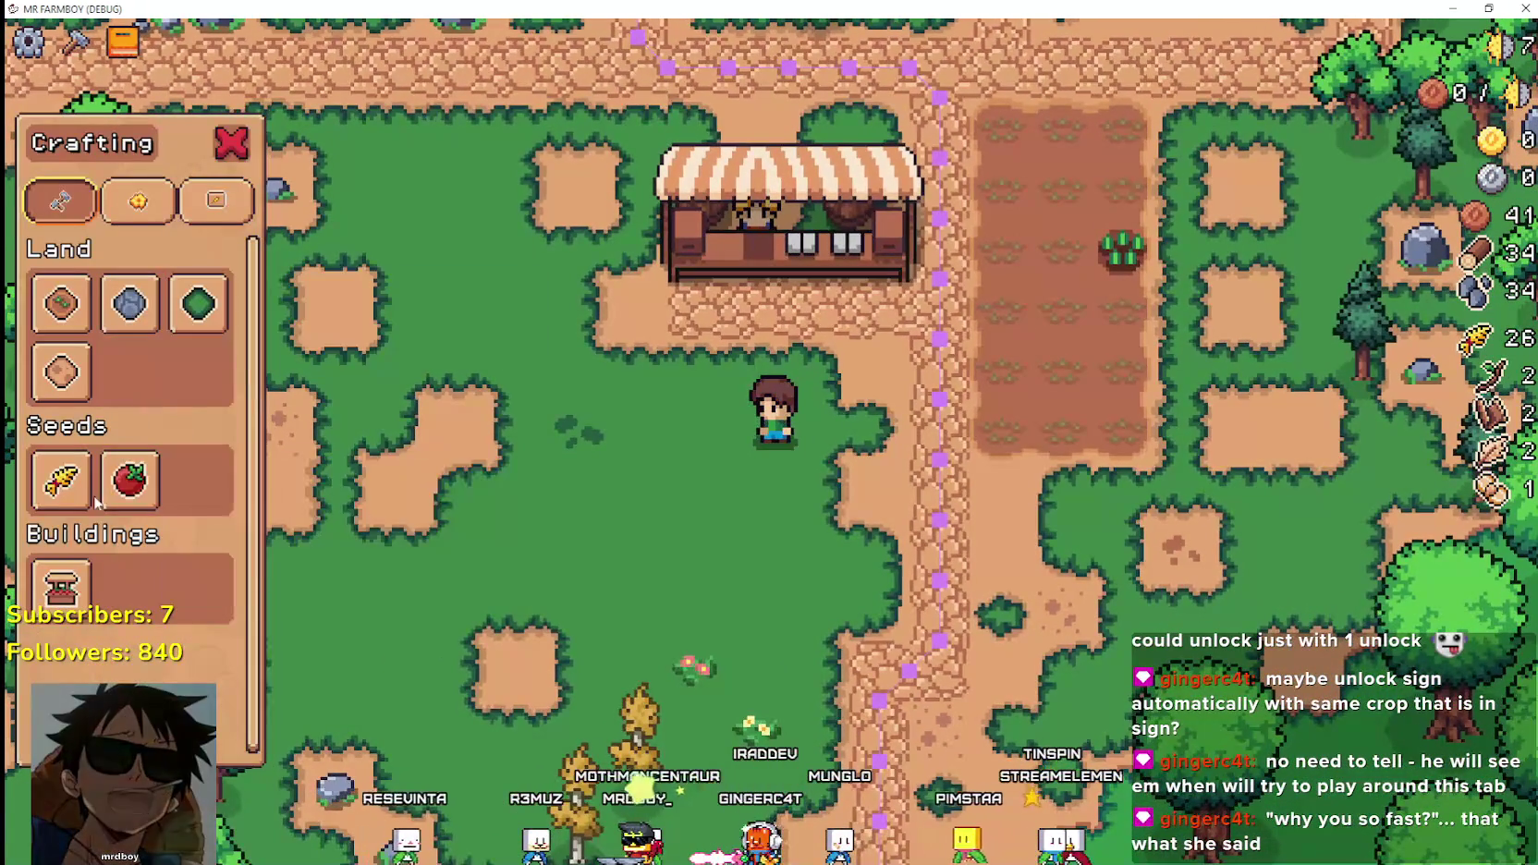
mouse_move(85, 506)
key(Tab)
key(Tab)
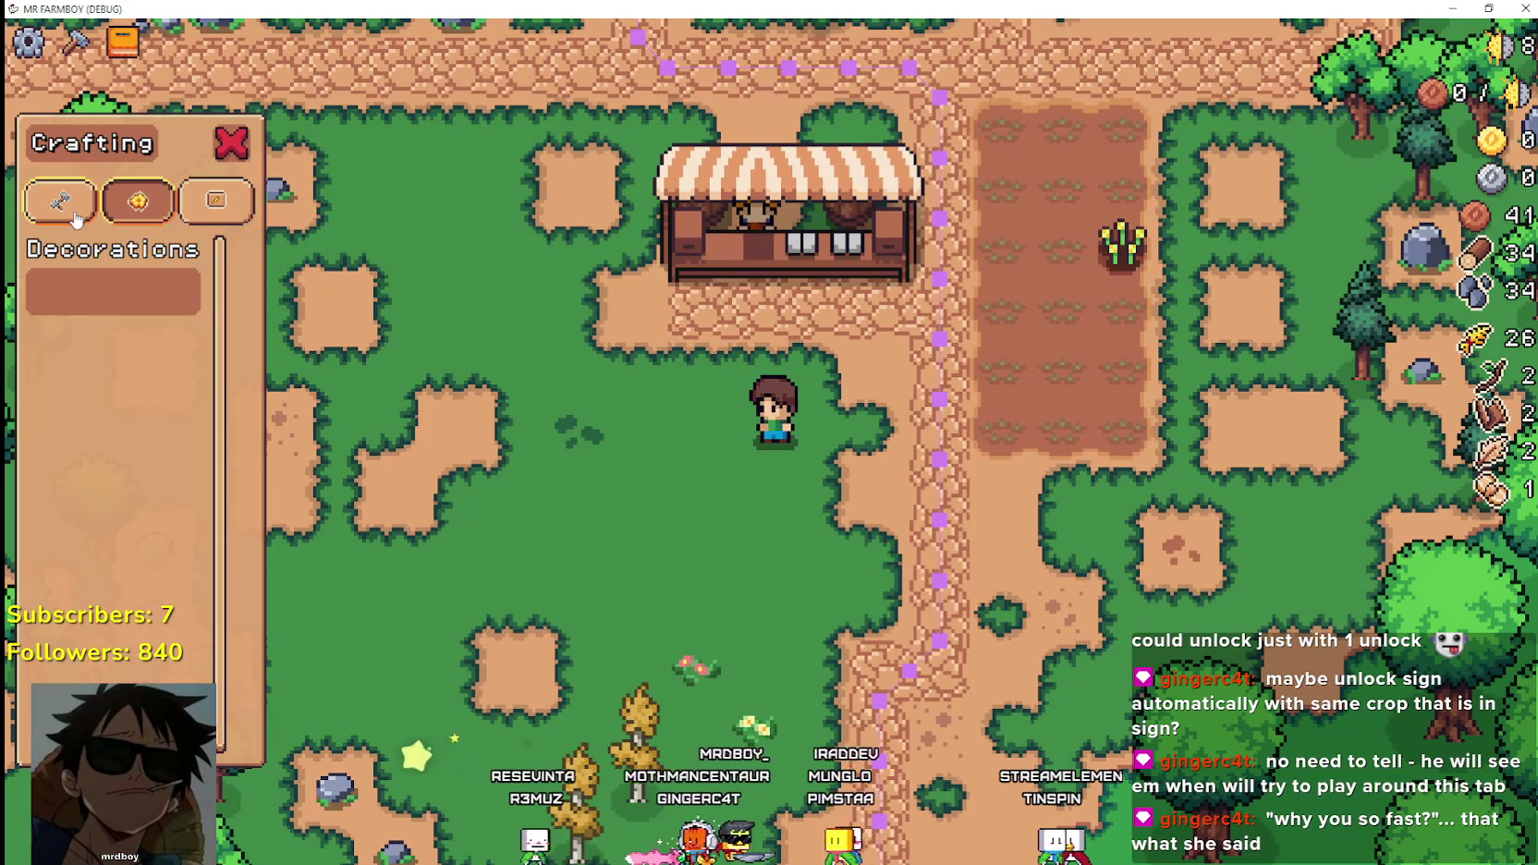
key(Tab)
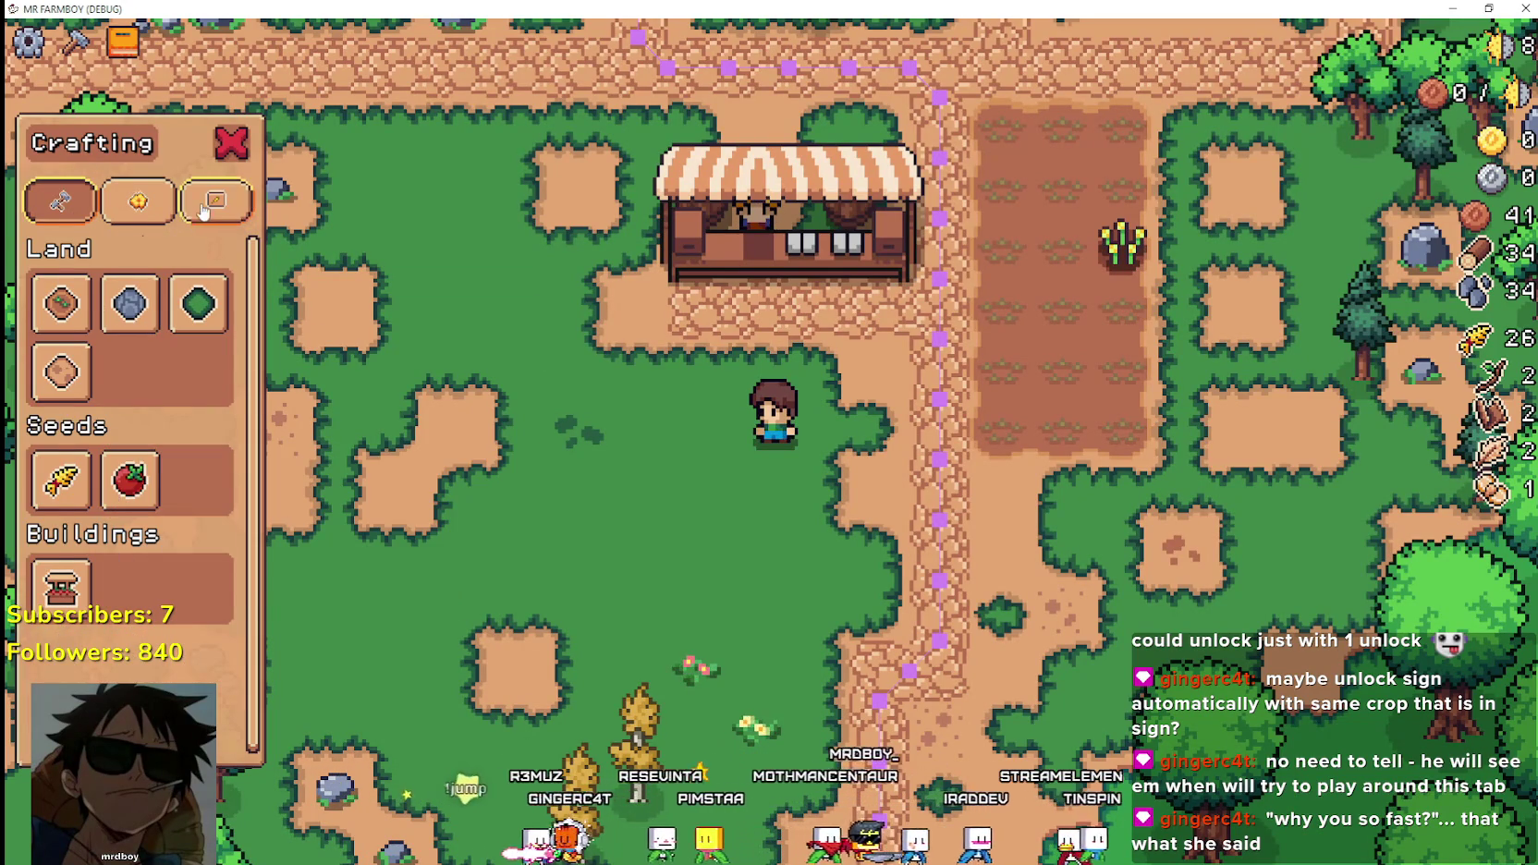
click(204, 212)
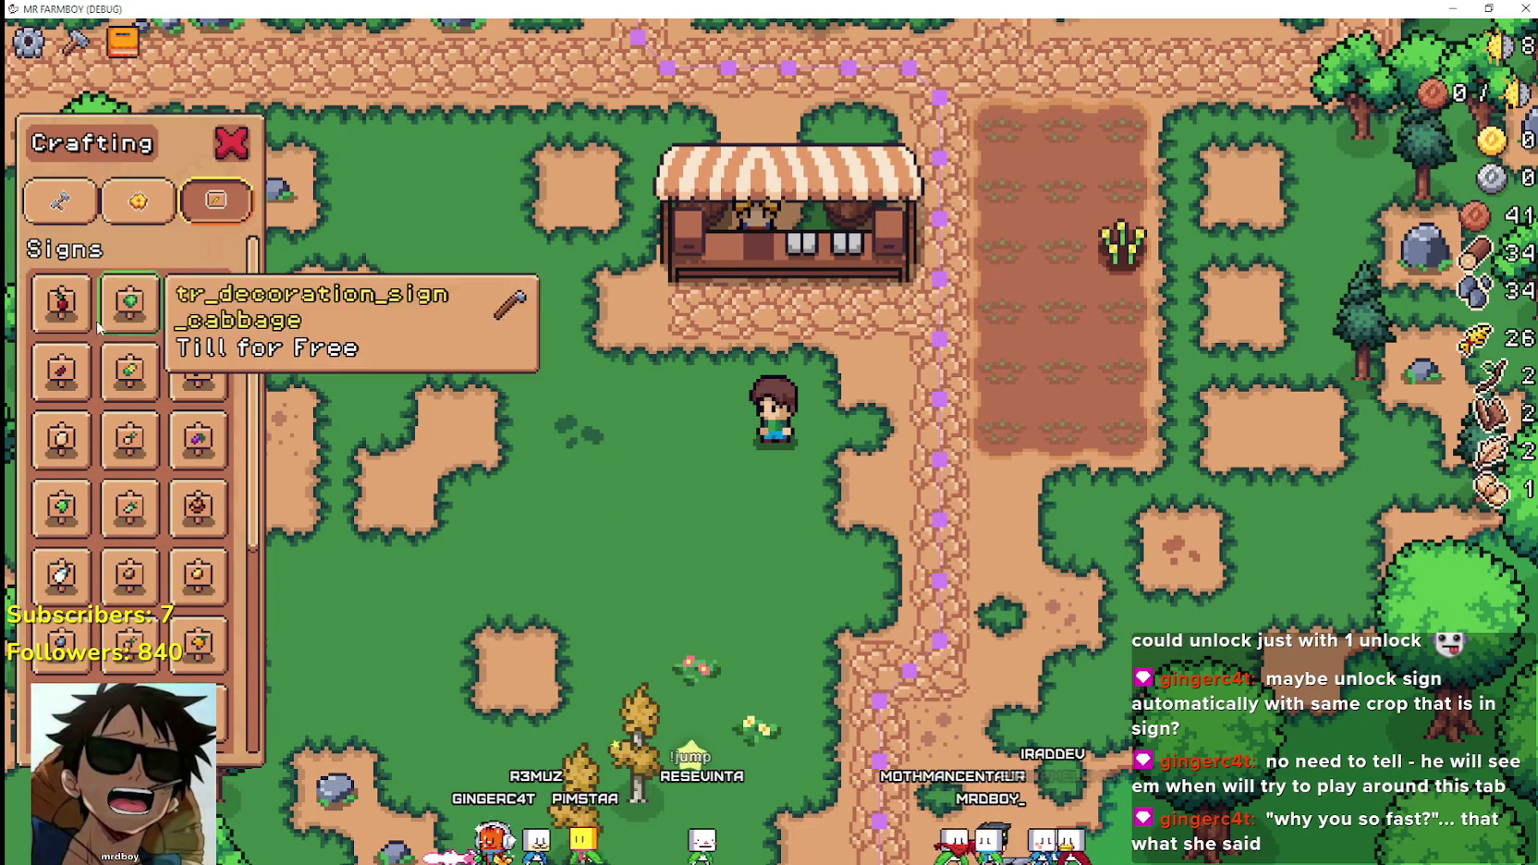
Scroll the Signs grid to find the Tomato 'Till for Free' sign, then view Decorations advancements.
mouse_move(226, 499)
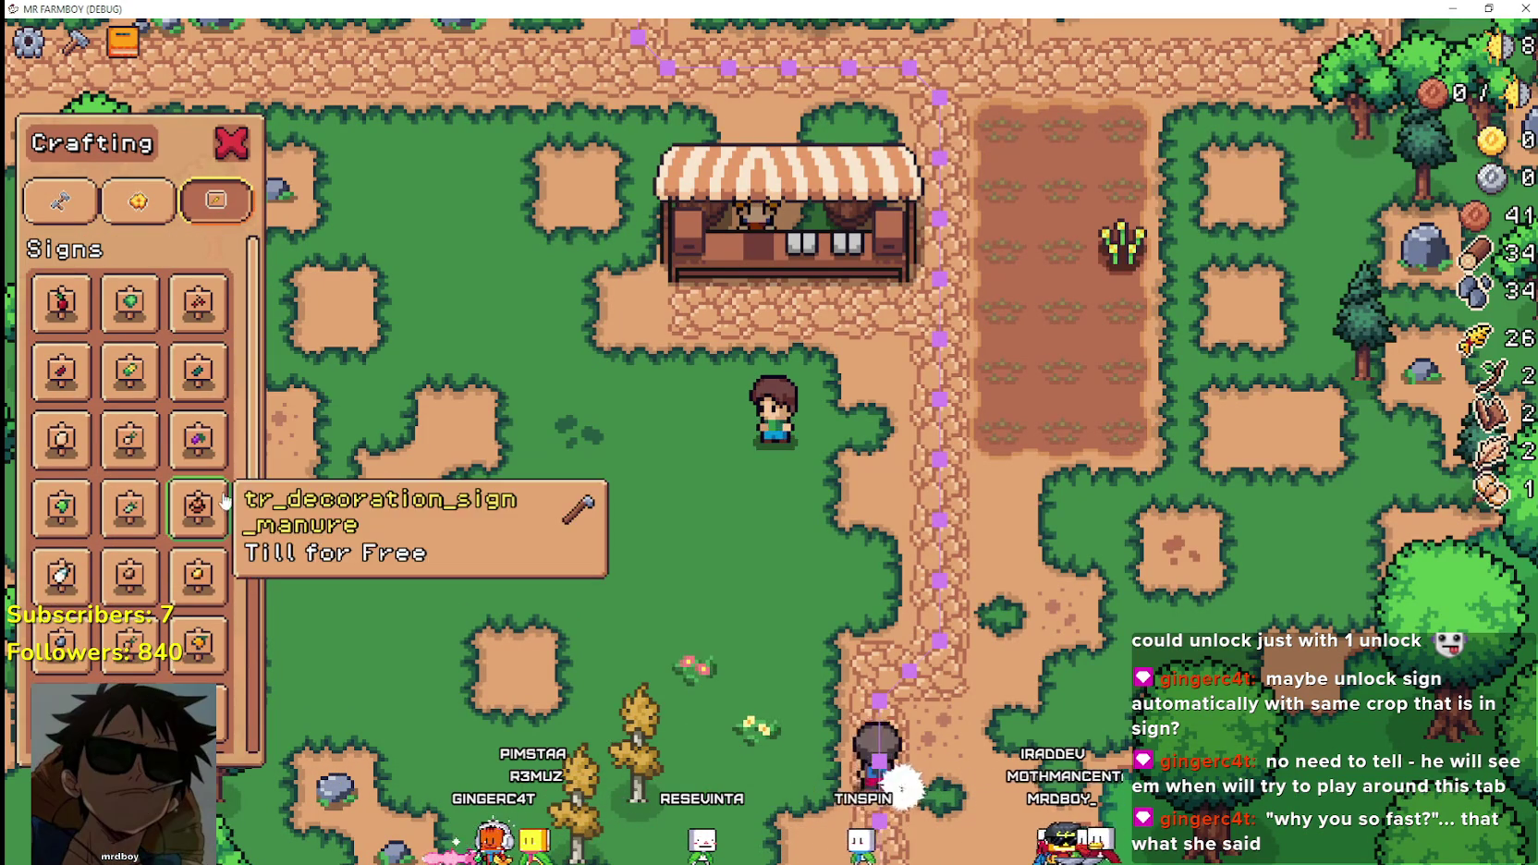
drag(249, 448, 250, 614)
mouse_move(209, 511)
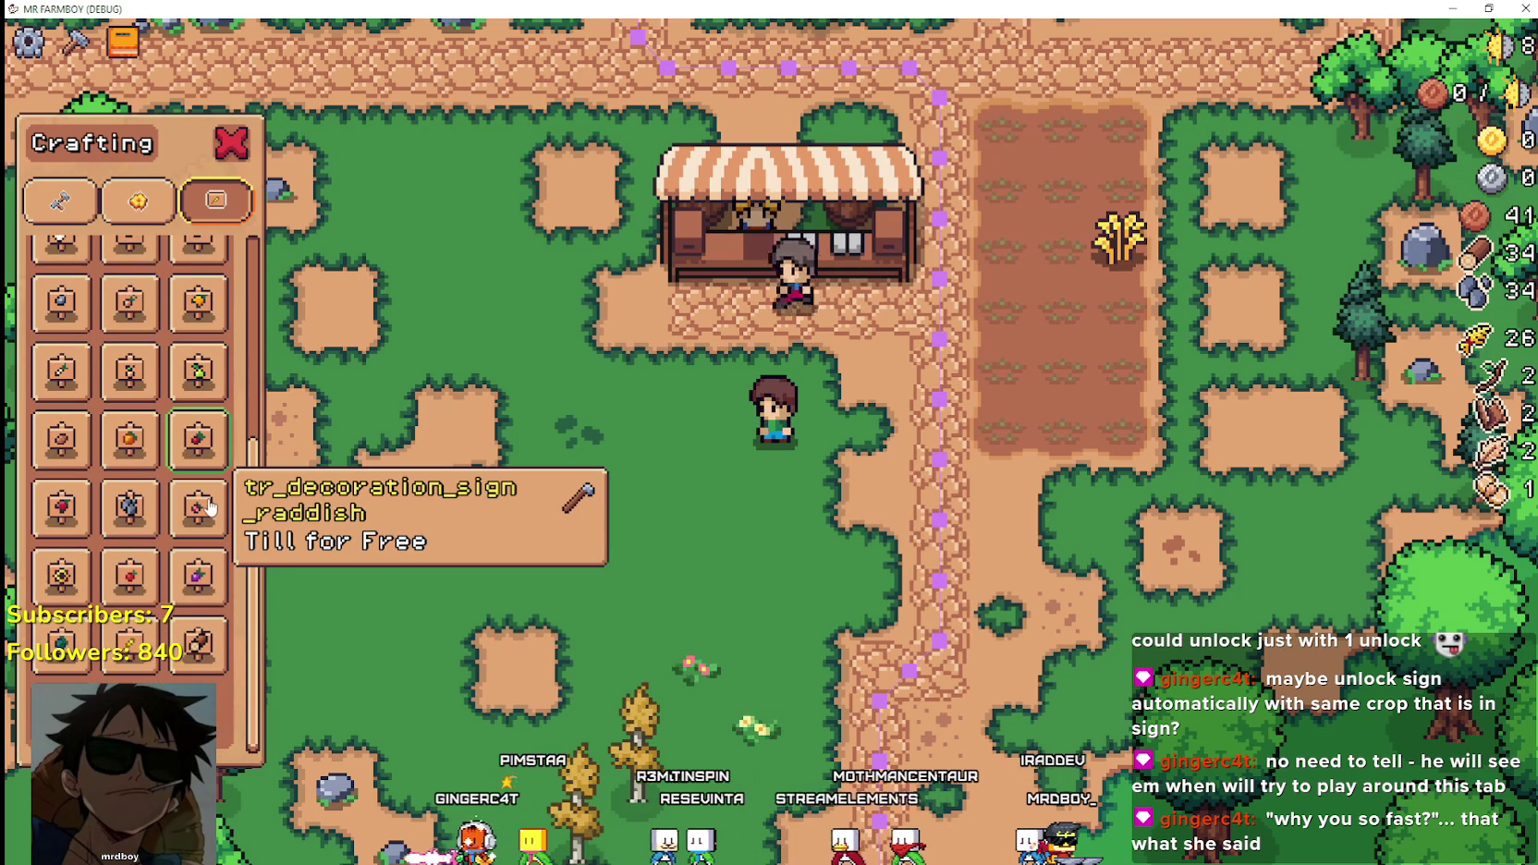
scroll(196, 642, down, 1)
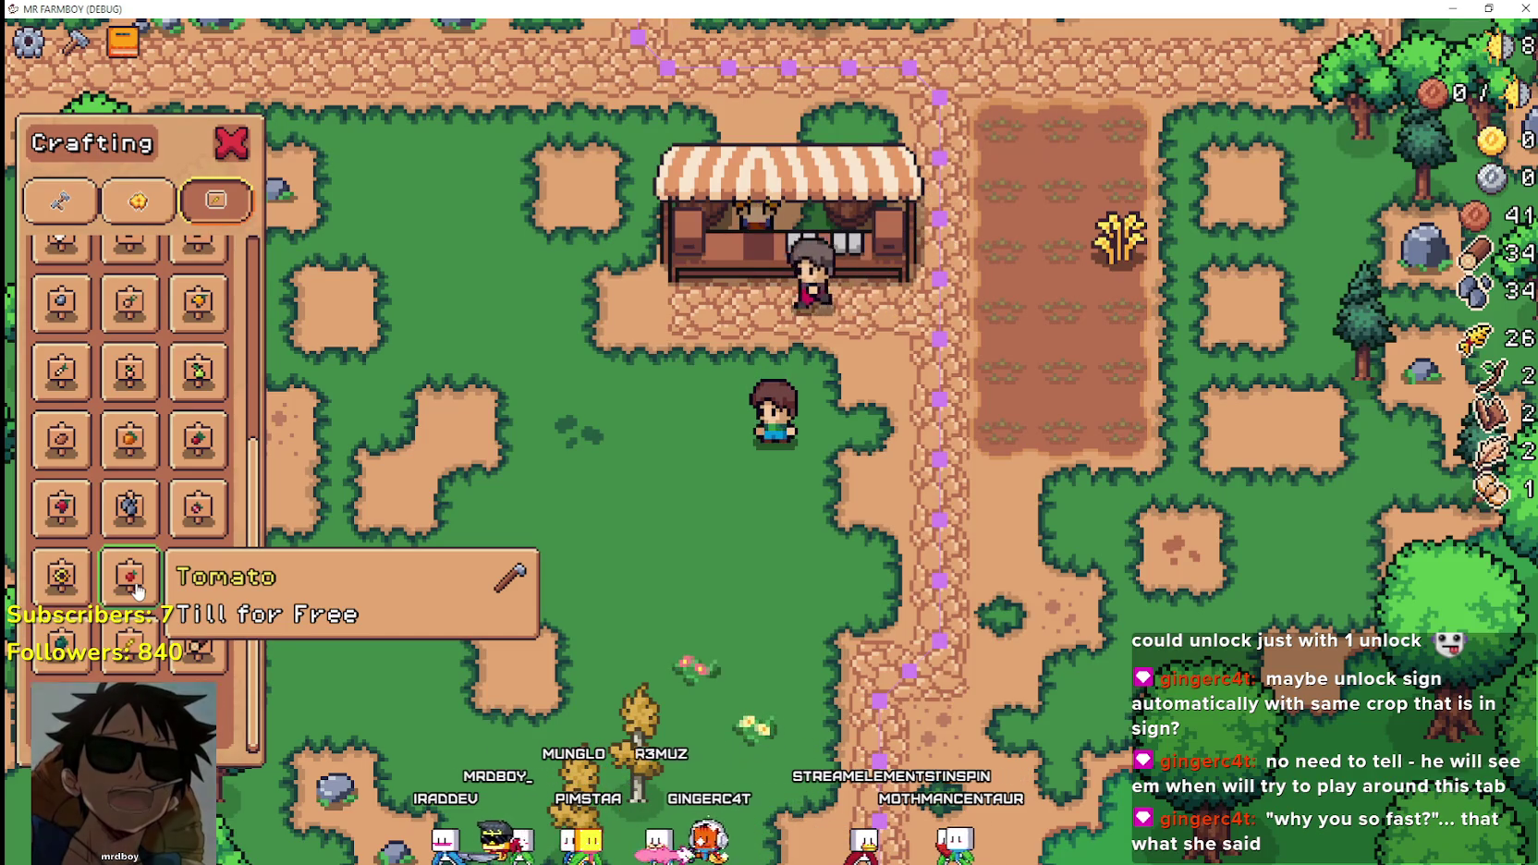
click(136, 592)
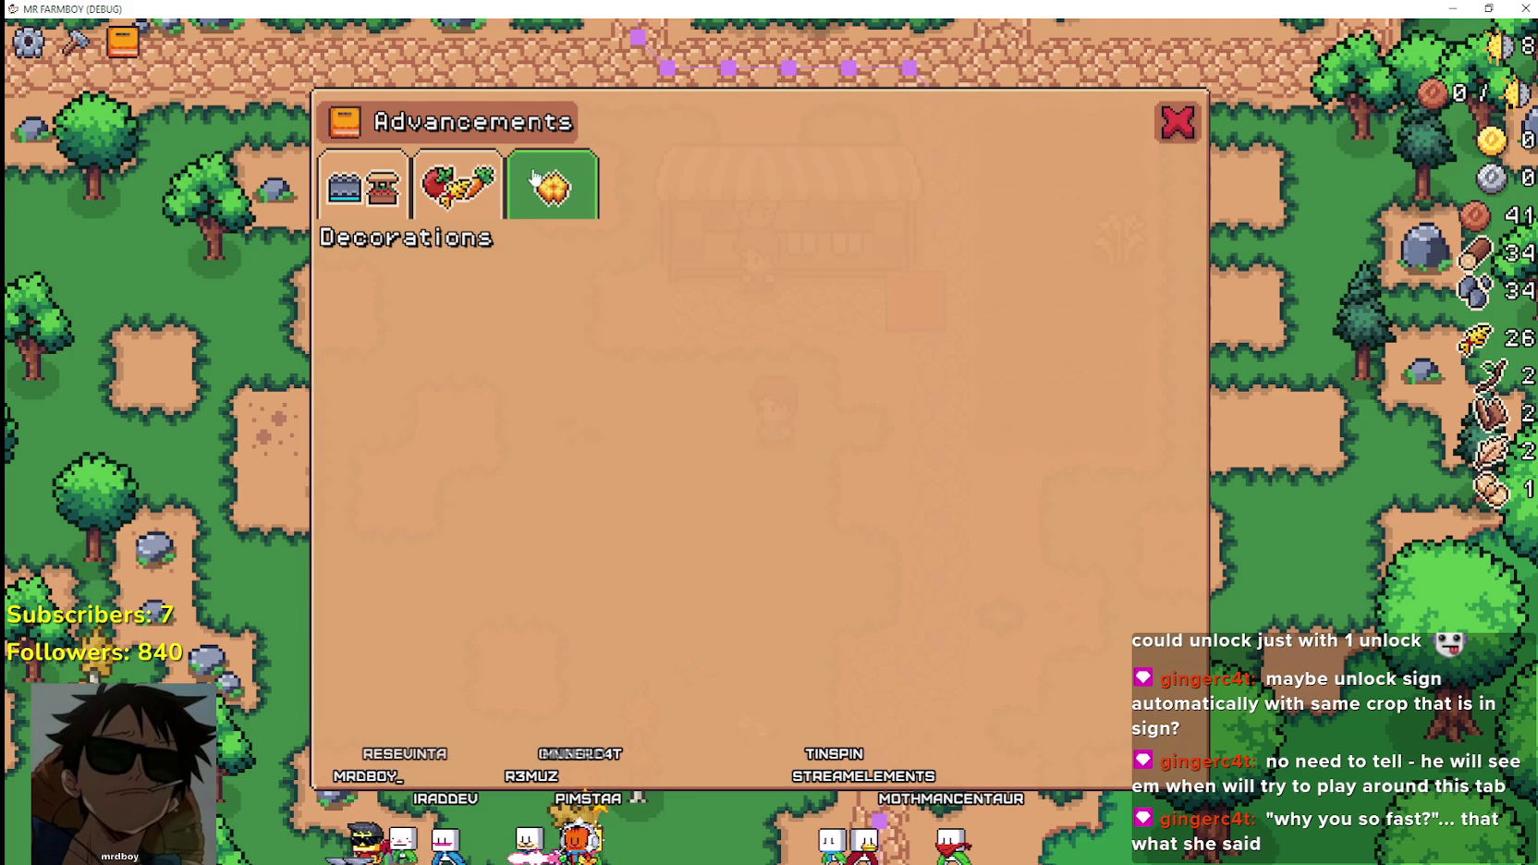
Switch between Crops and Land/Buildings advancements, checking Market Upgrade 1 at 1/3 markets built.
click(458, 182)
click(367, 188)
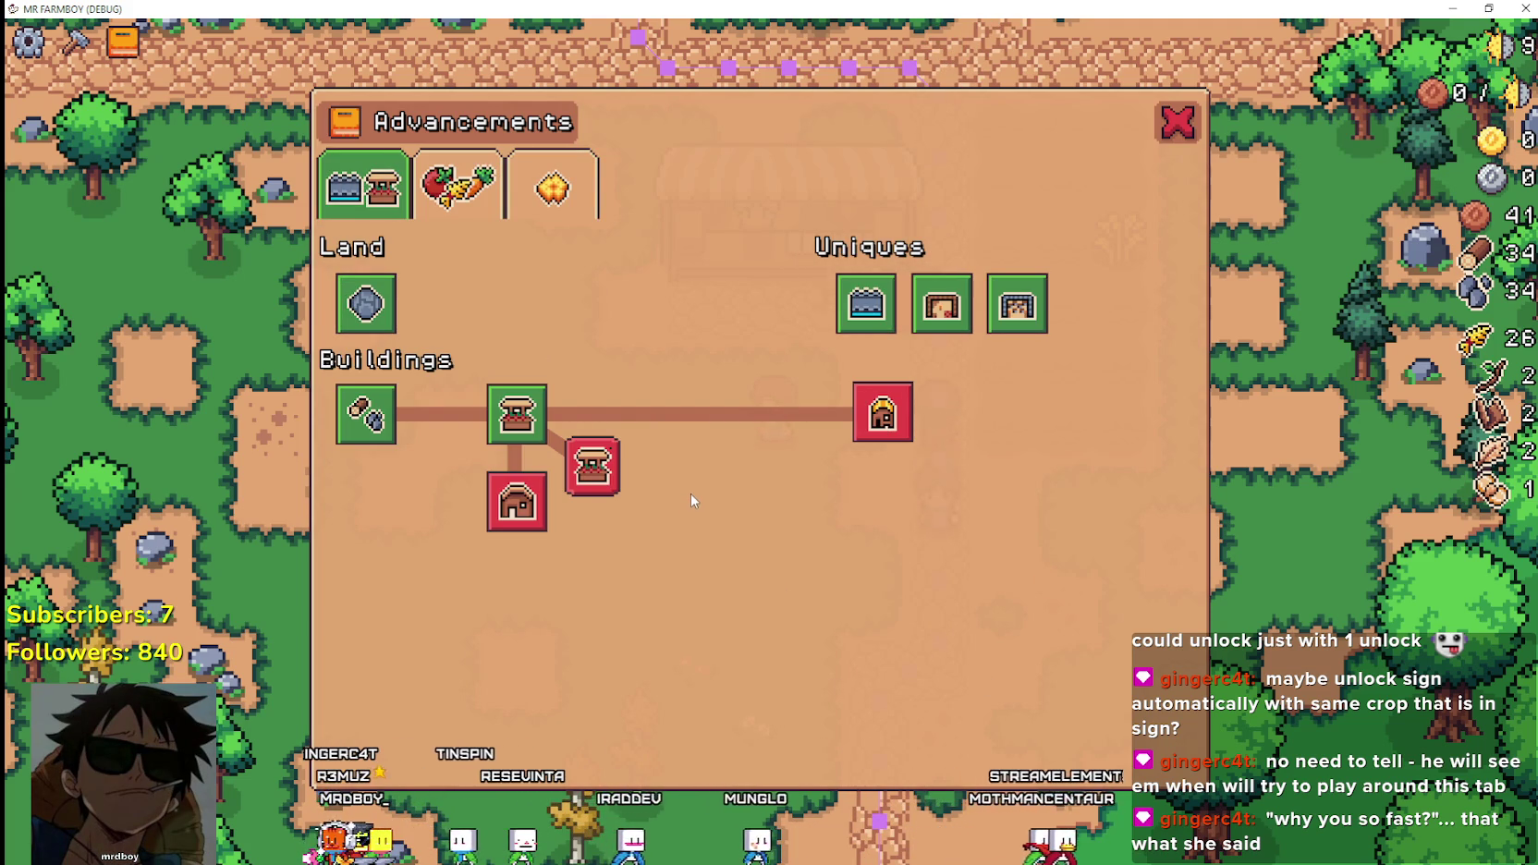
click(459, 189)
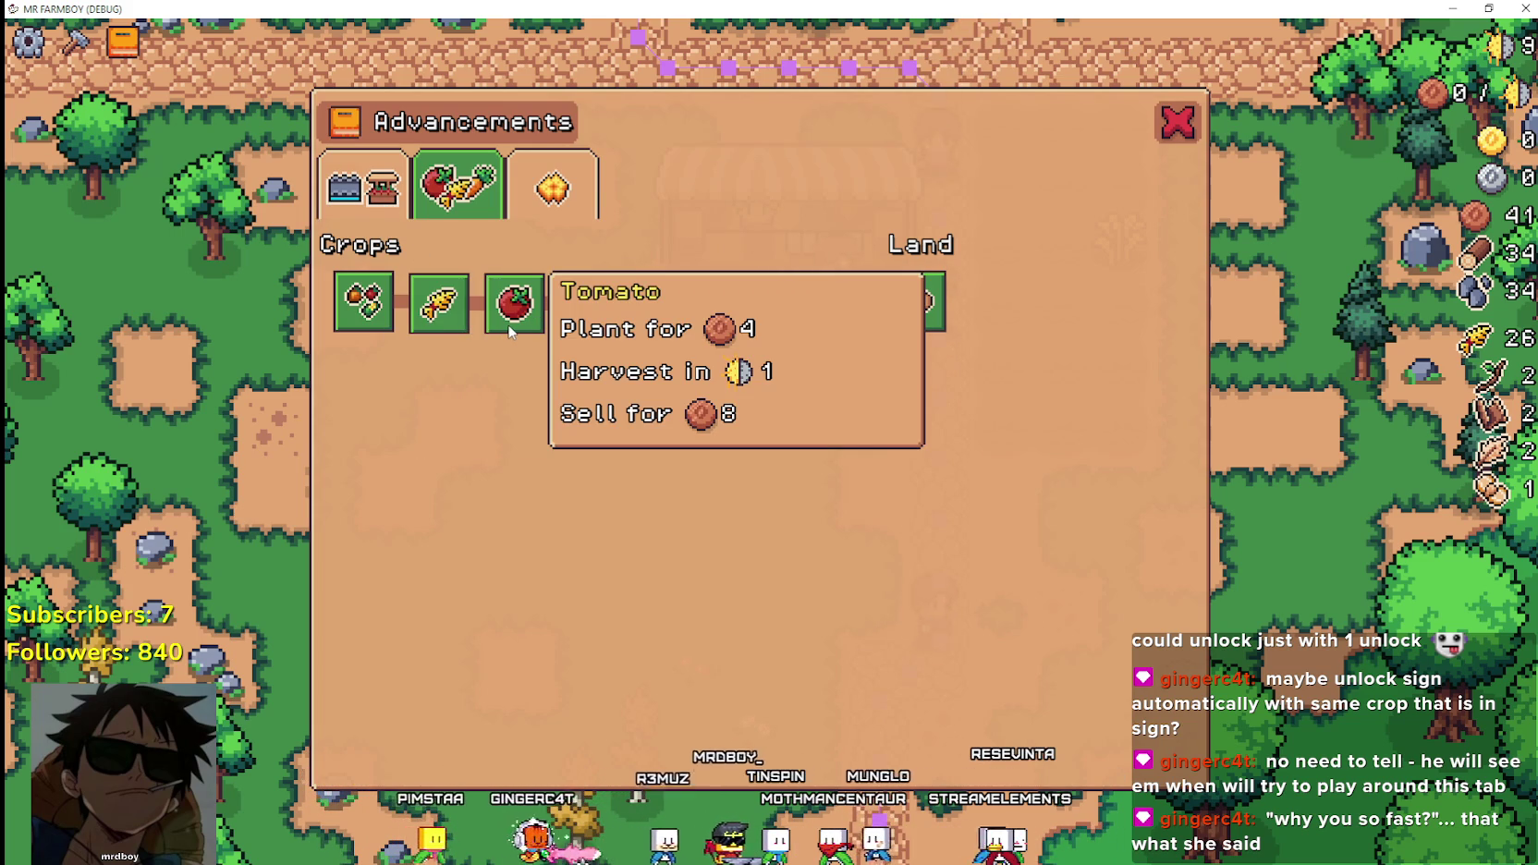
click(370, 211)
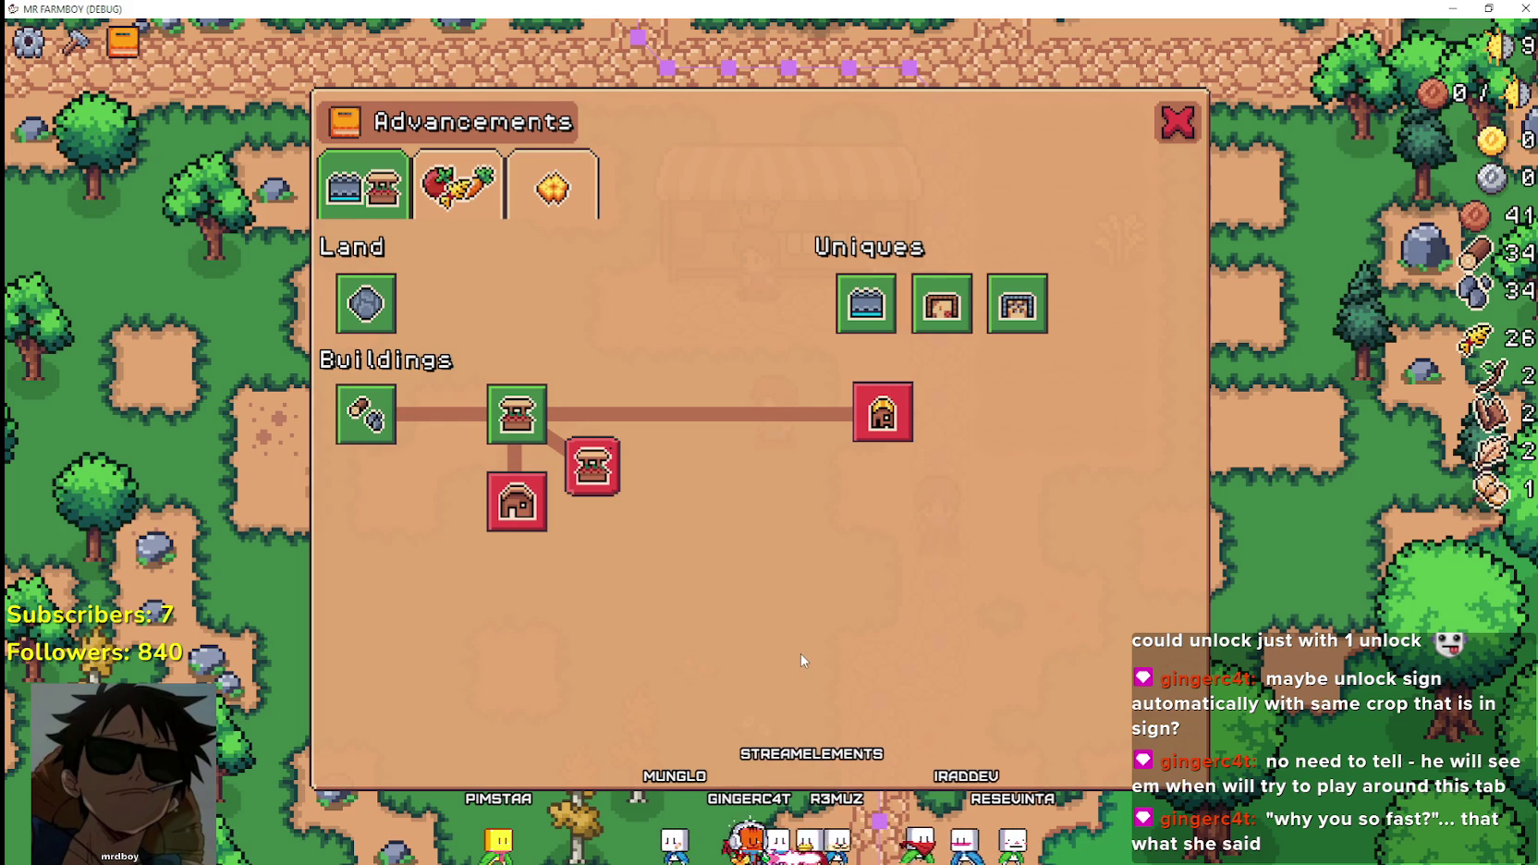
mouse_move(374, 419)
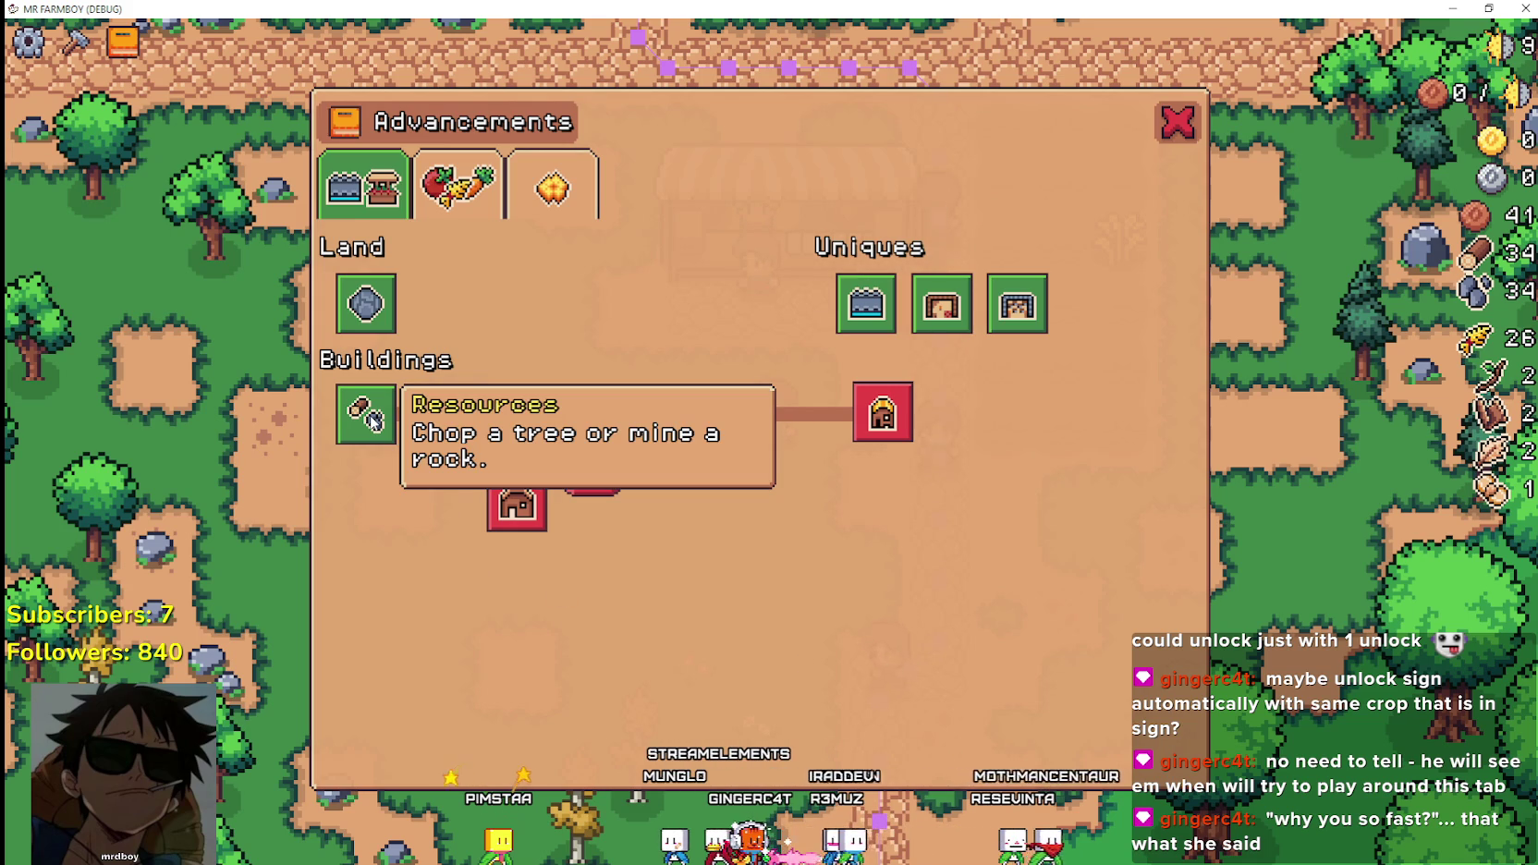
Close Advancements, then choose the Wheat sign from the Crafting Signs grid for placement.
click(1176, 124)
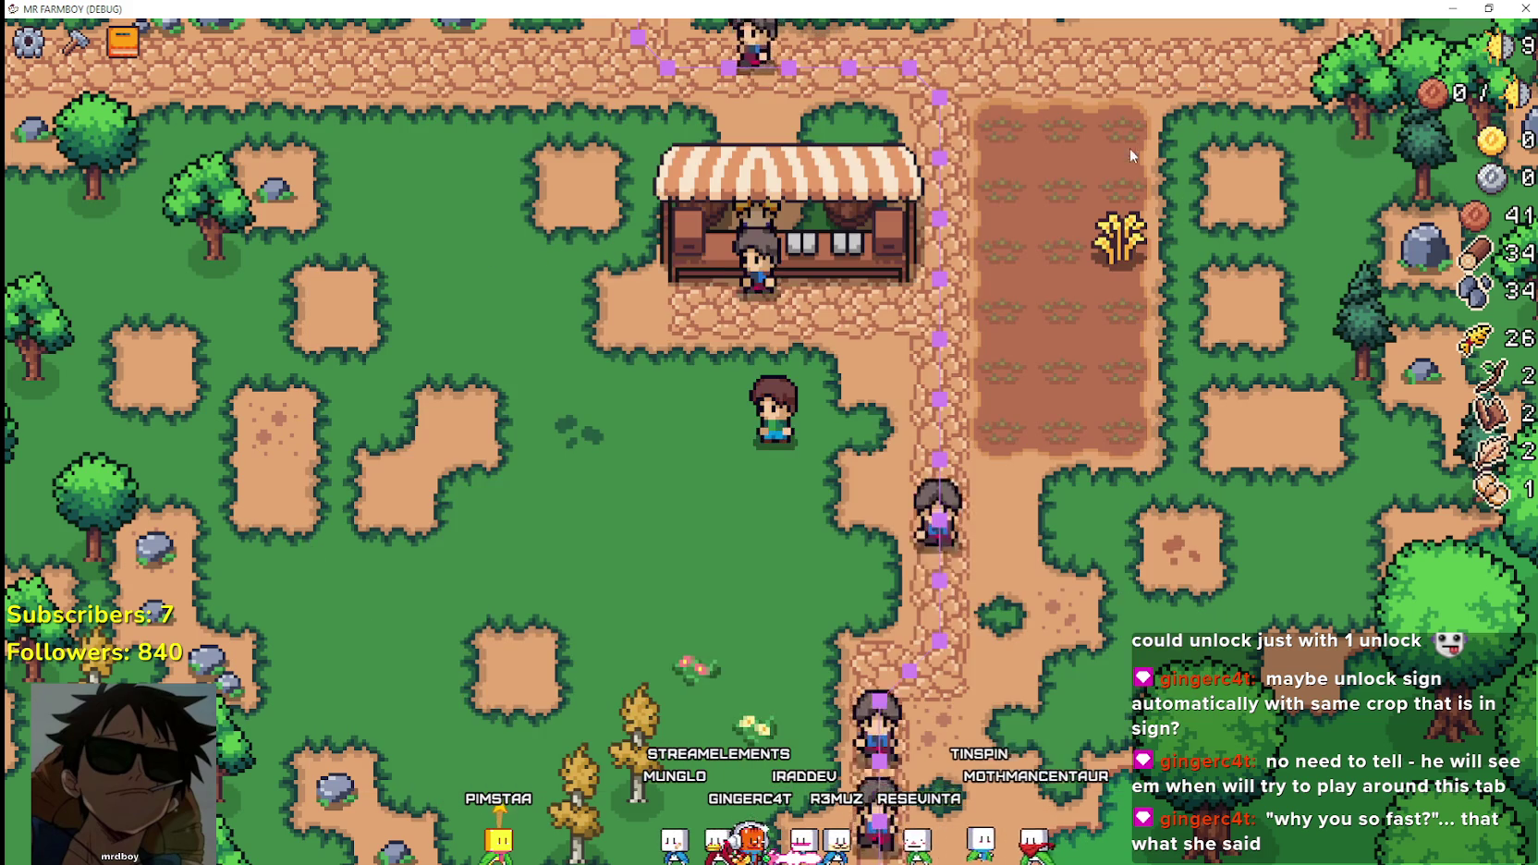
click(74, 42)
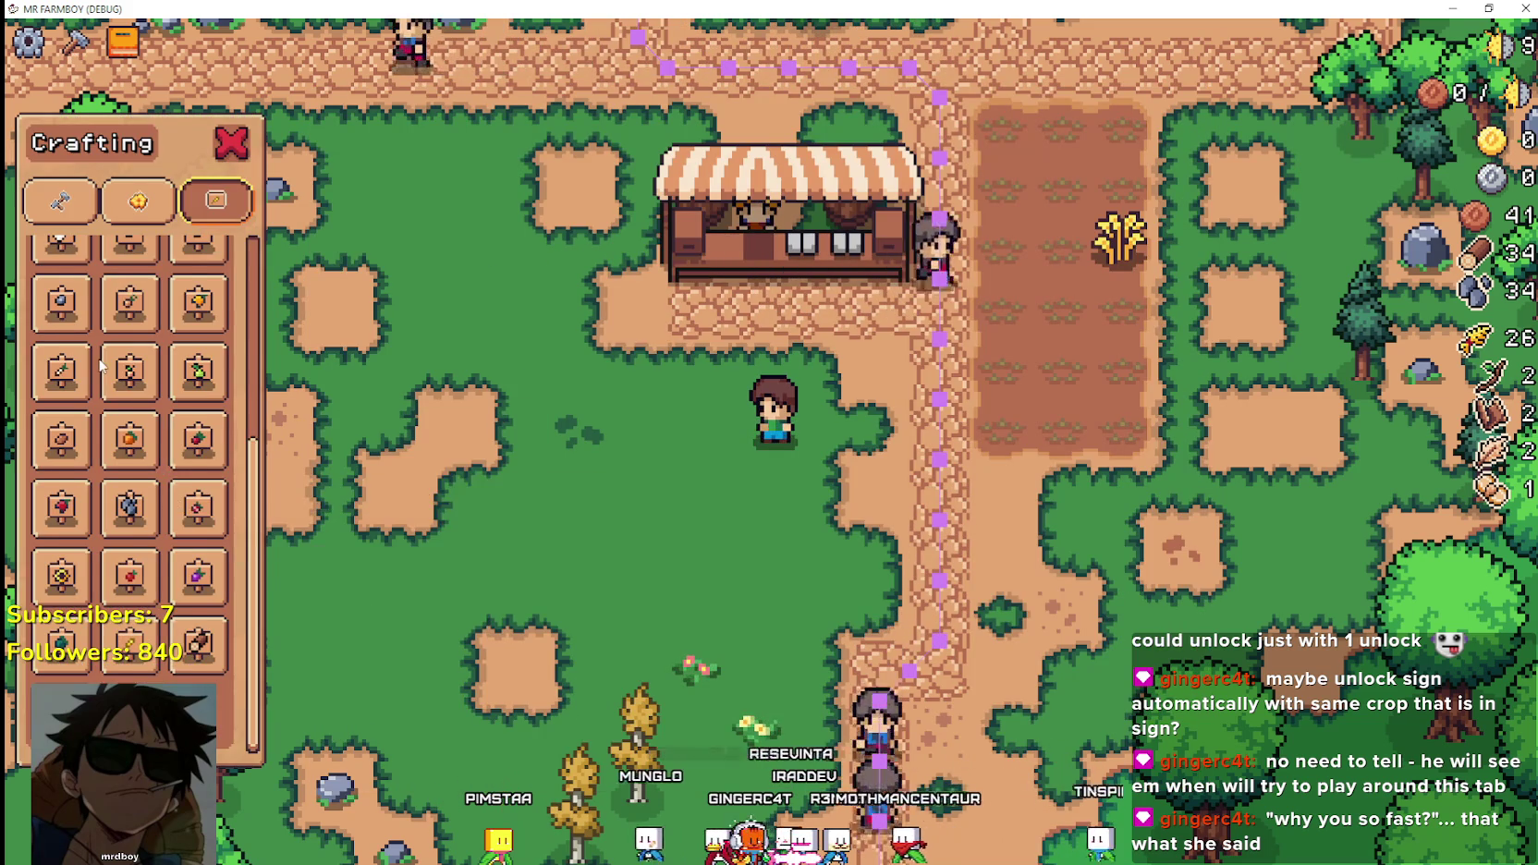
scroll(139, 518, down, 2)
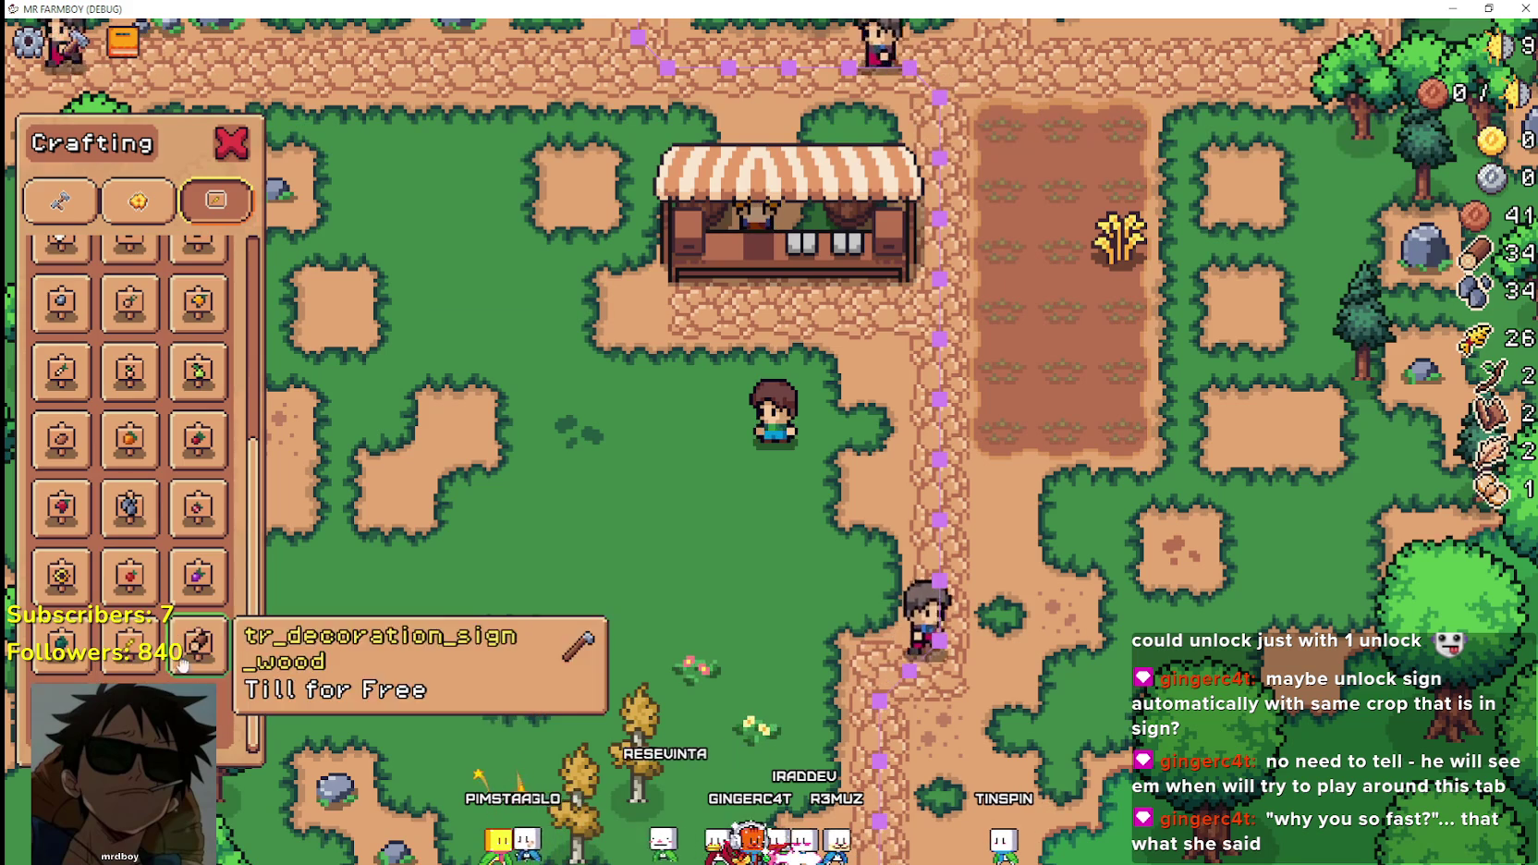
click(130, 649)
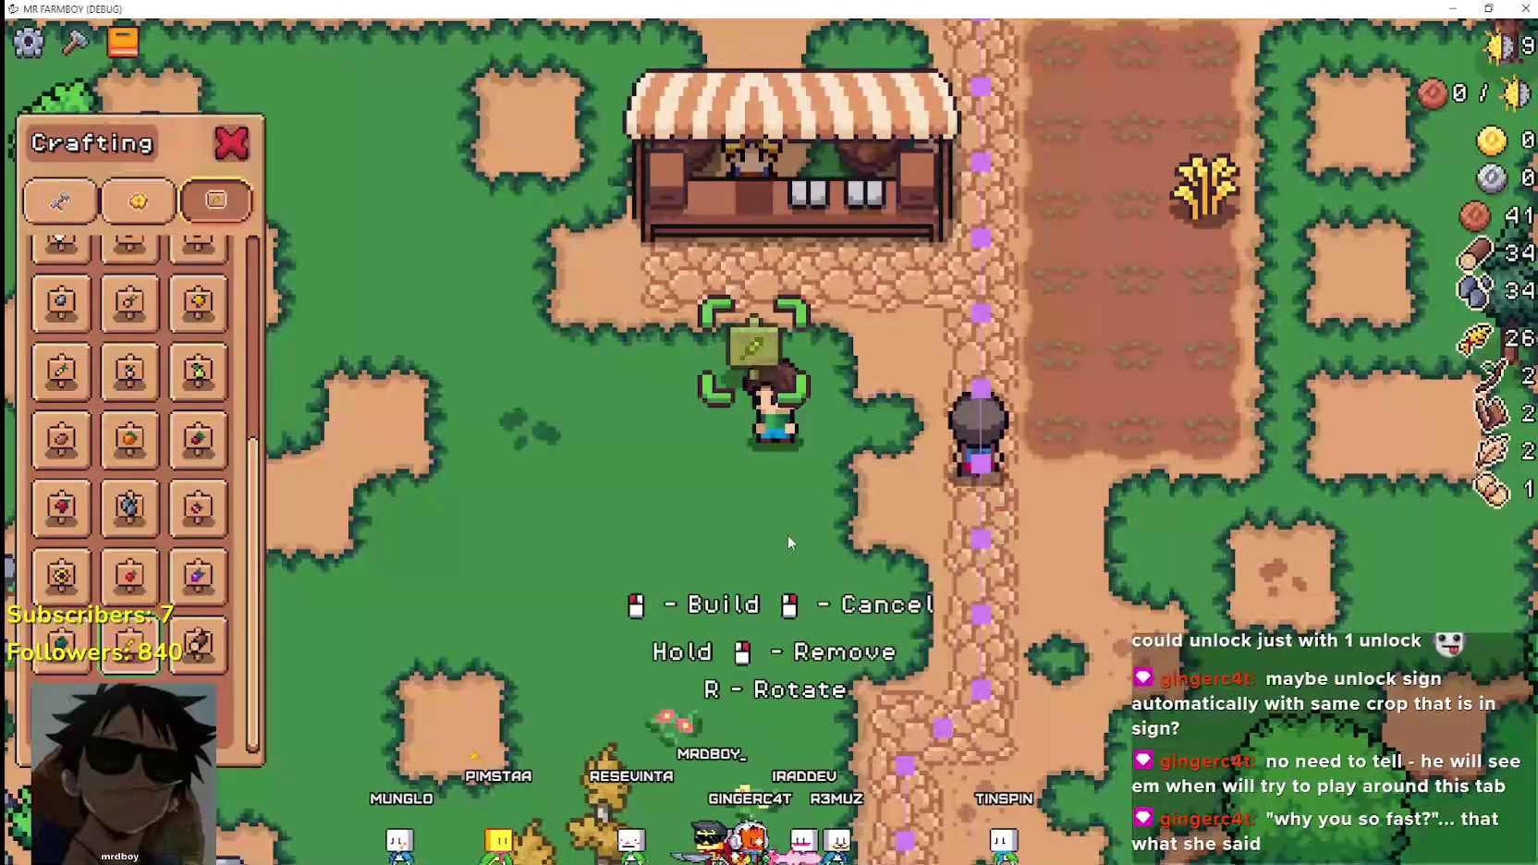